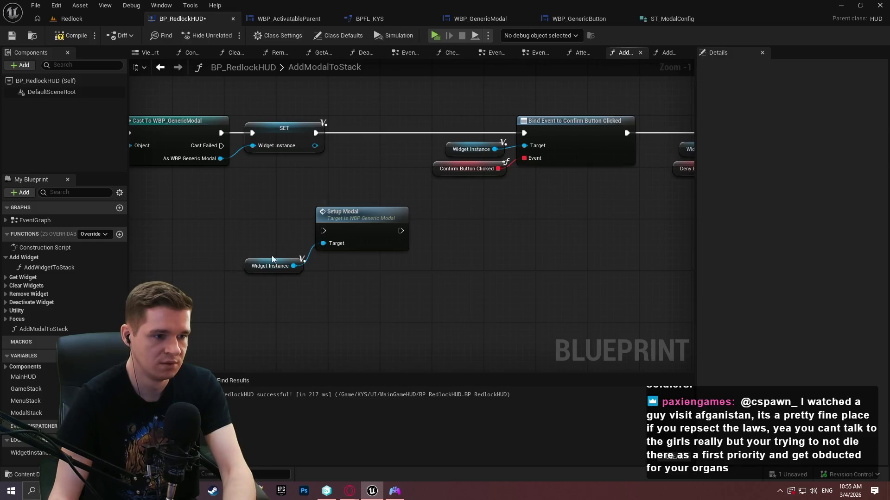
Place Setup Modal in line after SET, compile, and wire it into the confirm-button binding
{"action": "left_click_drag", "start_coordinate": [323, 231], "coordinate": [318, 146]}
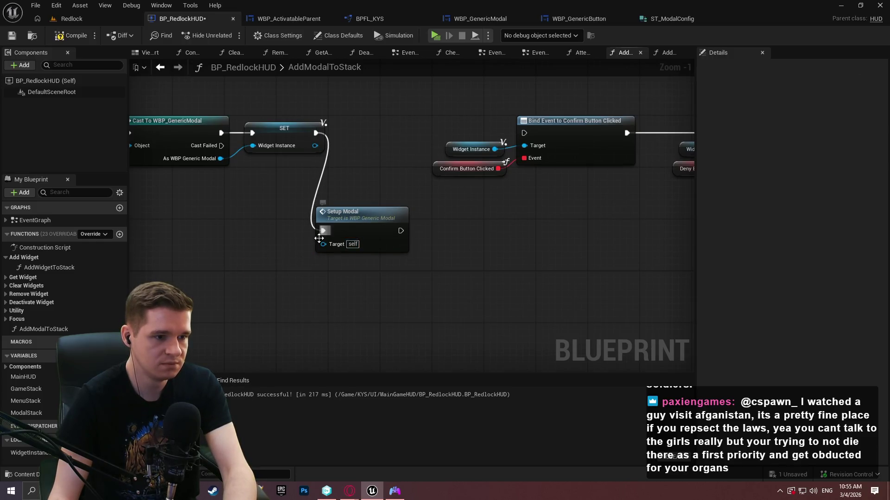
{"action": "left_click_drag", "start_coordinate": [357, 218], "coordinate": [383, 120]}
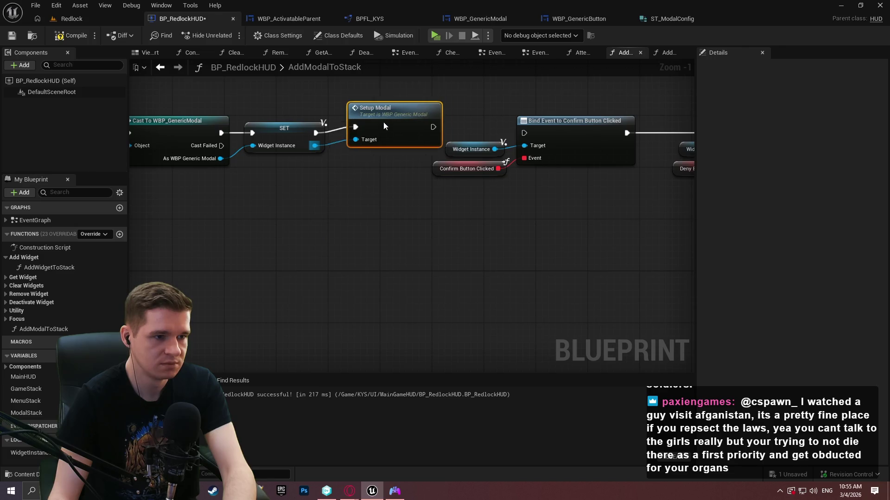
{"action": "left_click", "coordinate": [11, 38]}
{"action": "scroll", "coordinate": [501, 151], "scroll_direction": "down", "scroll_amount": 1}
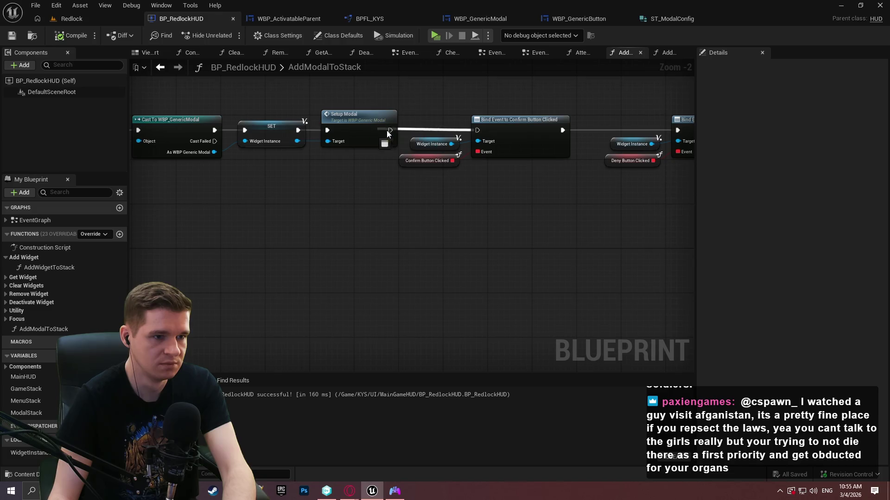
{"action": "left_click_drag", "start_coordinate": [389, 130], "coordinate": [478, 130]}
{"action": "scroll", "coordinate": [549, 191], "scroll_direction": "down", "scroll_amount": 5}
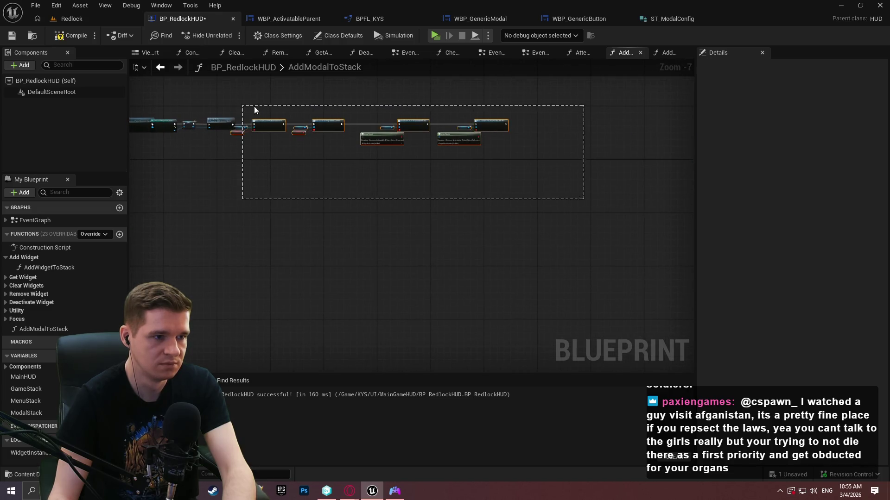
Shift the Bind Event nodes, save BP_RedlockHUD, and open the AddWidgetToStack function graph
{"action": "left_click_drag", "start_coordinate": [248, 108], "coordinate": [249, 108]}
{"action": "scroll", "coordinate": [259, 114], "scroll_direction": "up", "scroll_amount": 5}
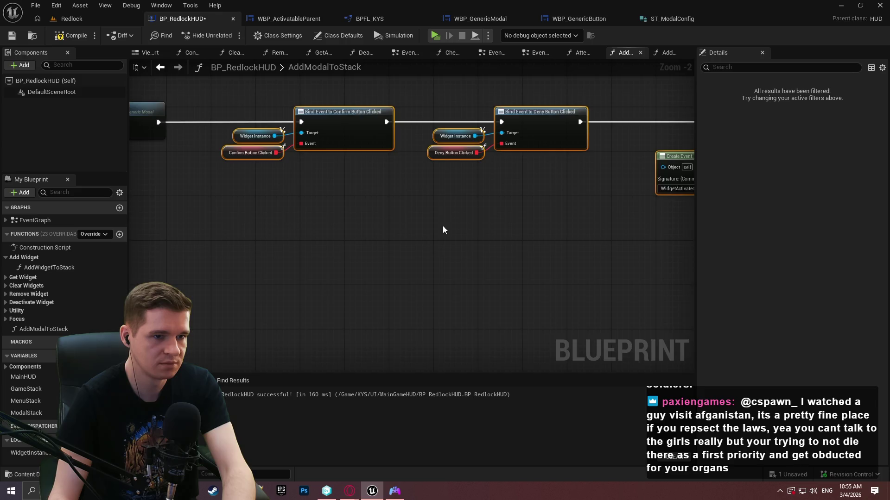
{"action": "scroll", "coordinate": [439, 225], "scroll_direction": "down", "scroll_amount": 3}
{"action": "scroll", "coordinate": [323, 177], "scroll_direction": "up", "scroll_amount": 2}
{"action": "scroll", "coordinate": [403, 157], "scroll_direction": "down", "scroll_amount": 1}
{"action": "mouse_move", "coordinate": [403, 156]}
{"action": "left_mouse_down"}
{"action": "mouse_move", "coordinate": [386, 151]}
{"action": "mouse_move", "coordinate": [360, 181]}
{"action": "mouse_move", "coordinate": [185, 163]}
{"action": "left_mouse_up"}
{"action": "left_click", "coordinate": [11, 36]}
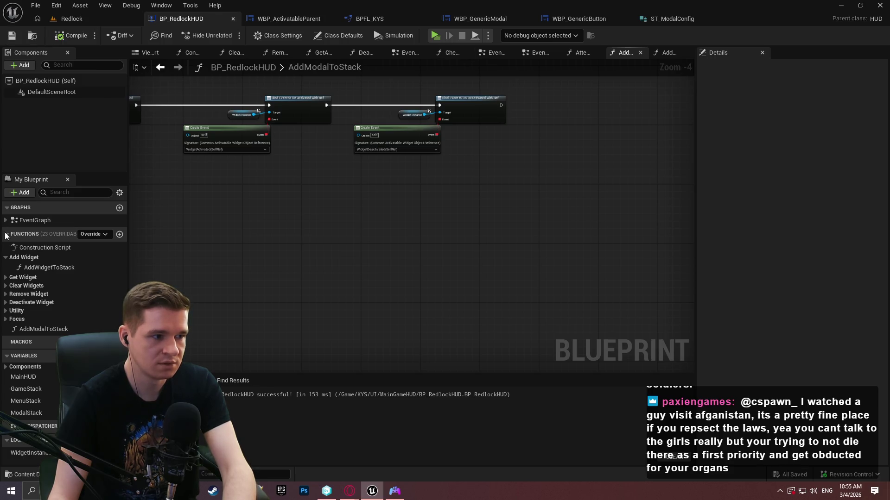
{"action": "double_click", "coordinate": [45, 264]}
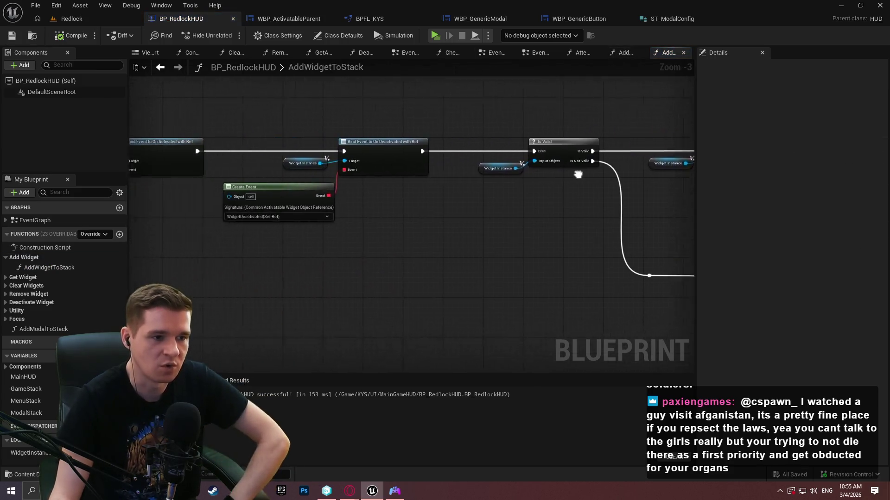
Wire Bind Event's output into the Is Valid check and move Is Valid with its return branch down-left
{"action": "mouse_move", "coordinate": [692, 166]}
{"action": "left_mouse_down"}
{"action": "mouse_move", "coordinate": [544, 170]}
{"action": "mouse_move", "coordinate": [254, 147]}
{"action": "mouse_move", "coordinate": [657, 162]}
{"action": "mouse_move", "coordinate": [881, 159]}
{"action": "left_mouse_up"}
{"action": "mouse_move", "coordinate": [749, 158]}
{"action": "left_mouse_down"}
{"action": "mouse_move", "coordinate": [505, 163]}
{"action": "mouse_move", "coordinate": [246, 151]}
{"action": "mouse_move", "coordinate": [439, 159]}
{"action": "left_mouse_up"}
{"action": "left_click_drag", "start_coordinate": [319, 116], "coordinate": [723, 168]}
{"action": "left_click_drag", "start_coordinate": [417, 186], "coordinate": [541, 174]}
{"action": "mouse_move", "coordinate": [371, 185]}
{"action": "left_mouse_down"}
{"action": "mouse_move", "coordinate": [652, 177]}
{"action": "mouse_move", "coordinate": [464, 181]}
{"action": "left_mouse_up"}
{"action": "left_click_drag", "start_coordinate": [695, 176], "coordinate": [444, 172]}
{"action": "left_click_drag", "start_coordinate": [710, 159], "coordinate": [226, 132]}
{"action": "left_click_drag", "start_coordinate": [306, 106], "coordinate": [416, 204]}
{"action": "left_click_drag", "start_coordinate": [372, 223], "coordinate": [379, 225]}
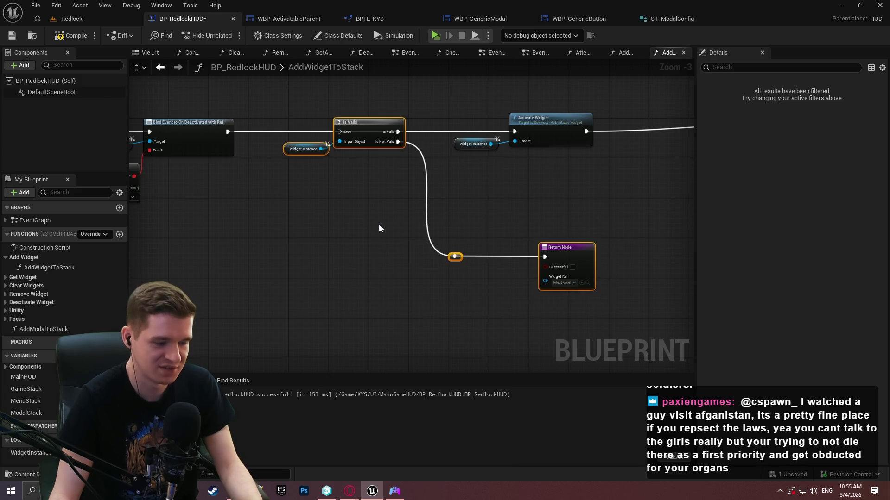
{"action": "mouse_move", "coordinate": [367, 127]}
{"action": "left_mouse_down"}
{"action": "mouse_move", "coordinate": [366, 223]}
{"action": "mouse_move", "coordinate": [496, 229]}
{"action": "mouse_move", "coordinate": [364, 222]}
{"action": "mouse_move", "coordinate": [417, 171]}
{"action": "mouse_move", "coordinate": [377, 168]}
{"action": "mouse_move", "coordinate": [510, 183]}
{"action": "mouse_move", "coordinate": [402, 214]}
{"action": "mouse_move", "coordinate": [349, 95]}
{"action": "left_mouse_up"}
Review the rearranged layout around Is Valid, SET and the Bind Event nodes
{"action": "scroll", "coordinate": [402, 214], "scroll_direction": "up", "scroll_amount": 3}
{"action": "left_click_drag", "start_coordinate": [447, 118], "coordinate": [674, 133]}
{"action": "mouse_move", "coordinate": [178, 248]}
{"action": "left_mouse_down"}
{"action": "mouse_move", "coordinate": [428, 265]}
{"action": "mouse_move", "coordinate": [496, 138]}
{"action": "left_mouse_up"}
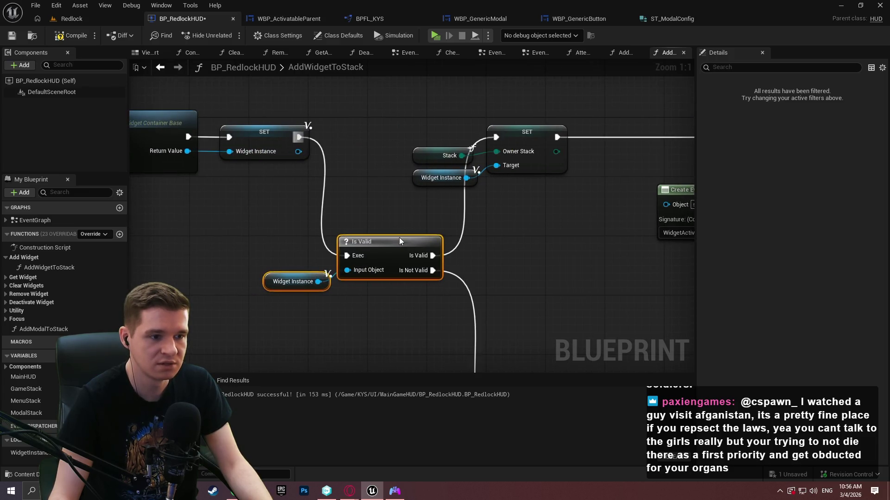
{"action": "left_click_drag", "start_coordinate": [403, 231], "coordinate": [313, 193]}
{"action": "scroll", "coordinate": [315, 165], "scroll_direction": "down", "scroll_amount": 6}
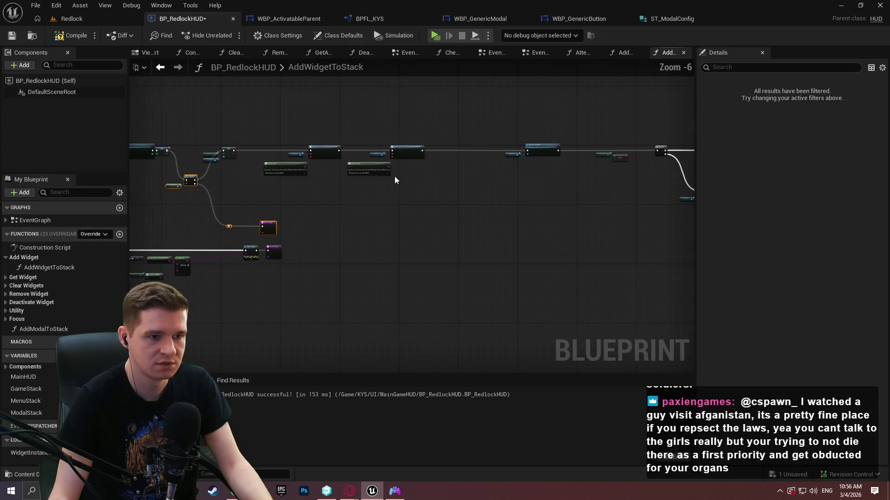
{"action": "left_click_drag", "start_coordinate": [286, 163], "coordinate": [306, 182]}
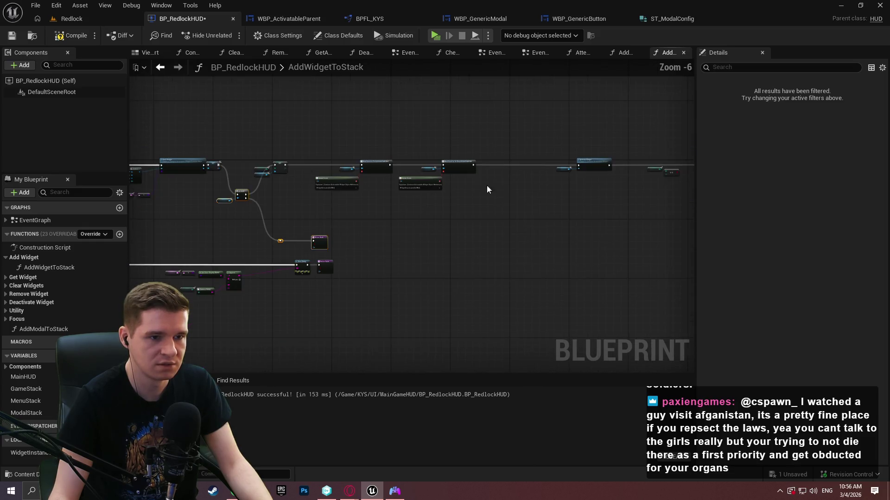
{"action": "scroll", "coordinate": [371, 159], "scroll_direction": "up", "scroll_amount": 2}
{"action": "mouse_move", "coordinate": [371, 159]}
{"action": "left_mouse_down"}
{"action": "mouse_move", "coordinate": [330, 163]}
{"action": "mouse_move", "coordinate": [408, 163]}
{"action": "mouse_move", "coordinate": [632, 191]}
{"action": "mouse_move", "coordinate": [429, 172]}
{"action": "left_mouse_up"}
{"action": "scroll", "coordinate": [429, 172], "scroll_direction": "up", "scroll_amount": 3}
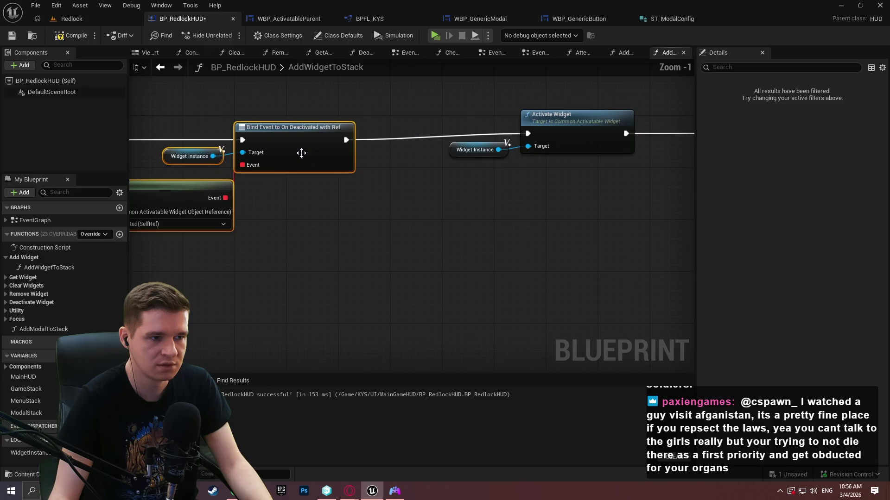
Move Is Valid beside SET, delete the spare Widget Instance getter, and wire SET's widget output into Is Valid
{"action": "mouse_move", "coordinate": [307, 145]}
{"action": "left_mouse_down"}
{"action": "mouse_move", "coordinate": [445, 221]}
{"action": "mouse_move", "coordinate": [576, 173]}
{"action": "left_mouse_up"}
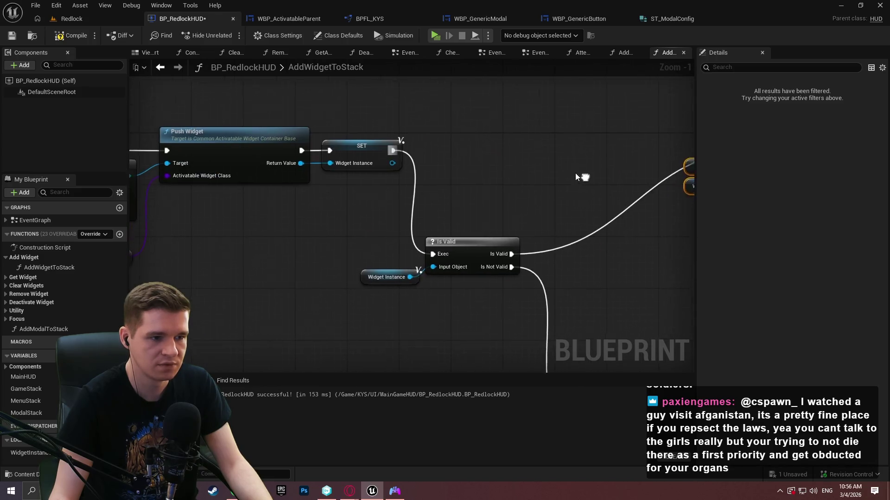
{"action": "mouse_move", "coordinate": [464, 241]}
{"action": "left_mouse_down"}
{"action": "mouse_move", "coordinate": [467, 140]}
{"action": "mouse_move", "coordinate": [390, 162]}
{"action": "left_mouse_up"}
{"action": "left_click", "coordinate": [452, 246]}
{"action": "left_click", "coordinate": [385, 275]}
{"action": "key", "text": "Delete"}
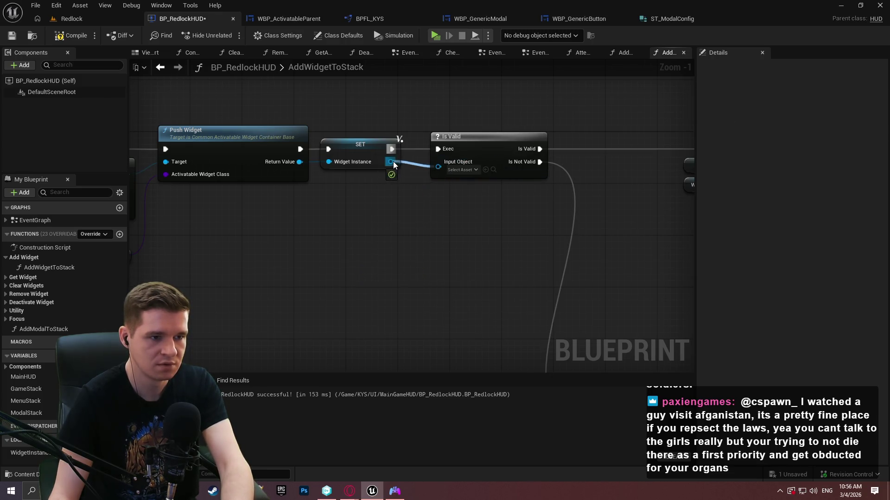
{"action": "left_click_drag", "start_coordinate": [459, 141], "coordinate": [452, 140]}
Move the not-valid Return Node up closer to Print String
{"action": "left_click", "coordinate": [482, 185]}
{"action": "left_click_drag", "start_coordinate": [482, 186], "coordinate": [362, 103]}
{"action": "scroll", "coordinate": [362, 103], "scroll_direction": "down", "scroll_amount": 2}
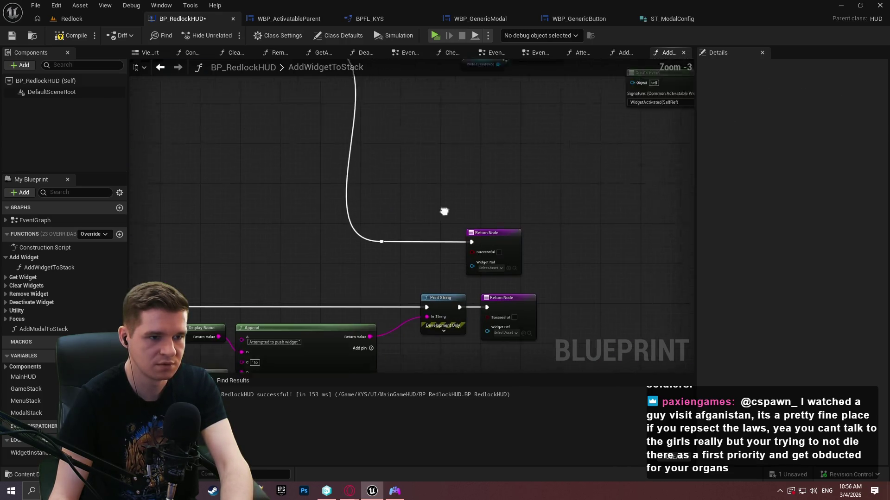
{"action": "mouse_move", "coordinate": [370, 275]}
{"action": "left_mouse_down"}
{"action": "mouse_move", "coordinate": [363, 196]}
{"action": "mouse_move", "coordinate": [397, 204]}
{"action": "mouse_move", "coordinate": [423, 141]}
{"action": "mouse_move", "coordinate": [417, 185]}
{"action": "mouse_move", "coordinate": [390, 239]}
{"action": "left_mouse_up"}
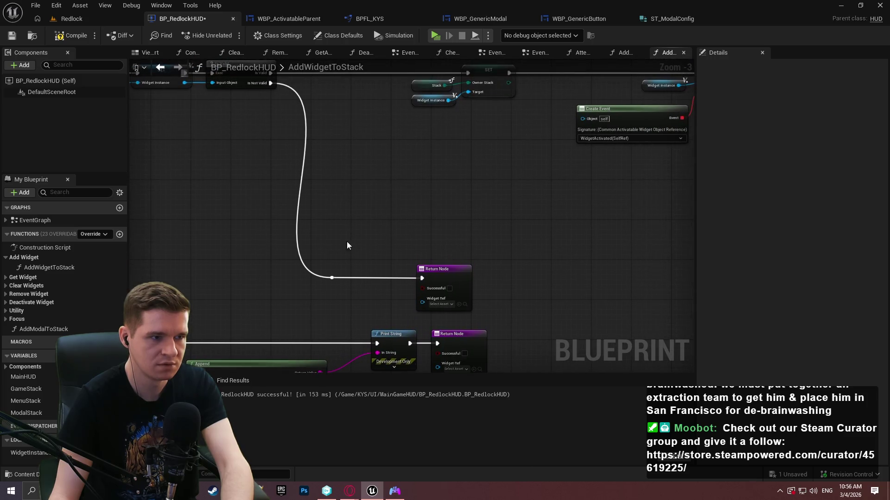
{"action": "left_click_drag", "start_coordinate": [448, 276], "coordinate": [463, 182]}
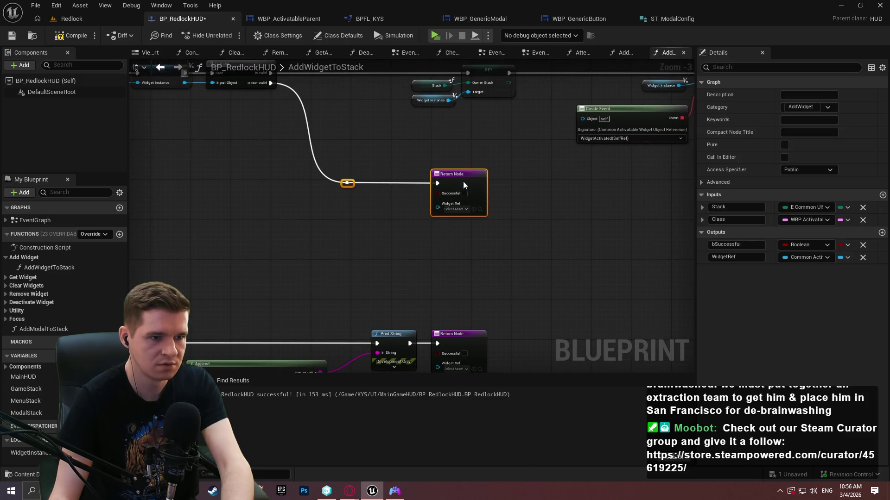
Check the Activate Widget and focus nodes, then switch to the AddModalToStack graph
{"action": "mouse_move", "coordinate": [585, 191]}
{"action": "left_mouse_down"}
{"action": "mouse_move", "coordinate": [454, 255]}
{"action": "mouse_move", "coordinate": [522, 232]}
{"action": "mouse_move", "coordinate": [304, 187]}
{"action": "left_mouse_up"}
{"action": "scroll", "coordinate": [335, 177], "scroll_direction": "up", "scroll_amount": 1}
{"action": "left_click_drag", "start_coordinate": [251, 168], "coordinate": [185, 171]}
{"action": "mouse_move", "coordinate": [658, 180]}
{"action": "left_mouse_down"}
{"action": "mouse_move", "coordinate": [602, 209]}
{"action": "mouse_move", "coordinate": [588, 230]}
{"action": "mouse_move", "coordinate": [212, 215]}
{"action": "left_mouse_up"}
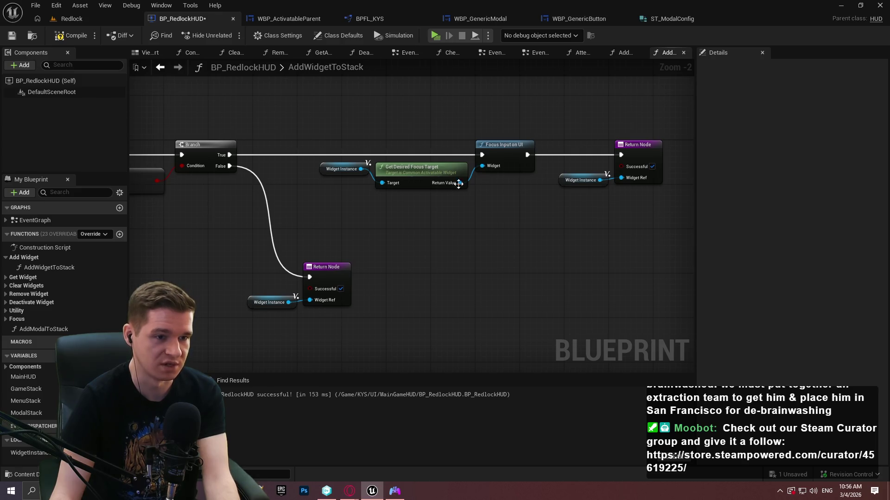
{"action": "mouse_move", "coordinate": [520, 216]}
{"action": "left_mouse_down"}
{"action": "mouse_move", "coordinate": [317, 101]}
{"action": "mouse_move", "coordinate": [409, 153]}
{"action": "mouse_move", "coordinate": [669, 167]}
{"action": "left_mouse_up"}
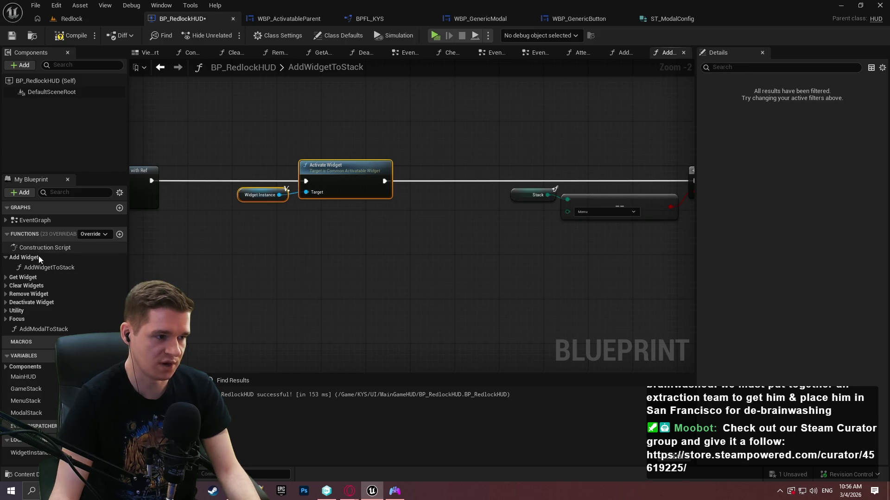
{"action": "left_click", "coordinate": [38, 268]}
{"action": "left_click", "coordinate": [29, 329]}
{"action": "double_click", "coordinate": [29, 329]}
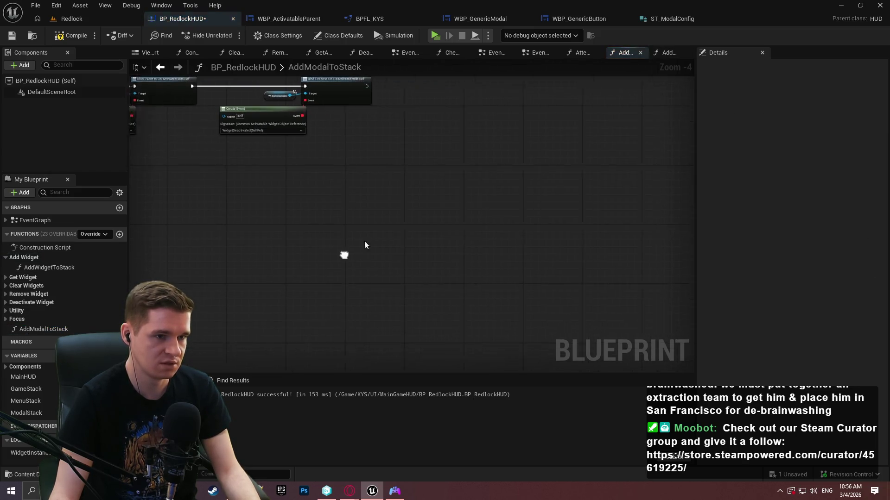
Connect Bind Event's output to Activate Widget and reposition Activate Widget with its Widget Instance input
{"action": "mouse_move", "coordinate": [201, 173]}
{"action": "left_mouse_down"}
{"action": "mouse_move", "coordinate": [206, 250]}
{"action": "mouse_move", "coordinate": [502, 166]}
{"action": "mouse_move", "coordinate": [460, 177]}
{"action": "left_mouse_up"}
{"action": "scroll", "coordinate": [373, 153], "scroll_direction": "up", "scroll_amount": 2}
{"action": "left_click", "coordinate": [346, 157]}
{"action": "left_click_drag", "start_coordinate": [272, 162], "coordinate": [431, 176]}
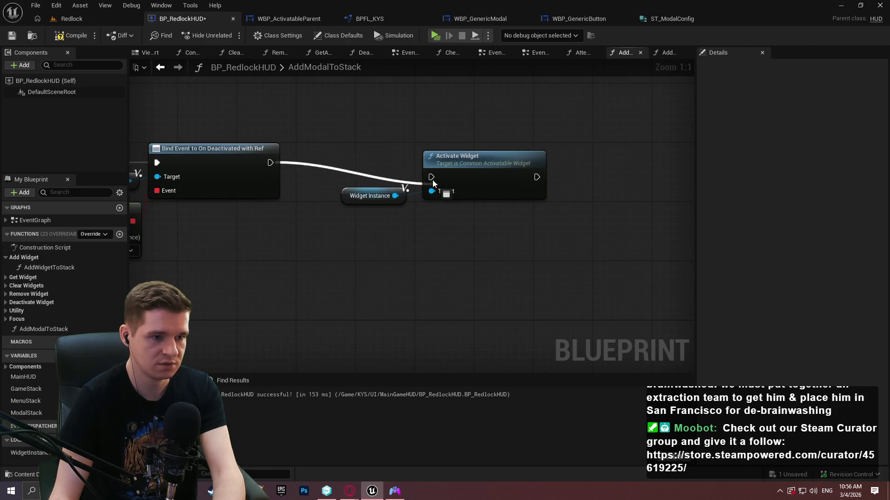
{"action": "left_click_drag", "start_coordinate": [329, 149], "coordinate": [445, 192]}
{"action": "left_click_drag", "start_coordinate": [479, 160], "coordinate": [456, 145]}
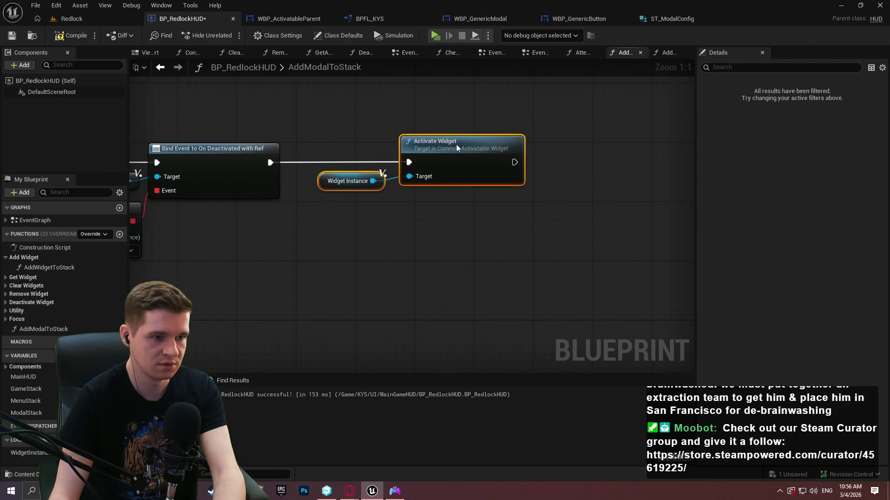
{"action": "left_click", "coordinate": [541, 214]}
Connect Activate Widget to Focus Input on UI and move the focus nodes closer
{"action": "scroll", "coordinate": [560, 178], "scroll_direction": "down", "scroll_amount": 2}
{"action": "mouse_move", "coordinate": [535, 171]}
{"action": "left_mouse_down"}
{"action": "mouse_move", "coordinate": [851, 154]}
{"action": "mouse_move", "coordinate": [468, 183]}
{"action": "left_mouse_up"}
{"action": "left_click_drag", "start_coordinate": [504, 231], "coordinate": [335, 167]}
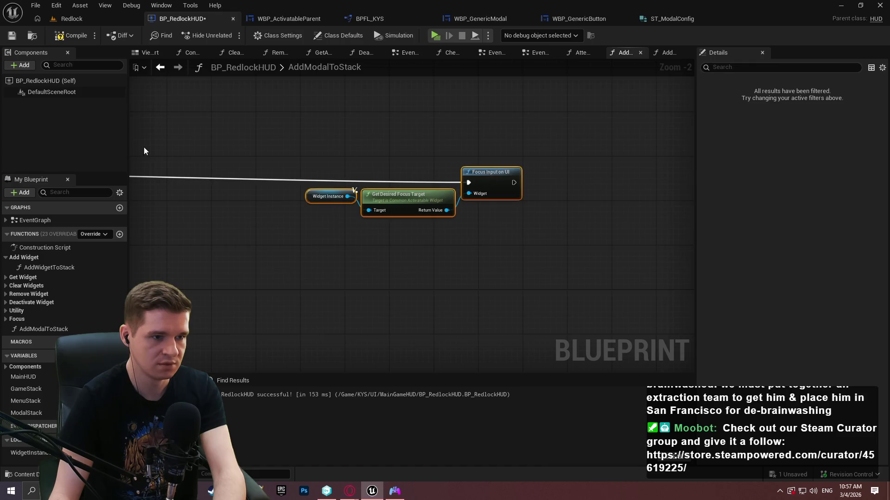
{"action": "mouse_move", "coordinate": [500, 162]}
{"action": "left_mouse_down"}
{"action": "mouse_move", "coordinate": [418, 163]}
{"action": "mouse_move", "coordinate": [491, 176]}
{"action": "left_mouse_up"}
{"action": "left_click", "coordinate": [463, 188]}
Add a successful Return Node after Focus Input on UI
{"action": "scroll", "coordinate": [467, 174], "scroll_direction": "up", "scroll_amount": 2}
{"action": "type", "text": "return"}
{"action": "left_click", "coordinate": [547, 358]}
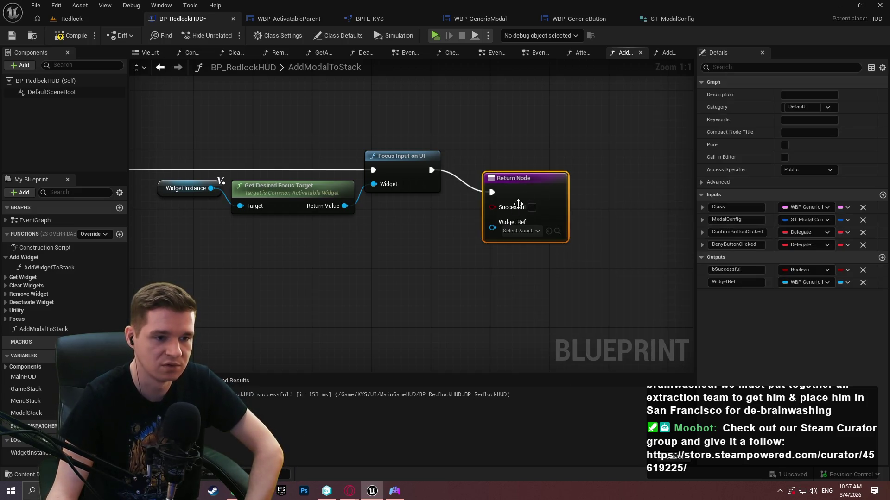
{"action": "left_click_drag", "start_coordinate": [519, 188], "coordinate": [510, 164]}
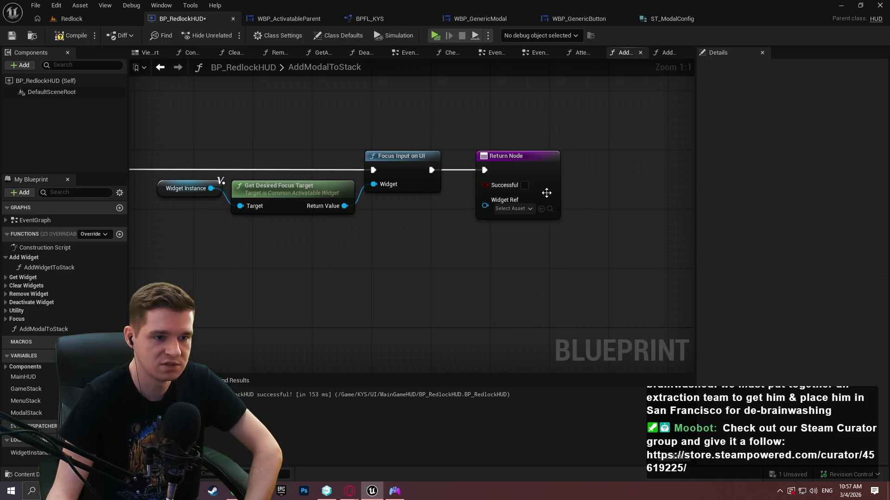
{"action": "left_click", "coordinate": [525, 186]}
Copy the Widget Instance getter and wire the copy into the Return Node's Widget Ref
{"action": "left_click", "coordinate": [185, 188]}
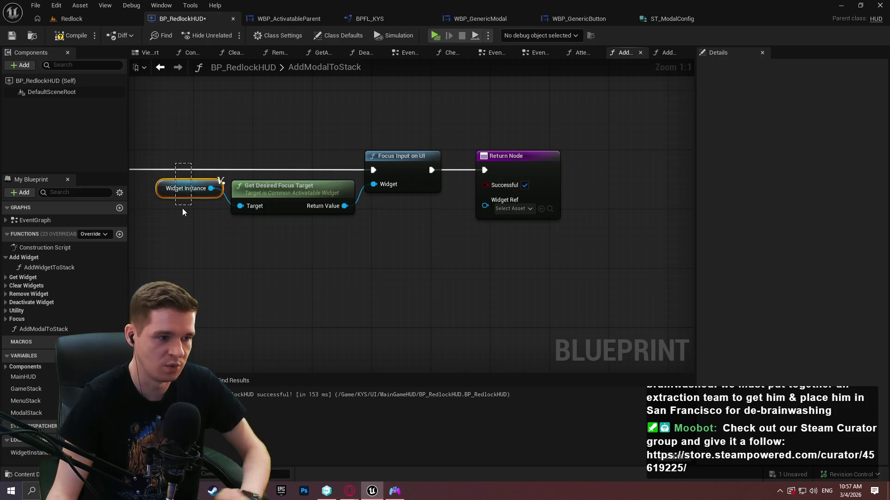
{"action": "key", "text": "ctrl+c"}
{"action": "key", "text": "ctrl+v"}
{"action": "left_click_drag", "start_coordinate": [563, 265], "coordinate": [440, 242]}
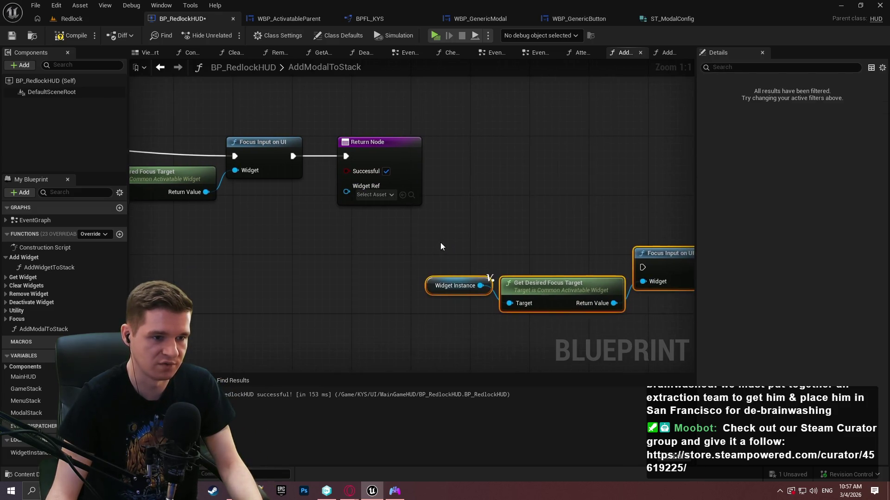
{"action": "key", "text": "ctrl+z"}
{"action": "key", "text": "ctrl+c"}
{"action": "key", "text": "ctrl+v"}
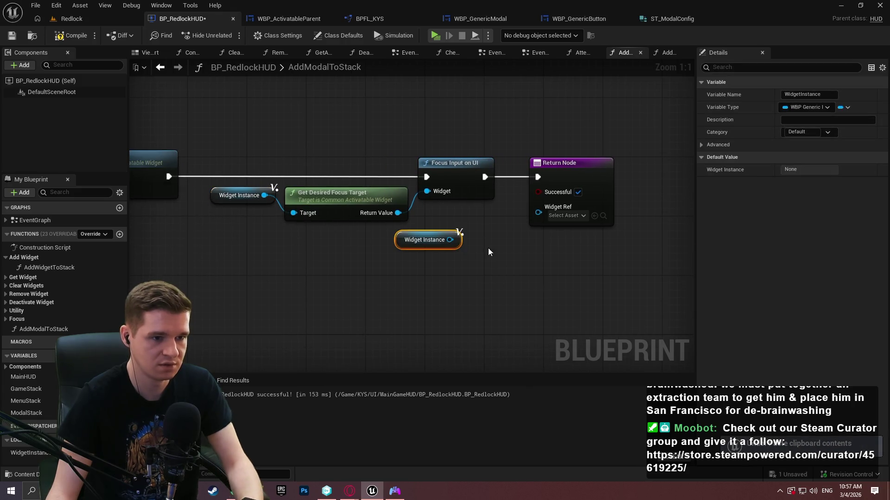
{"action": "mouse_move", "coordinate": [450, 239]}
{"action": "left_mouse_down"}
{"action": "mouse_move", "coordinate": [526, 265]}
{"action": "mouse_move", "coordinate": [538, 207]}
{"action": "mouse_move", "coordinate": [529, 219]}
{"action": "left_mouse_up"}
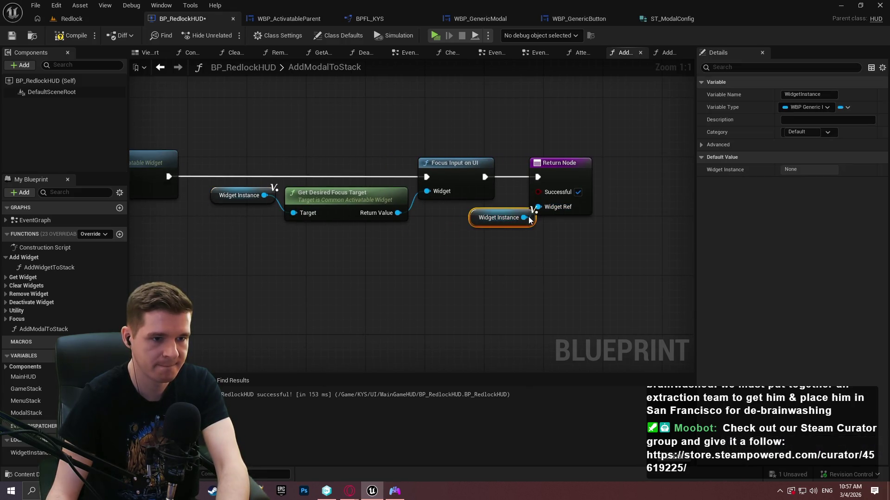
Move the Return Node and its Widget Instance getter further right
{"action": "mouse_move", "coordinate": [484, 199]}
{"action": "left_mouse_down"}
{"action": "mouse_move", "coordinate": [574, 234]}
{"action": "mouse_move", "coordinate": [508, 174]}
{"action": "mouse_move", "coordinate": [690, 170]}
{"action": "mouse_move", "coordinate": [663, 178]}
{"action": "left_mouse_up"}
{"action": "left_click", "coordinate": [472, 247]}
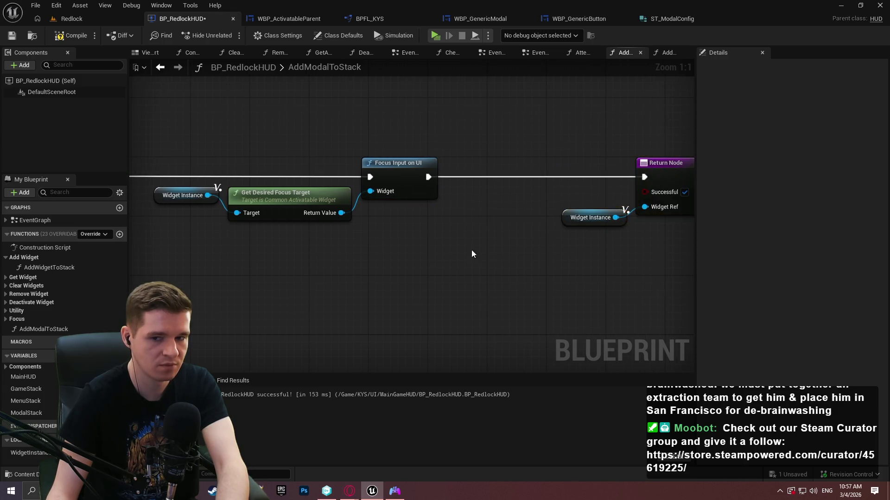
{"action": "scroll", "coordinate": [472, 247], "scroll_direction": "down", "scroll_amount": 3}
{"action": "scroll", "coordinate": [332, 265], "scroll_direction": "down", "scroll_amount": 2}
{"action": "left_click_drag", "start_coordinate": [332, 266], "coordinate": [469, 241]}
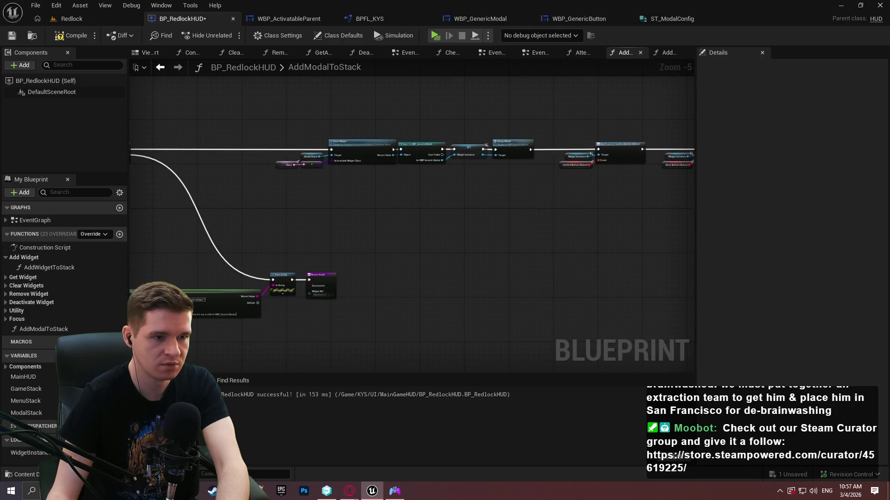
Select the Is Valid node in AddWidgetToStack, then return to the AddModalToStack graph
{"action": "scroll", "coordinate": [507, 160], "scroll_direction": "down", "scroll_amount": 1}
{"action": "scroll", "coordinate": [507, 160], "scroll_direction": "up", "scroll_amount": 2}
{"action": "scroll", "coordinate": [509, 162], "scroll_direction": "down", "scroll_amount": 3}
{"action": "scroll", "coordinate": [471, 217], "scroll_direction": "up", "scroll_amount": 2}
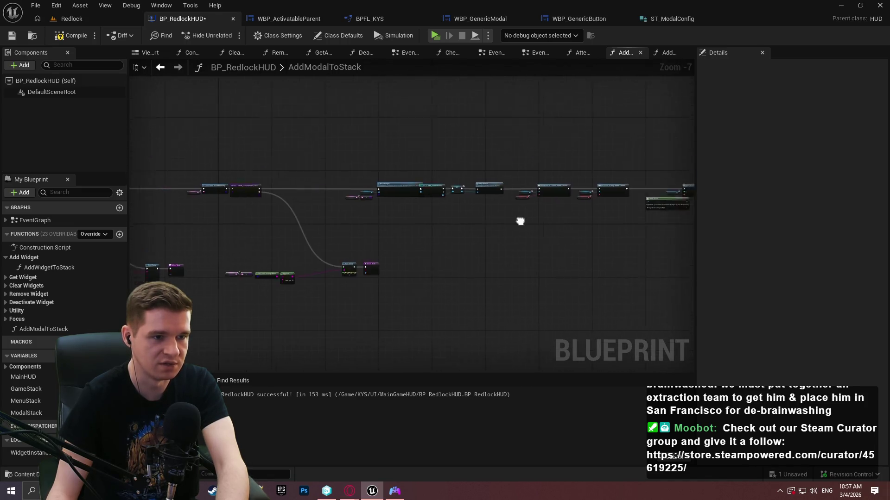
{"action": "double_click", "coordinate": [49, 267]}
{"action": "scroll", "coordinate": [416, 224], "scroll_direction": "down", "scroll_amount": 2}
{"action": "left_click_drag", "start_coordinate": [258, 268], "coordinate": [577, 282]}
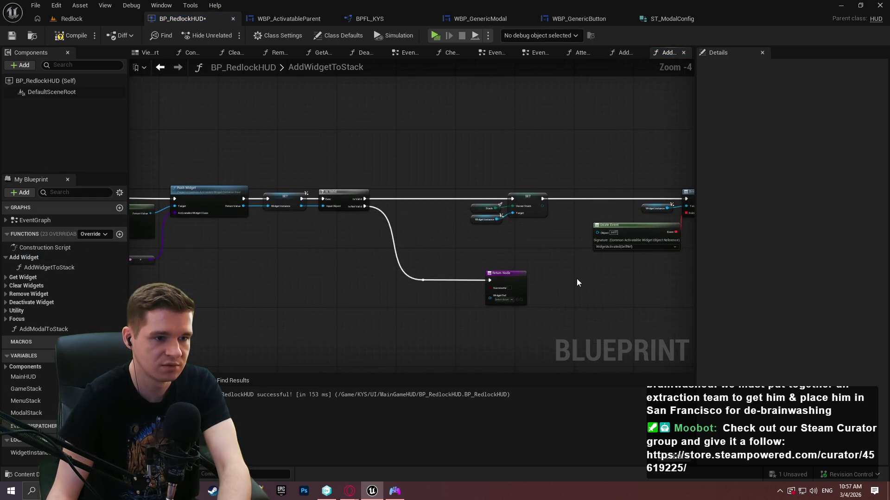
{"action": "left_click", "coordinate": [361, 191]}
{"action": "scroll", "coordinate": [463, 278], "scroll_direction": "up", "scroll_amount": 3}
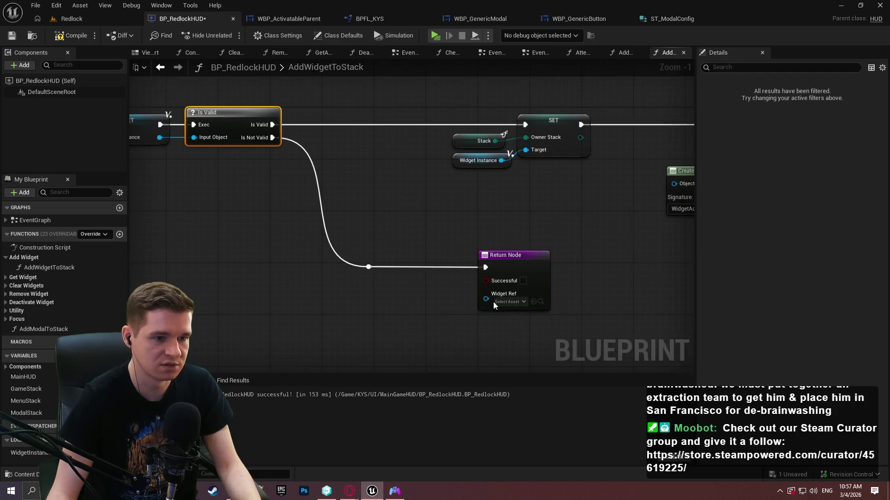
{"action": "left_click_drag", "start_coordinate": [249, 91], "coordinate": [265, 188]}
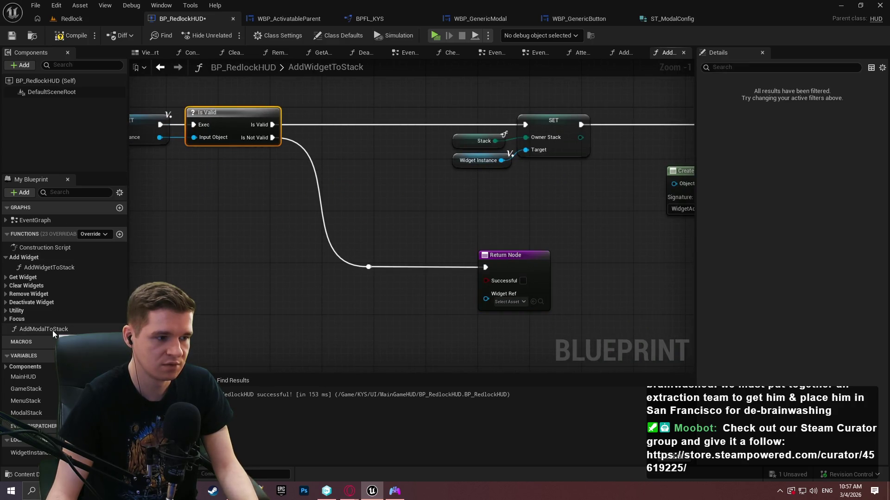
{"action": "left_click", "coordinate": [40, 330]}
{"action": "double_click", "coordinate": [40, 330]}
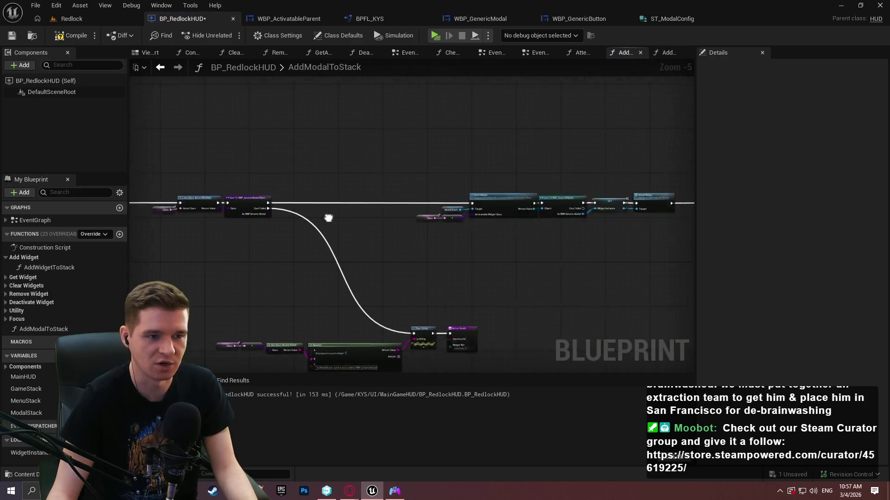
Paste the Is Valid node right after SET, fed by Widget Instance, shifting Setup Modal and Bind Event right
{"action": "scroll", "coordinate": [339, 268], "scroll_direction": "up", "scroll_amount": 2}
{"action": "key", "text": "ctrl+v"}
{"action": "mouse_move", "coordinate": [344, 281]}
{"action": "left_mouse_down"}
{"action": "mouse_move", "coordinate": [314, 181]}
{"action": "mouse_move", "coordinate": [346, 299]}
{"action": "left_mouse_up"}
{"action": "scroll", "coordinate": [505, 267], "scroll_direction": "down", "scroll_amount": 2}
{"action": "scroll", "coordinate": [600, 271], "scroll_direction": "down", "scroll_amount": 2}
{"action": "scroll", "coordinate": [316, 144], "scroll_direction": "up", "scroll_amount": 6}
{"action": "left_click_drag", "start_coordinate": [424, 158], "coordinate": [522, 162]}
{"action": "mouse_move", "coordinate": [499, 292]}
{"action": "left_mouse_down"}
{"action": "mouse_move", "coordinate": [375, 173]}
{"action": "mouse_move", "coordinate": [358, 169]}
{"action": "mouse_move", "coordinate": [480, 165]}
{"action": "left_mouse_up"}
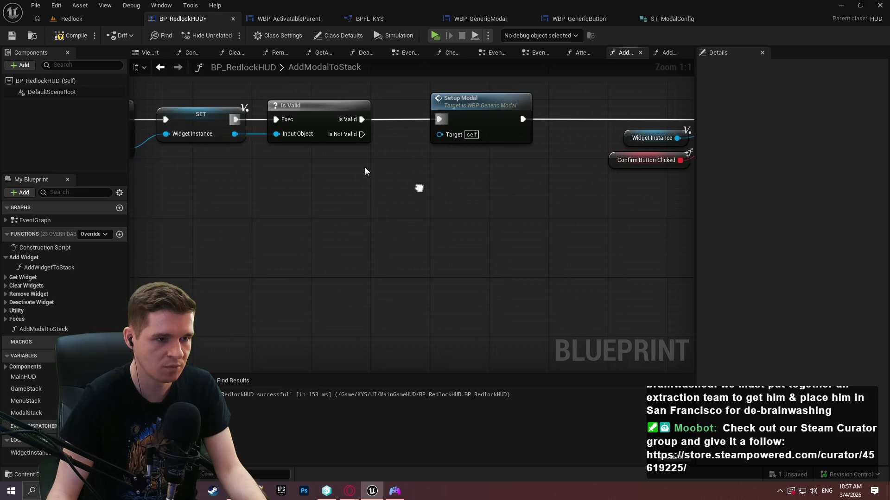
Add a Return Node from Is Valid's Is Not Valid output
{"action": "mouse_move", "coordinate": [356, 131]}
{"action": "left_mouse_down"}
{"action": "mouse_move", "coordinate": [472, 246]}
{"action": "mouse_move", "coordinate": [485, 331]}
{"action": "mouse_move", "coordinate": [457, 310]}
{"action": "left_mouse_up"}
{"action": "type", "text": "return"}
{"action": "left_click", "coordinate": [494, 430]}
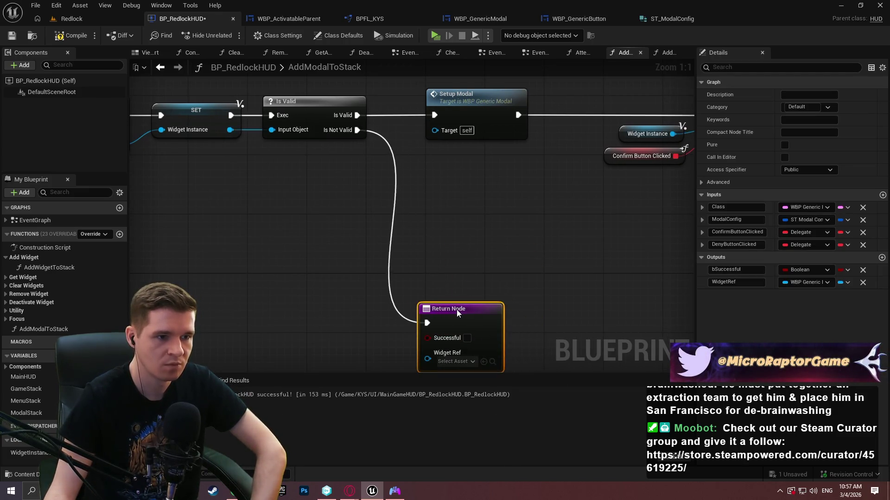
{"action": "left_click", "coordinate": [515, 254]}
{"action": "scroll", "coordinate": [505, 257], "scroll_direction": "down", "scroll_amount": 2}
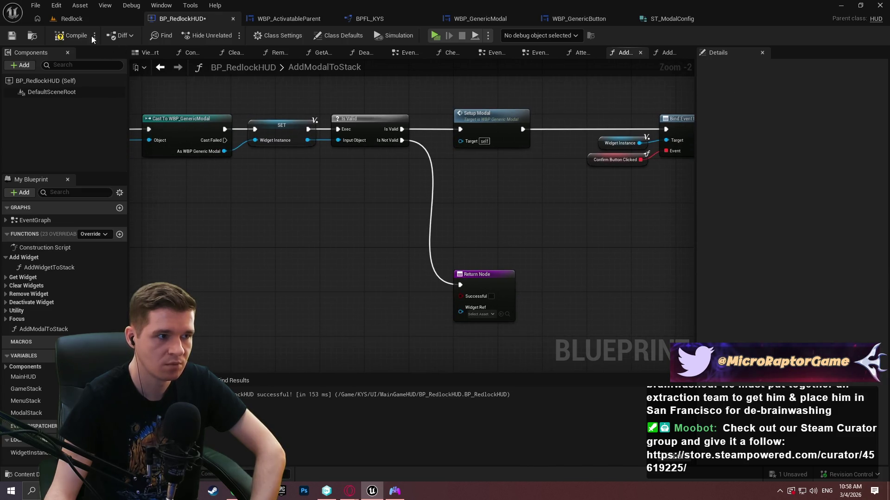
Compile, connect Widget Instance to Setup Modal's Target, and shift the Bind Event nodes right
{"action": "left_click", "coordinate": [72, 35]}
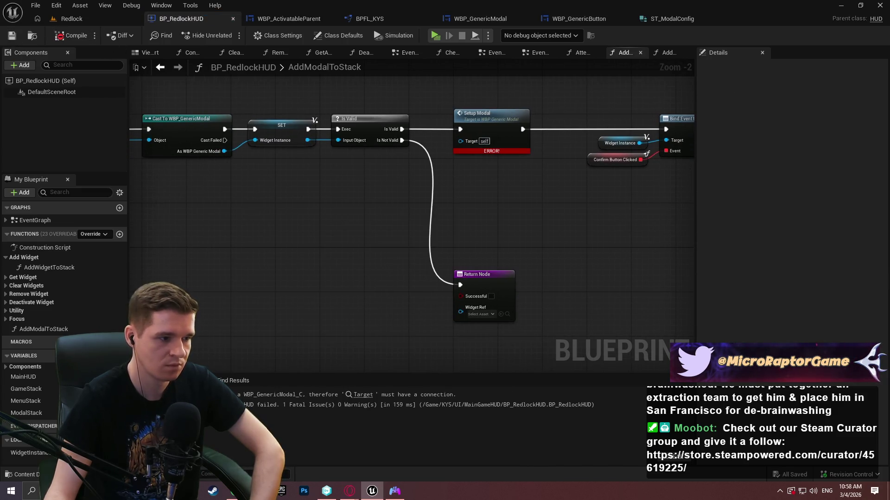
{"action": "mouse_move", "coordinate": [22, 454]}
{"action": "left_mouse_down"}
{"action": "mouse_move", "coordinate": [469, 138]}
{"action": "mouse_move", "coordinate": [461, 146]}
{"action": "mouse_move", "coordinate": [435, 124]}
{"action": "mouse_move", "coordinate": [529, 123]}
{"action": "left_mouse_up"}
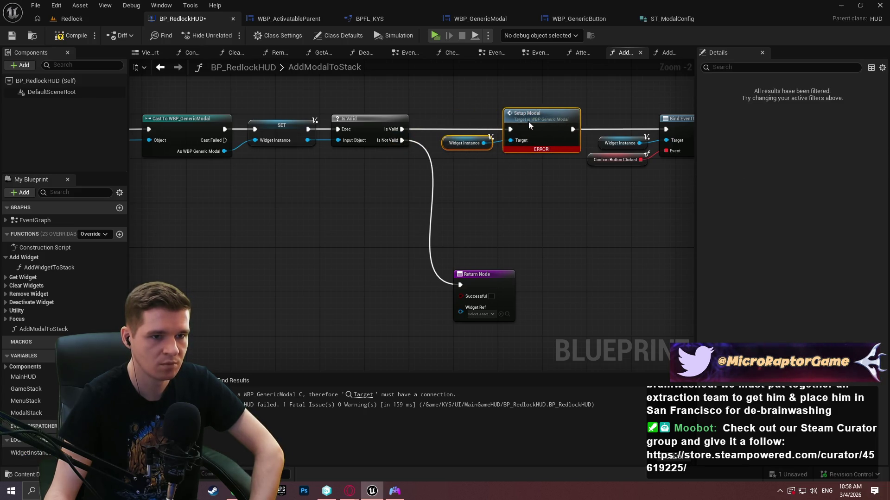
{"action": "scroll", "coordinate": [510, 216], "scroll_direction": "down", "scroll_amount": 7}
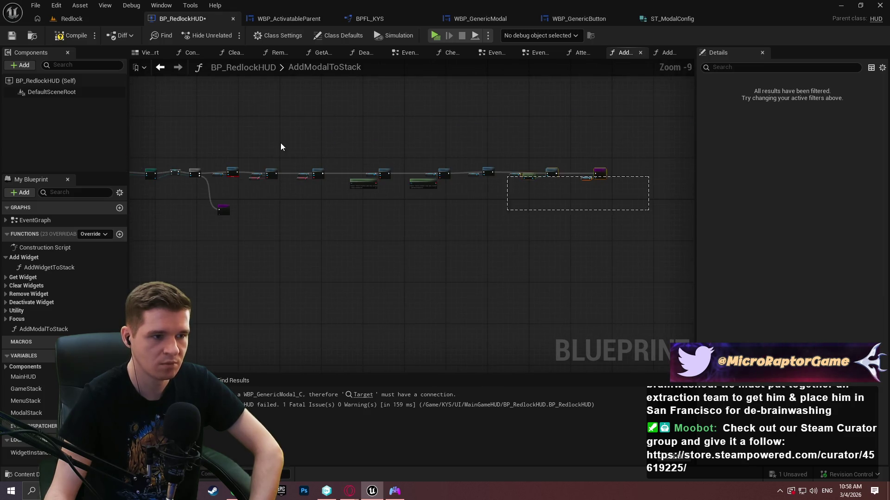
{"action": "left_click_drag", "start_coordinate": [256, 150], "coordinate": [254, 168]}
{"action": "scroll", "coordinate": [263, 181], "scroll_direction": "up", "scroll_amount": 7}
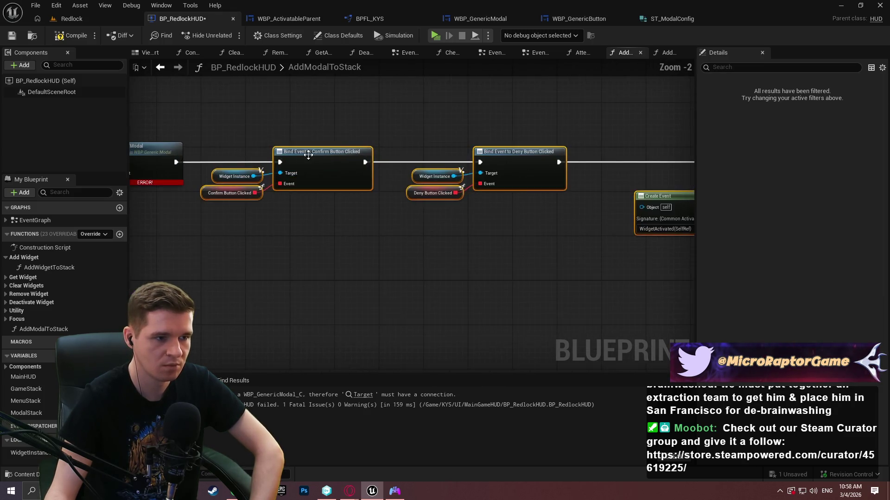
{"action": "mouse_move", "coordinate": [406, 154]}
{"action": "left_mouse_down"}
{"action": "mouse_move", "coordinate": [443, 154]}
{"action": "mouse_move", "coordinate": [510, 191]}
{"action": "left_mouse_up"}
Place the Widget Instance getter beside Setup Modal's Target and recompile without errors
{"action": "left_click", "coordinate": [407, 147]}
{"action": "left_click_drag", "start_coordinate": [380, 186], "coordinate": [422, 189]}
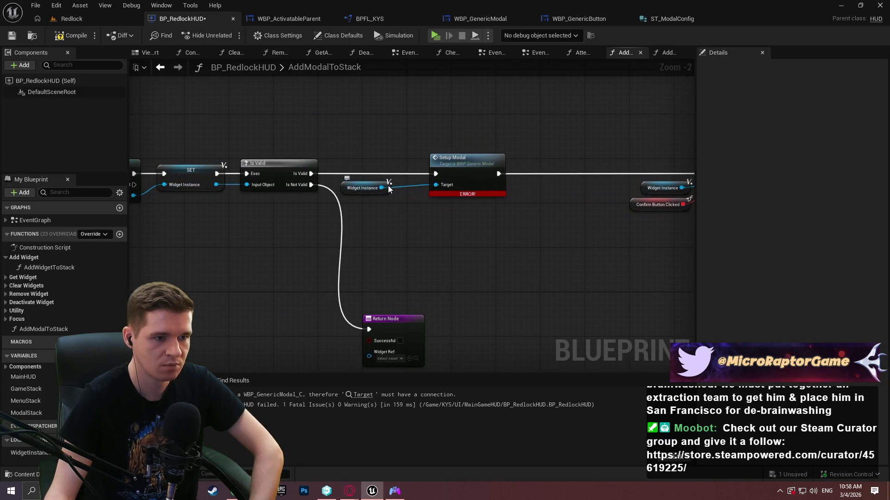
{"action": "left_click", "coordinate": [403, 224]}
{"action": "left_click", "coordinate": [71, 36]}
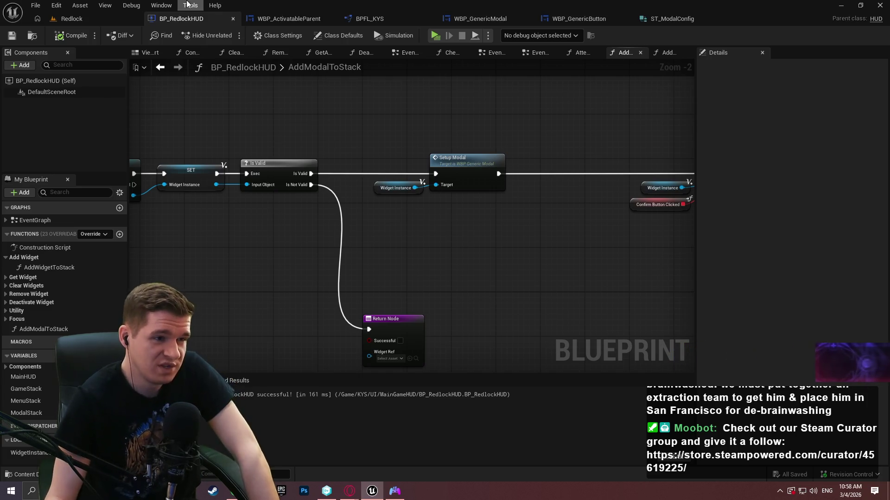
{"action": "scroll", "coordinate": [397, 261], "scroll_direction": "down", "scroll_amount": 4}
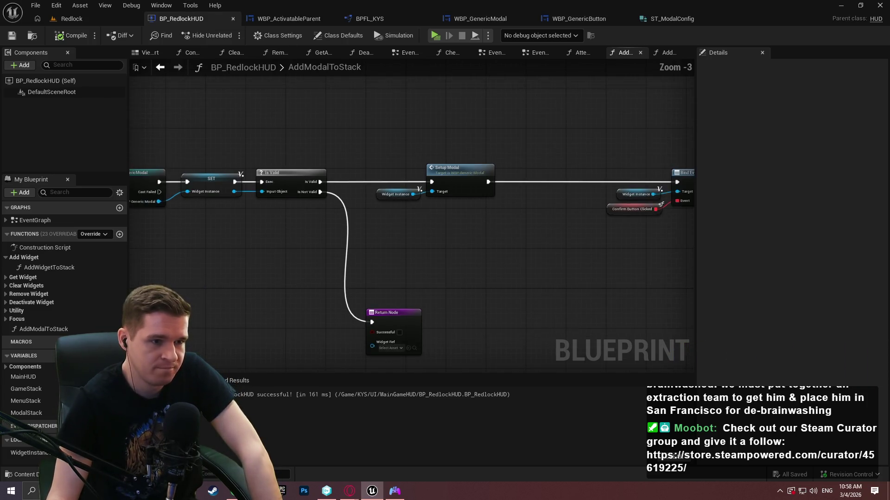
{"action": "left_click_drag", "start_coordinate": [422, 218], "coordinate": [672, 206]}
{"action": "scroll", "coordinate": [672, 205], "scroll_direction": "up", "scroll_amount": 3}
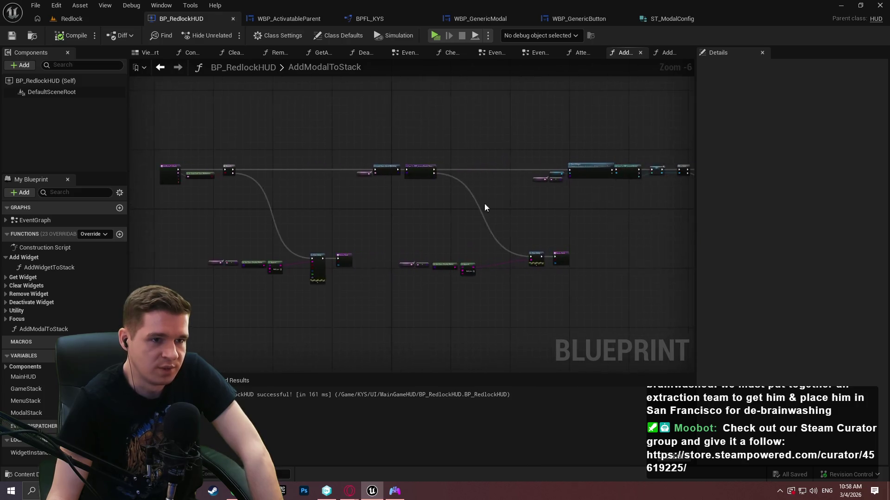
{"action": "left_click_drag", "start_coordinate": [324, 208], "coordinate": [602, 209]}
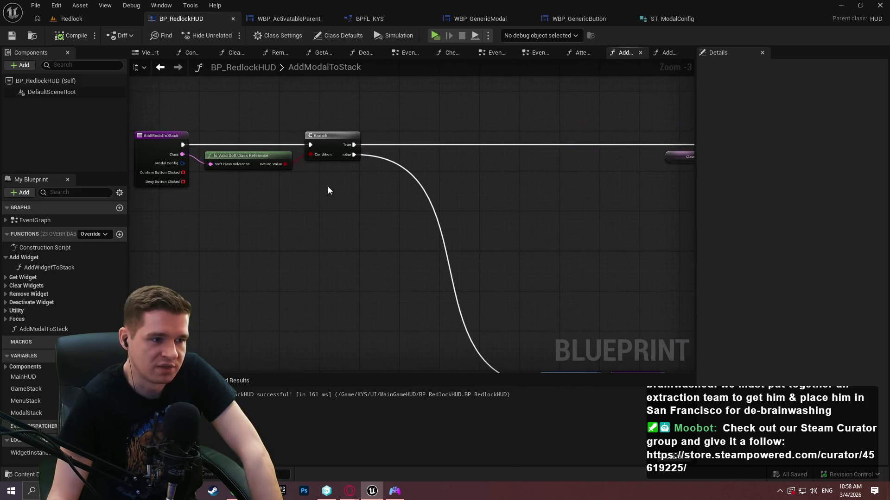
{"action": "scroll", "coordinate": [278, 103], "scroll_direction": "up", "scroll_amount": 1}
{"action": "left_click", "coordinate": [274, 139]}
{"action": "scroll", "coordinate": [226, 198], "scroll_direction": "up", "scroll_amount": 1}
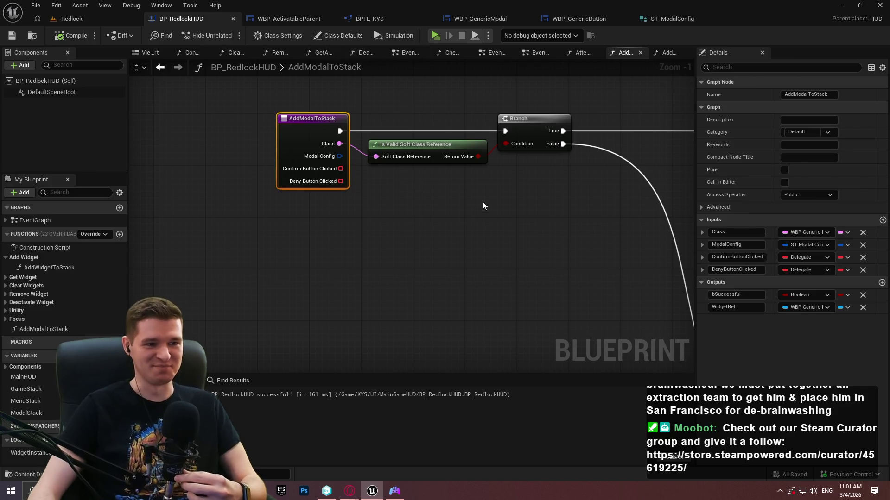
{"action": "left_click", "coordinate": [479, 216]}
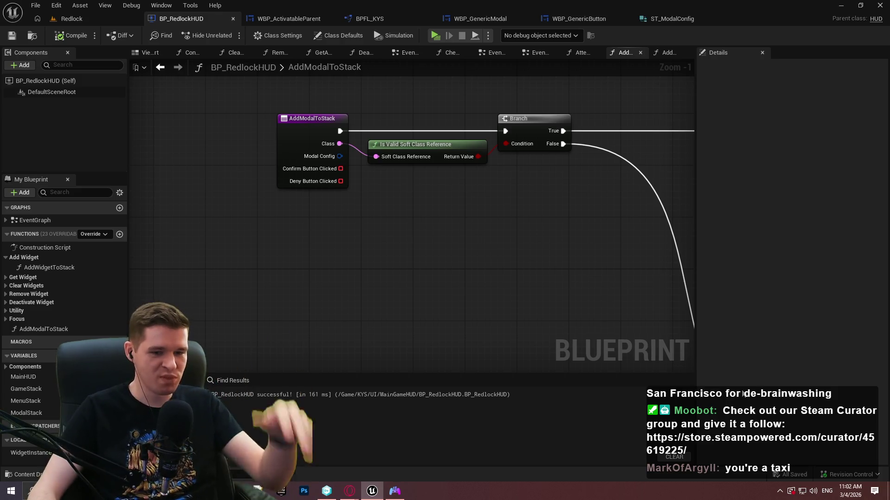
{"action": "left_click_drag", "start_coordinate": [418, 263], "coordinate": [283, 261]}
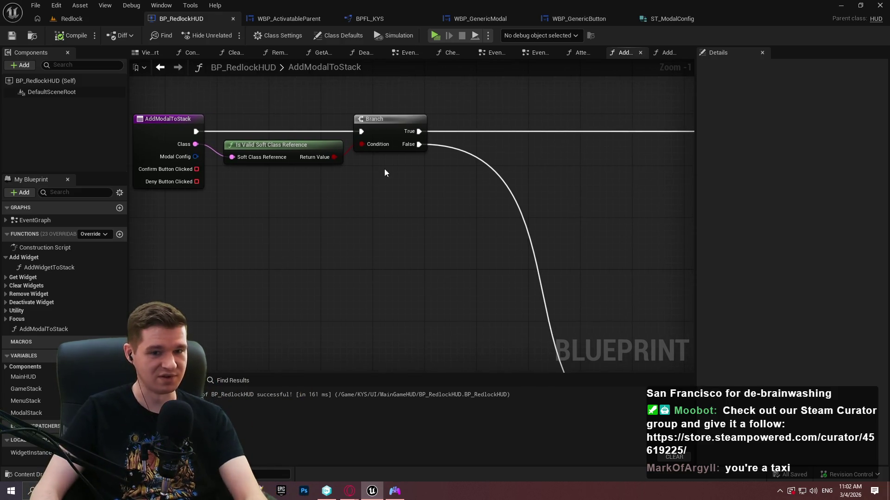
Browse from the KYS folder through UI and MainGameHUD to open the BPFL_RedlockHUD function library
{"action": "left_click", "coordinate": [371, 17]}
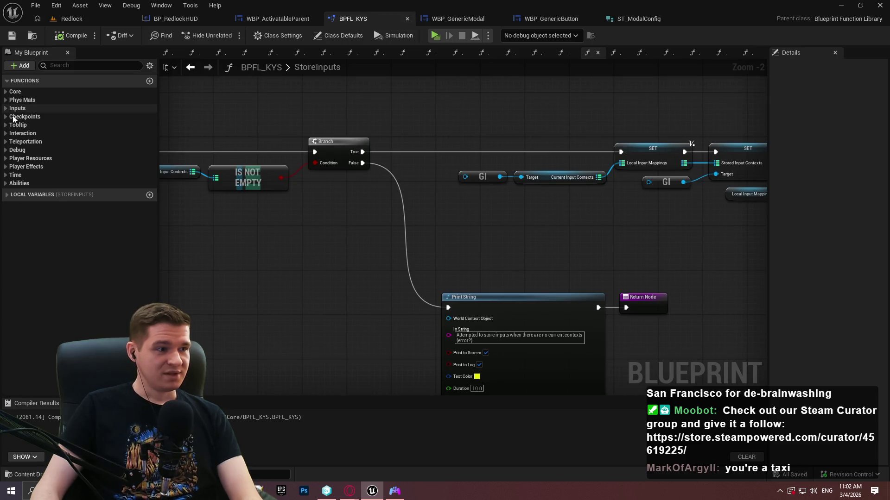
{"action": "left_click", "coordinate": [116, 18]}
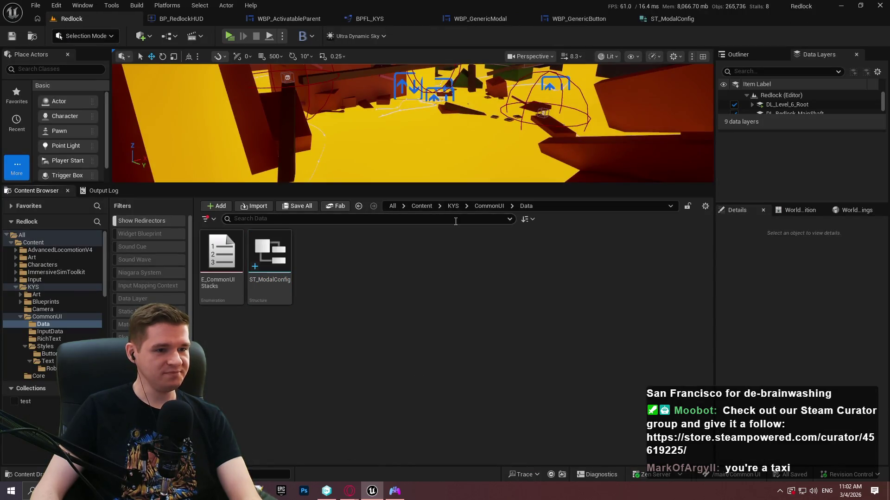
{"action": "left_click", "coordinate": [452, 205]}
{"action": "double_click", "coordinate": [269, 330]}
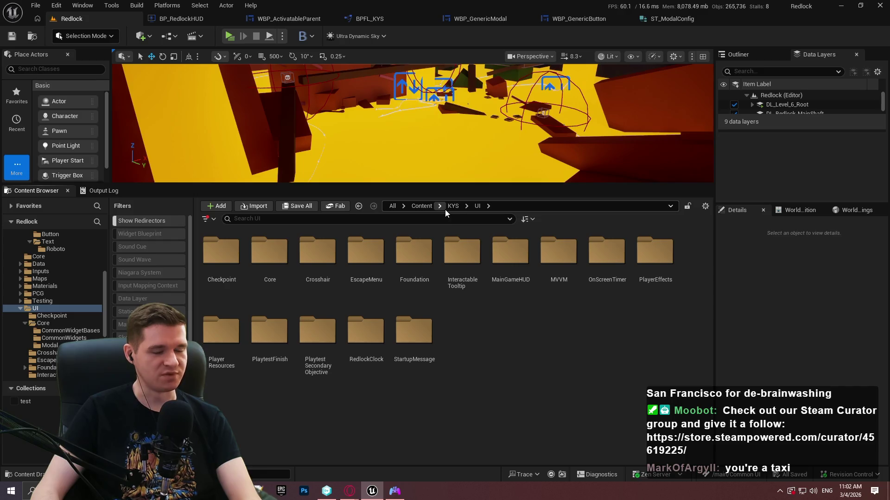
{"action": "double_click", "coordinate": [489, 238]}
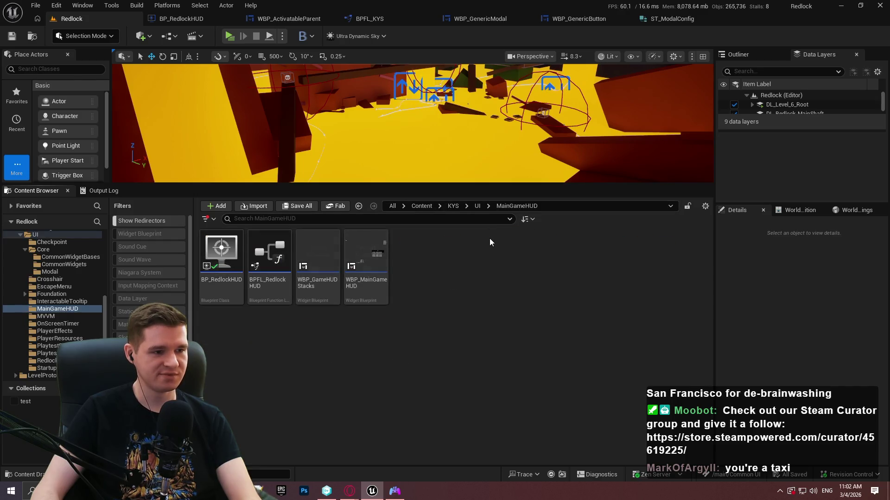
{"action": "double_click", "coordinate": [257, 243]}
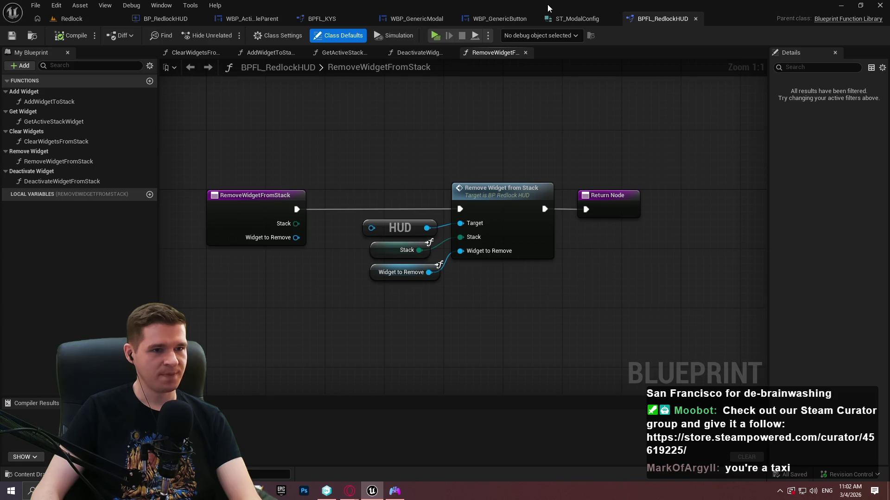
Cycle through the WBP_GenericModal, WBP_ActivatableParent and BP_RedlockHUD tabs to BPFL_RedlockHUD and add a new function
{"action": "left_click", "coordinate": [399, 20]}
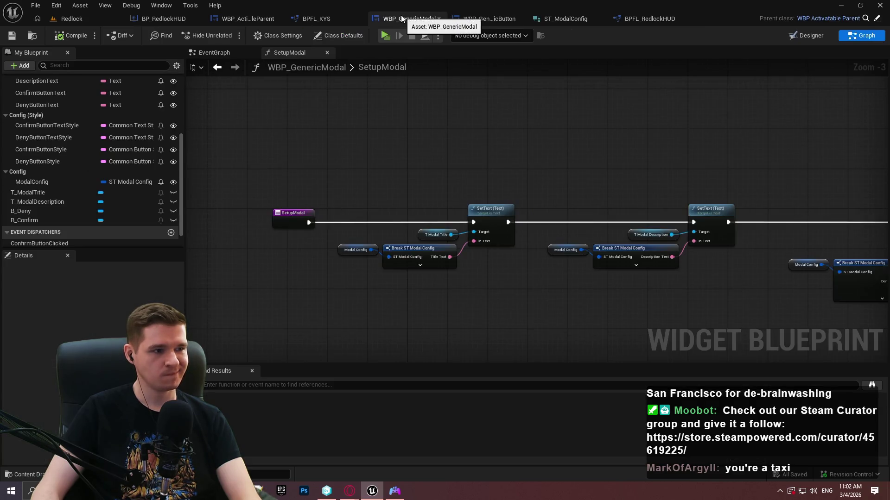
{"action": "left_click", "coordinate": [217, 17]}
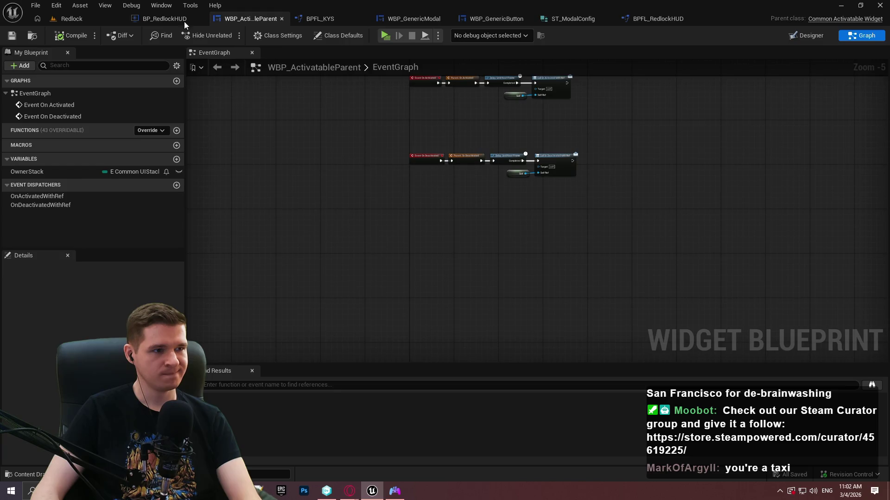
{"action": "left_click", "coordinate": [156, 21]}
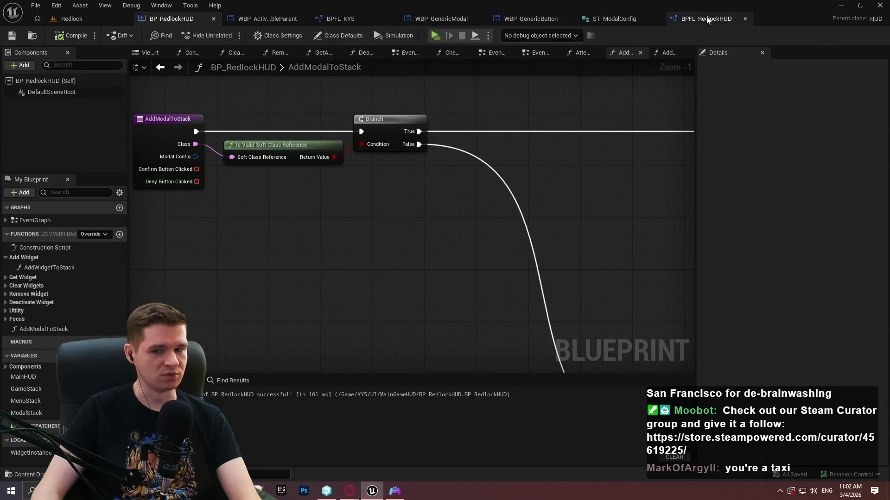
{"action": "left_click", "coordinate": [706, 18]}
{"action": "left_click", "coordinate": [150, 81]}
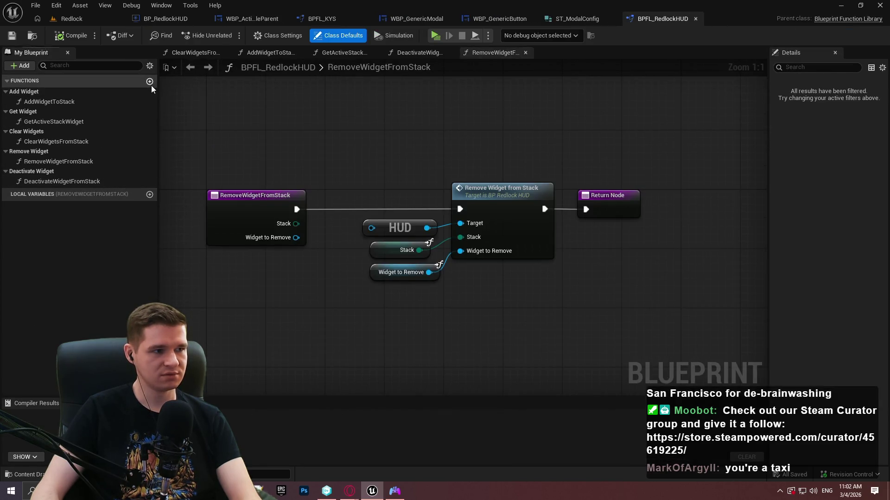
Create a function named AddModalToStack and move it into the Add Widget category
{"action": "type", "text": "AddModalTo"}
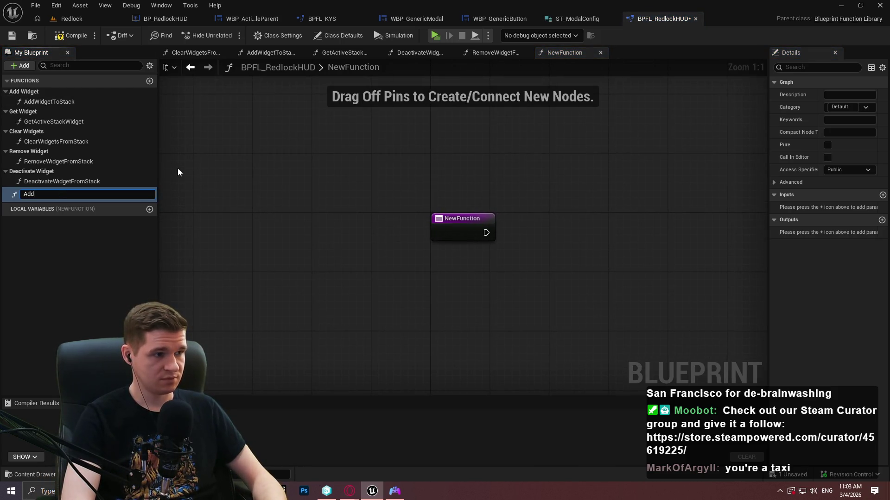
{"action": "key", "text": "BackSpace"}
{"action": "type", "text": "Stack"}
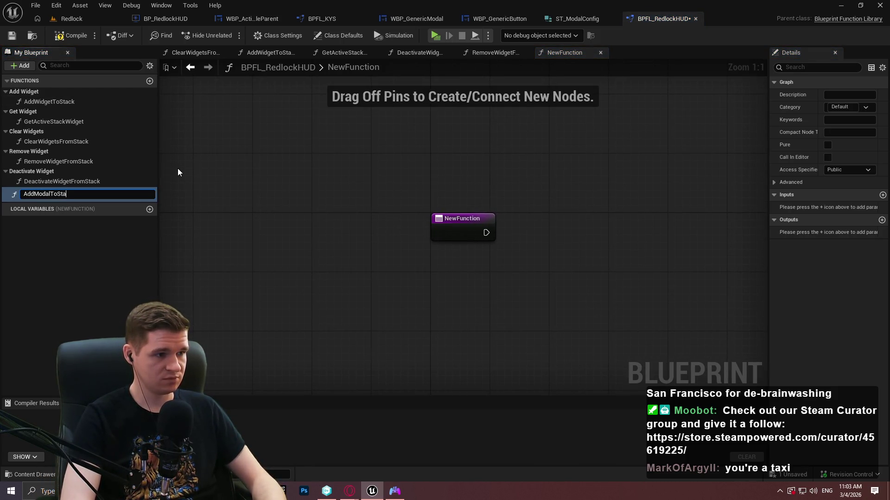
{"action": "key", "text": "Return"}
{"action": "left_click_drag", "start_coordinate": [38, 192], "coordinate": [24, 92]}
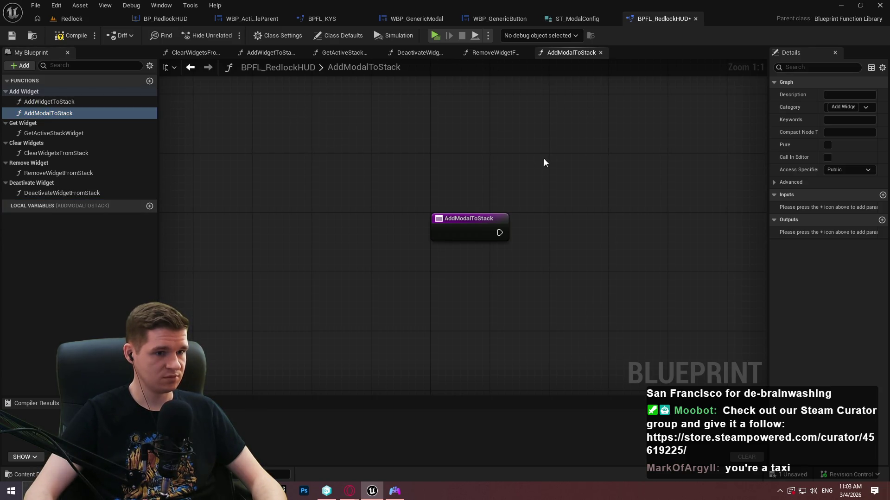
Copy the HUD reference node from GetActiveStackWidget and paste it into AddModalToStack
{"action": "double_click", "coordinate": [68, 133]}
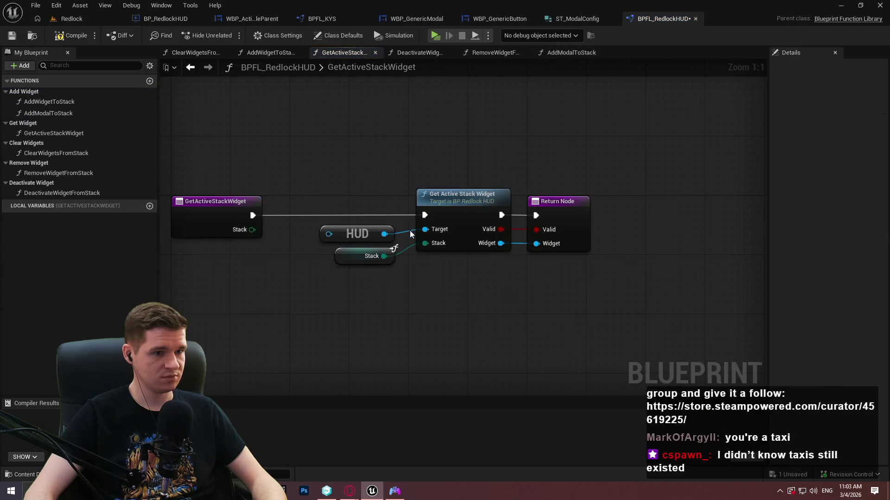
{"action": "left_click_drag", "start_coordinate": [352, 224], "coordinate": [369, 242]}
{"action": "key", "text": "super"}
{"action": "key", "text": "super"}
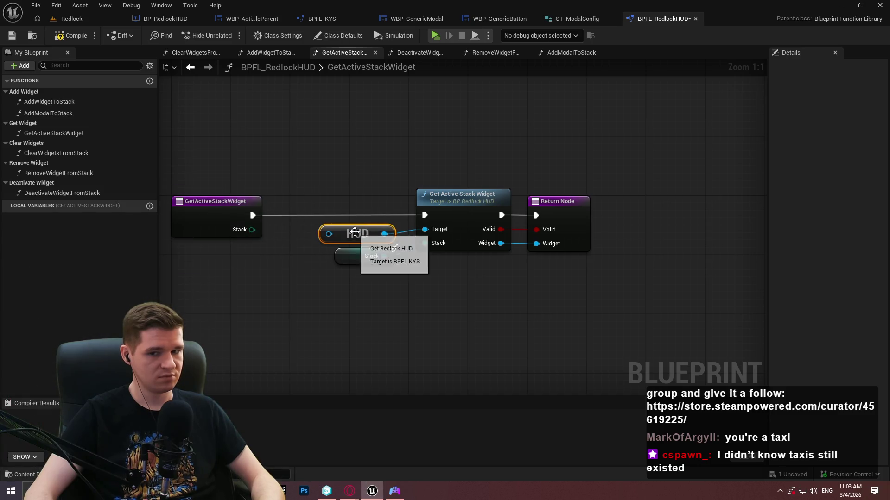
{"action": "double_click", "coordinate": [48, 102]}
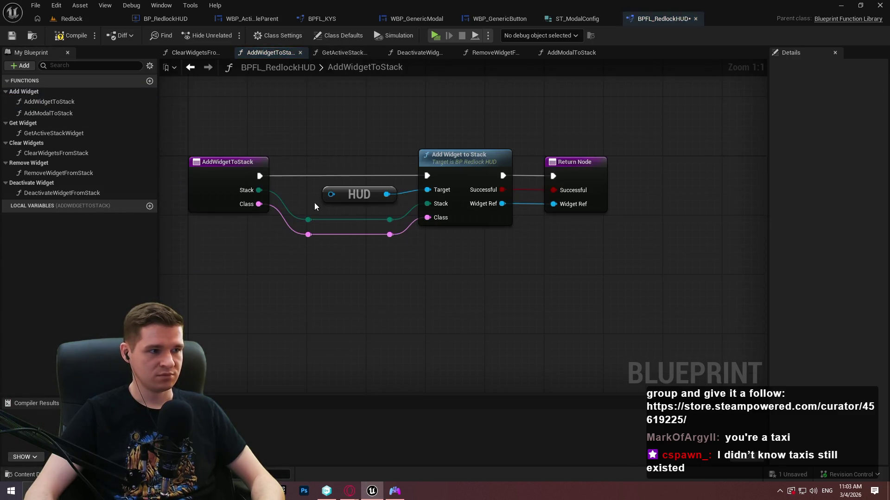
{"action": "double_click", "coordinate": [73, 113]}
{"action": "key", "text": "ctrl+v"}
{"action": "left_click_drag", "start_coordinate": [498, 243], "coordinate": [556, 198]}
{"action": "type", "text": "a"}
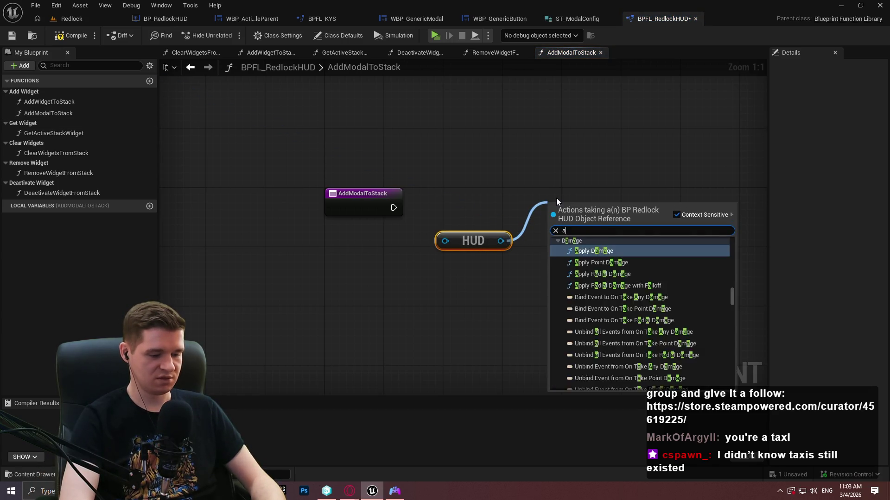
{"action": "type", "text": "dd modal"}
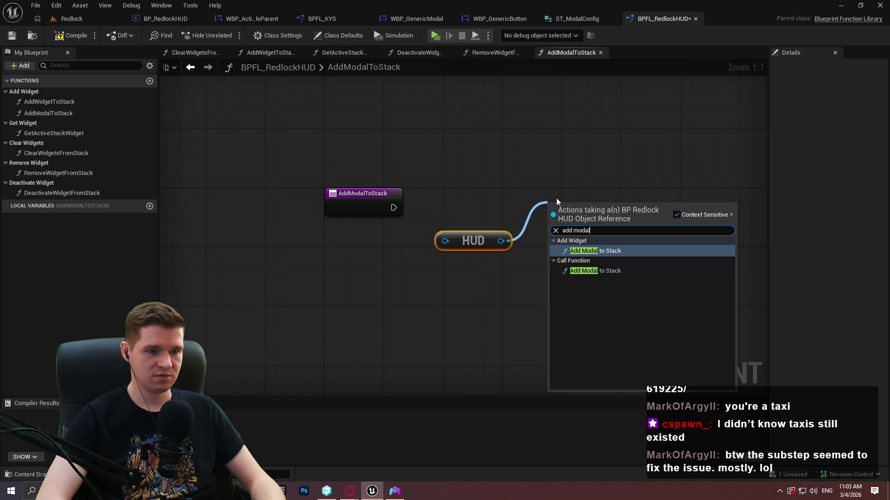
Add a HUD Add Modal to Stack call and wire the function entry into it
{"action": "key", "text": "Down"}
{"action": "key", "text": "Return"}
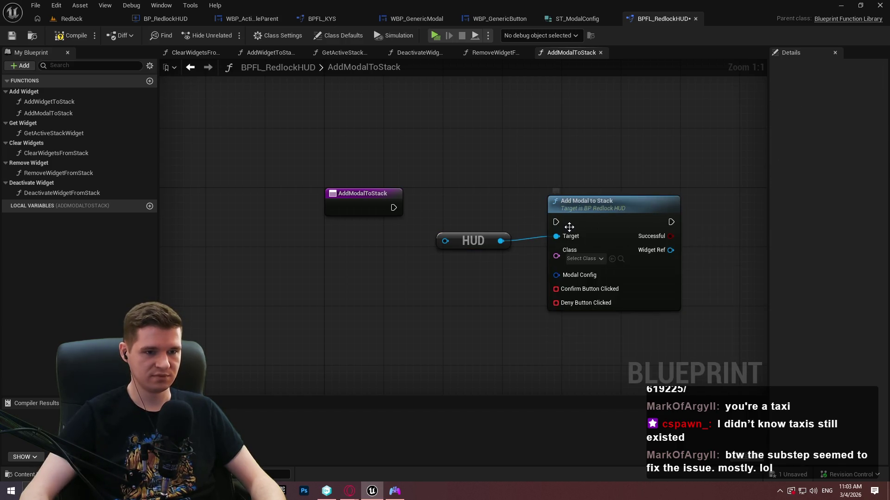
{"action": "mouse_move", "coordinate": [556, 222]}
{"action": "left_mouse_down"}
{"action": "mouse_move", "coordinate": [462, 225]}
{"action": "mouse_move", "coordinate": [393, 207]}
{"action": "left_mouse_up"}
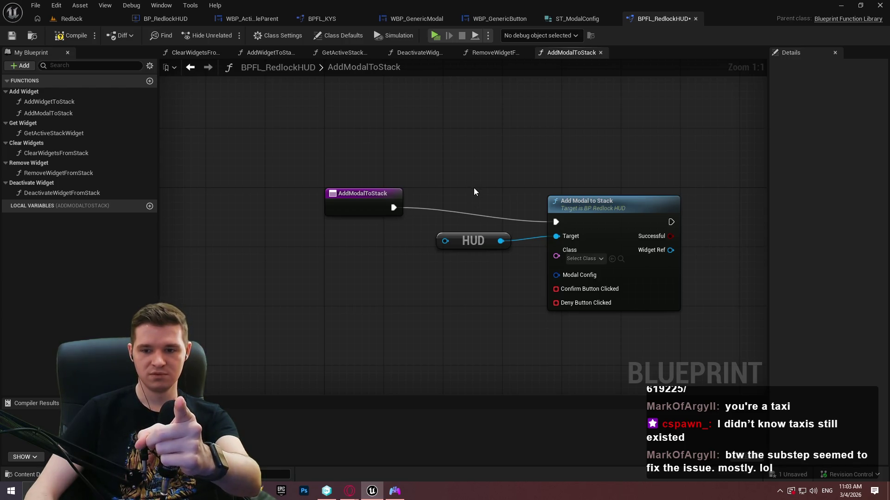
Arrange the HUD and Add Modal to Stack nodes, then compile and save the library
{"action": "left_click_drag", "start_coordinate": [591, 223], "coordinate": [606, 207]}
{"action": "mouse_move", "coordinate": [491, 240]}
{"action": "left_mouse_down"}
{"action": "mouse_move", "coordinate": [512, 221]}
{"action": "mouse_move", "coordinate": [533, 233]}
{"action": "left_mouse_up"}
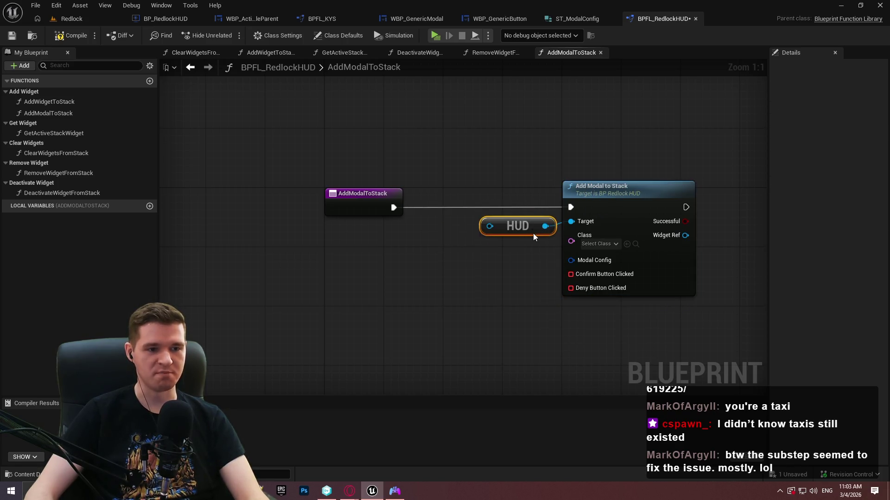
{"action": "left_click", "coordinate": [536, 253]}
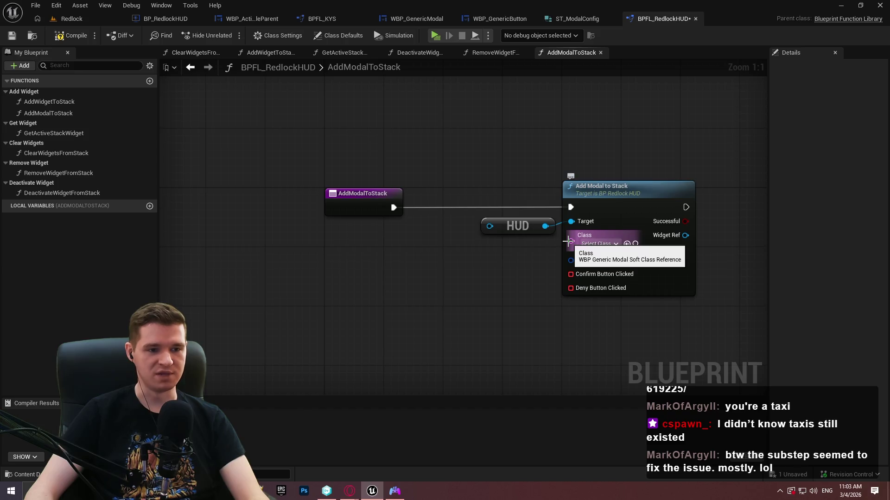
{"action": "left_click", "coordinate": [86, 34]}
{"action": "left_click", "coordinate": [10, 36]}
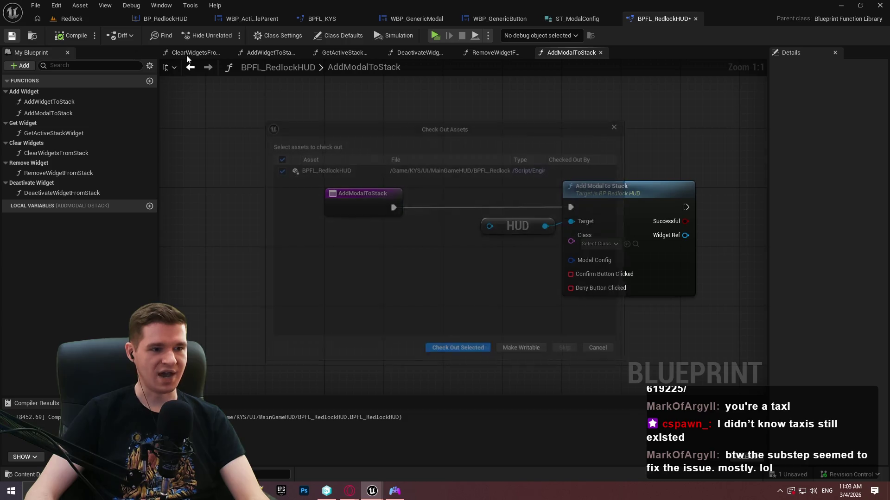
Check out the asset to finish saving, and expose Class, Modal Config and Confirm Button Clicked as inputs
{"action": "left_click", "coordinate": [456, 353]}
{"action": "left_click_drag", "start_coordinate": [571, 240], "coordinate": [360, 204]}
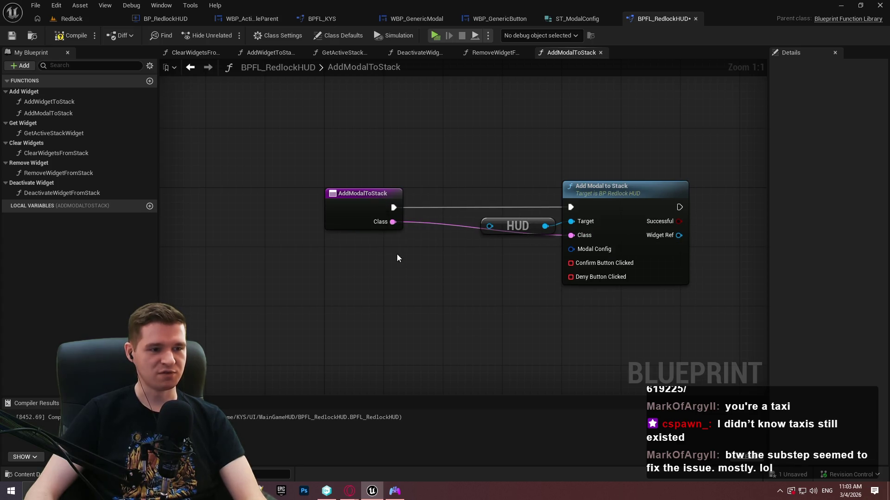
{"action": "left_click_drag", "start_coordinate": [571, 250], "coordinate": [345, 217]}
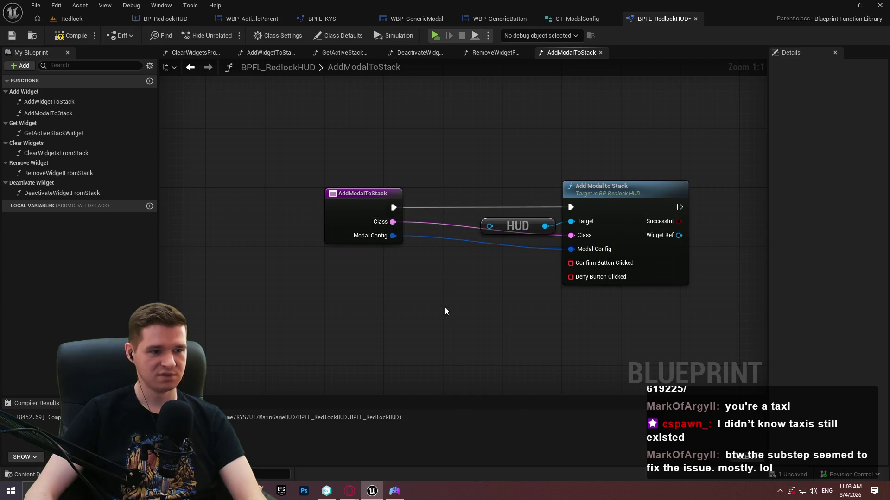
{"action": "mouse_move", "coordinate": [577, 268]}
{"action": "left_mouse_down"}
{"action": "mouse_move", "coordinate": [361, 235]}
{"action": "mouse_move", "coordinate": [443, 261]}
{"action": "mouse_move", "coordinate": [383, 272]}
{"action": "mouse_move", "coordinate": [371, 252]}
{"action": "left_mouse_up"}
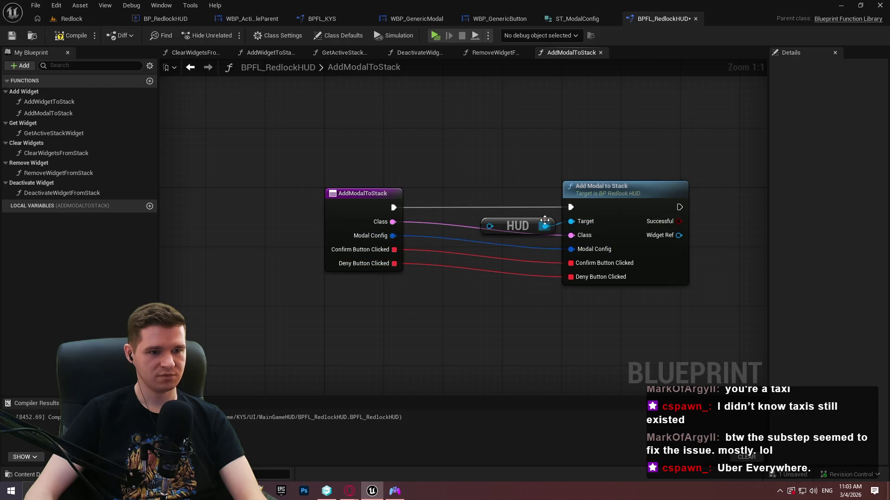
{"action": "double_click", "coordinate": [475, 229]}
Add and align two reroute points on the Class wire
{"action": "left_click_drag", "start_coordinate": [474, 229], "coordinate": [529, 246]}
{"action": "double_click", "coordinate": [483, 230]}
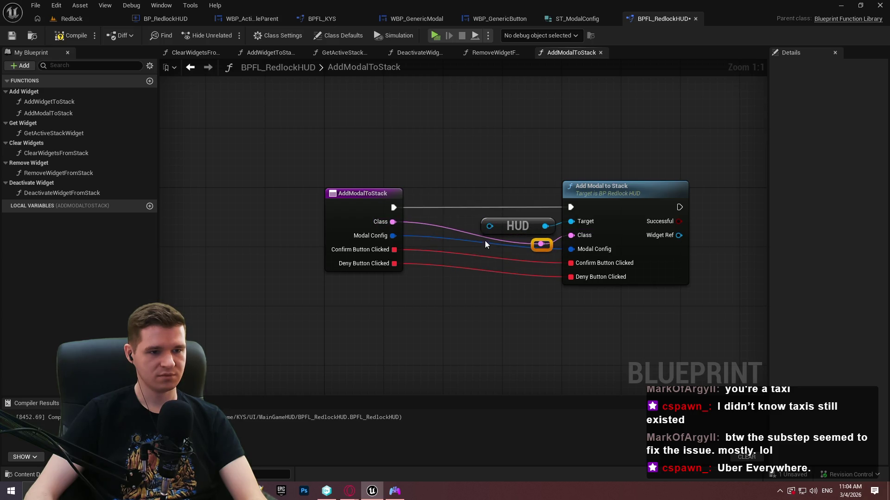
{"action": "left_click_drag", "start_coordinate": [480, 235], "coordinate": [441, 245]}
{"action": "left_click", "coordinate": [507, 268]}
{"action": "left_click", "coordinate": [548, 247]}
Add aligned reroute points on the Modal Config and Confirm Button Clicked wires
{"action": "mouse_move", "coordinate": [555, 249]}
{"action": "left_mouse_down"}
{"action": "mouse_move", "coordinate": [547, 263]}
{"action": "mouse_move", "coordinate": [542, 251]}
{"action": "mouse_move", "coordinate": [446, 258]}
{"action": "left_mouse_up"}
{"action": "double_click", "coordinate": [518, 252]}
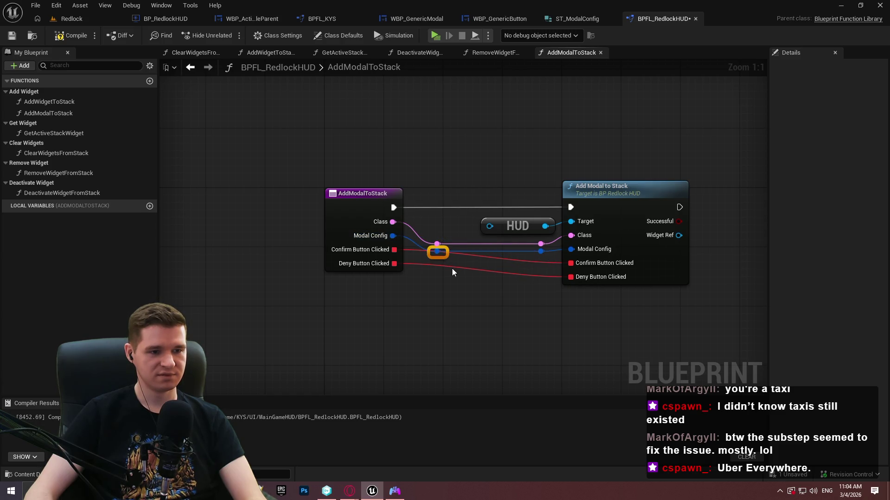
{"action": "left_click", "coordinate": [501, 265]}
{"action": "double_click", "coordinate": [546, 263]}
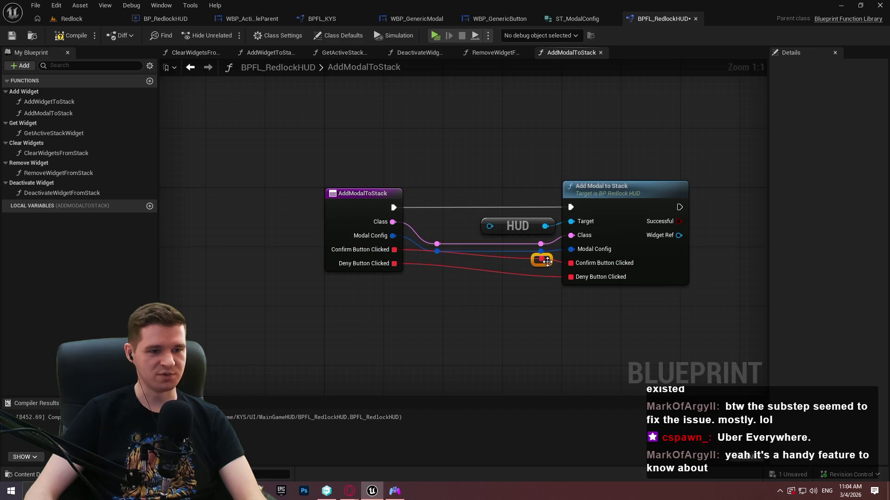
{"action": "double_click", "coordinate": [478, 254]}
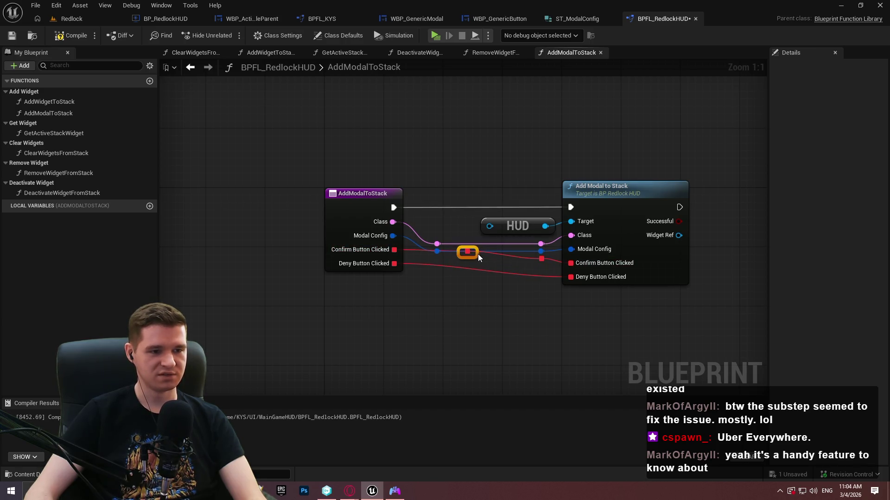
{"action": "left_click_drag", "start_coordinate": [471, 258], "coordinate": [434, 261]}
{"action": "left_click", "coordinate": [532, 284]}
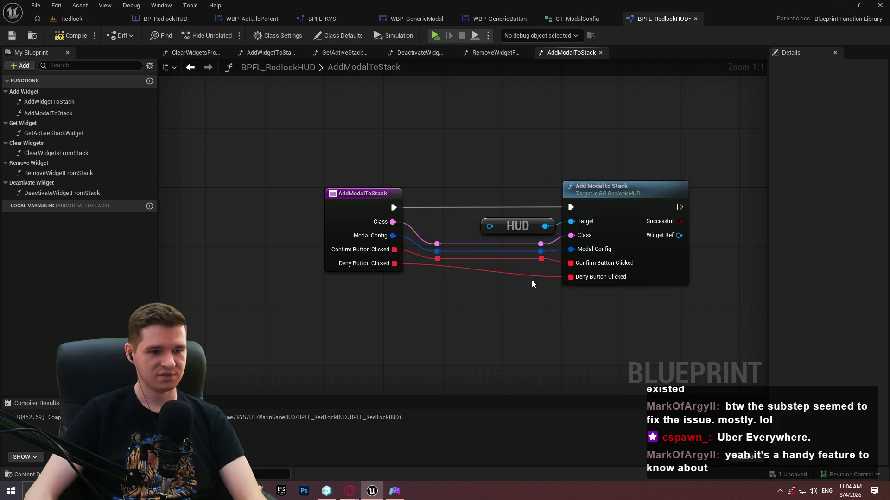
Add aligned reroute points on the Deny Button Clicked wire
{"action": "double_click", "coordinate": [538, 276]}
{"action": "left_click_drag", "start_coordinate": [544, 275], "coordinate": [547, 268]}
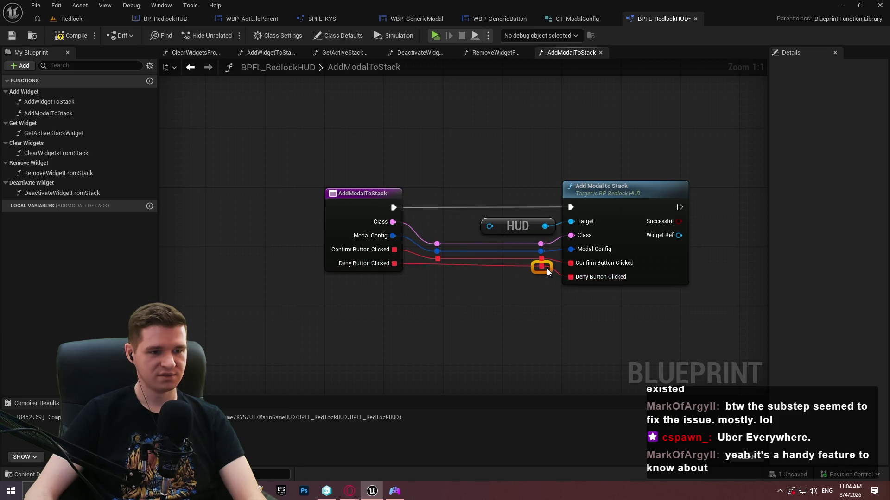
{"action": "left_click", "coordinate": [511, 284]}
{"action": "double_click", "coordinate": [467, 265]}
{"action": "left_click_drag", "start_coordinate": [465, 263], "coordinate": [443, 271]}
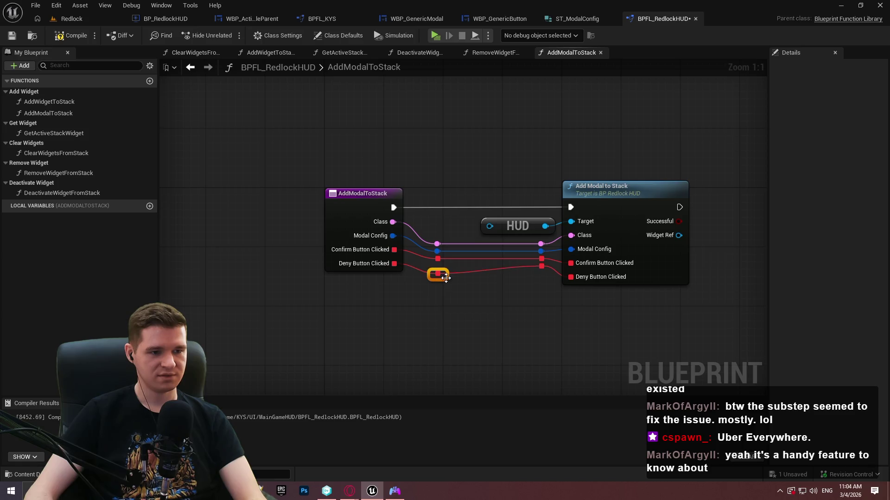
{"action": "left_click", "coordinate": [462, 296]}
{"action": "left_click_drag", "start_coordinate": [649, 317], "coordinate": [523, 291]}
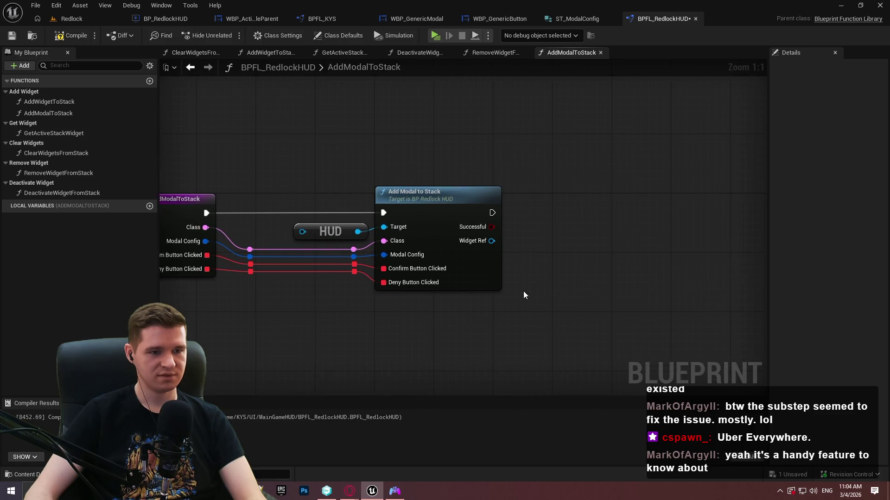
{"action": "left_click_drag", "start_coordinate": [492, 213], "coordinate": [565, 211]}
Add a Return Node that returns the Successful and Widget Ref results
{"action": "type", "text": "return"}
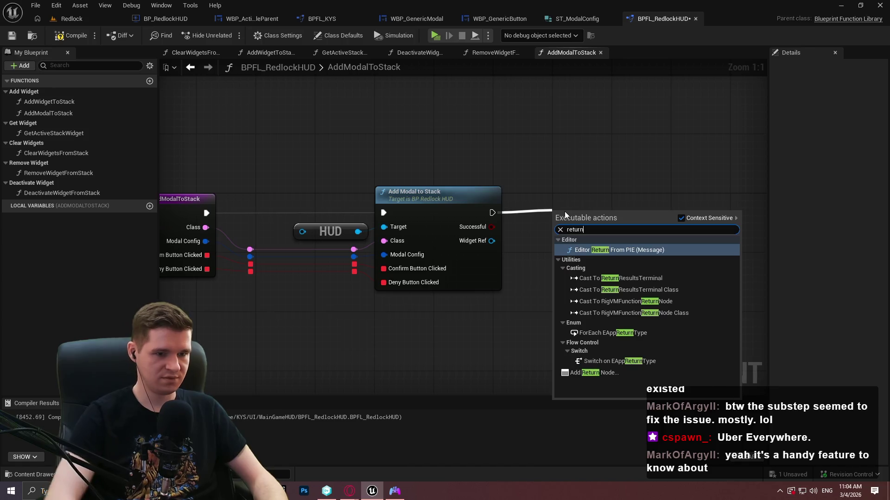
{"action": "left_click", "coordinate": [623, 373]}
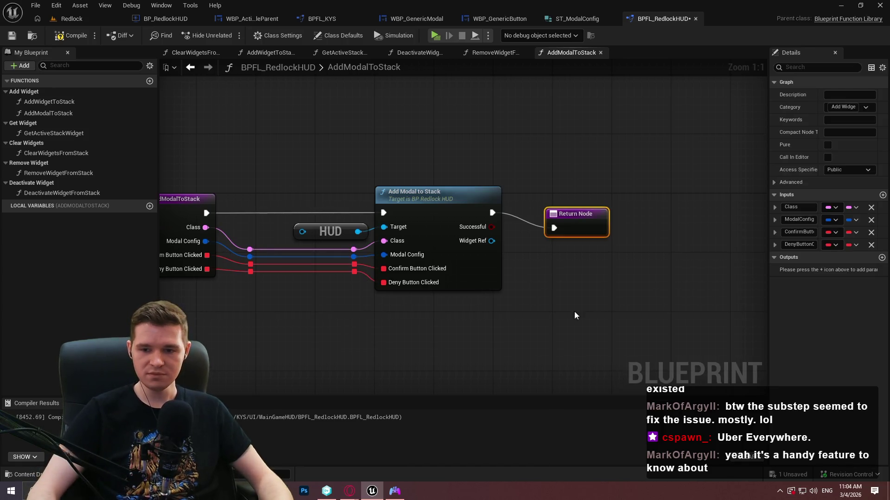
{"action": "mouse_move", "coordinate": [593, 228]}
{"action": "left_mouse_down"}
{"action": "mouse_move", "coordinate": [582, 204]}
{"action": "mouse_move", "coordinate": [570, 213]}
{"action": "left_mouse_up"}
{"action": "mouse_move", "coordinate": [518, 250]}
{"action": "left_mouse_down"}
{"action": "mouse_move", "coordinate": [588, 228]}
{"action": "mouse_move", "coordinate": [580, 234]}
{"action": "left_mouse_up"}
{"action": "left_click_drag", "start_coordinate": [572, 323], "coordinate": [676, 318]}
Shift the nodes left, compile and save BPFL_RedlockHUD, then switch to WBP_ActivatableParent
{"action": "left_click_drag", "start_coordinate": [502, 195], "coordinate": [502, 196]}
{"action": "left_click_drag", "start_coordinate": [560, 199], "coordinate": [512, 204]}
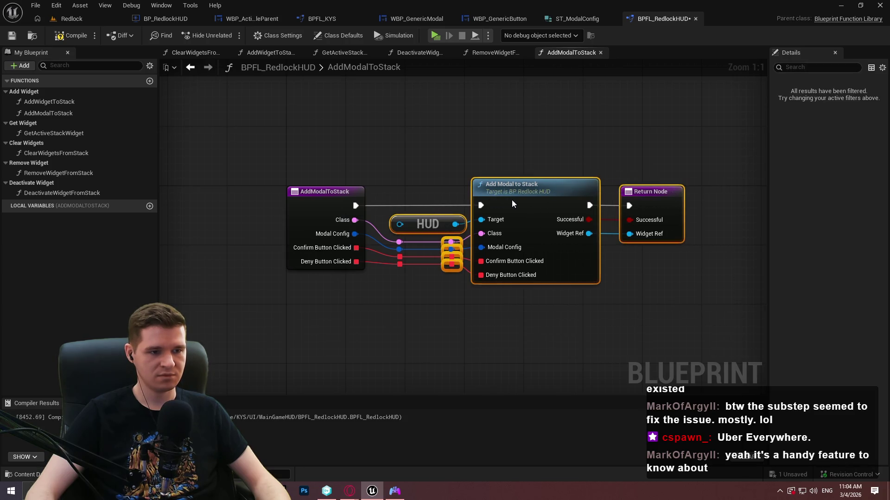
{"action": "left_click", "coordinate": [460, 368]}
{"action": "key", "text": "F7"}
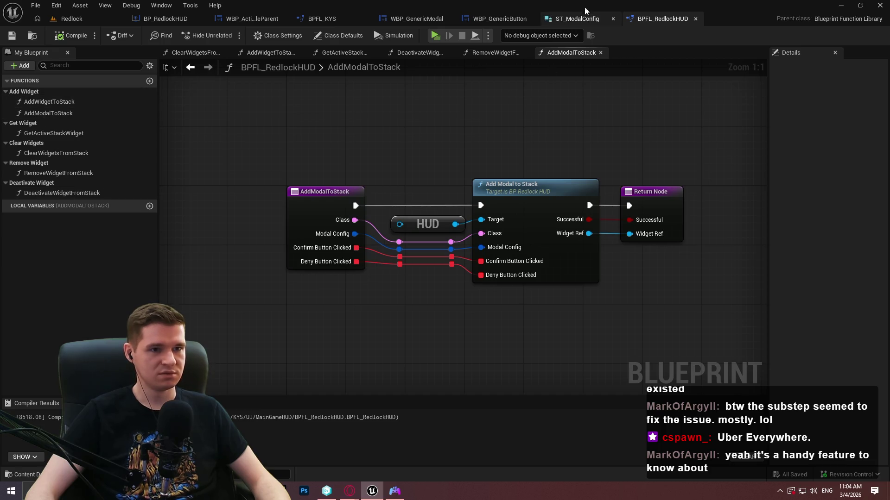
{"action": "left_click", "coordinate": [248, 18]}
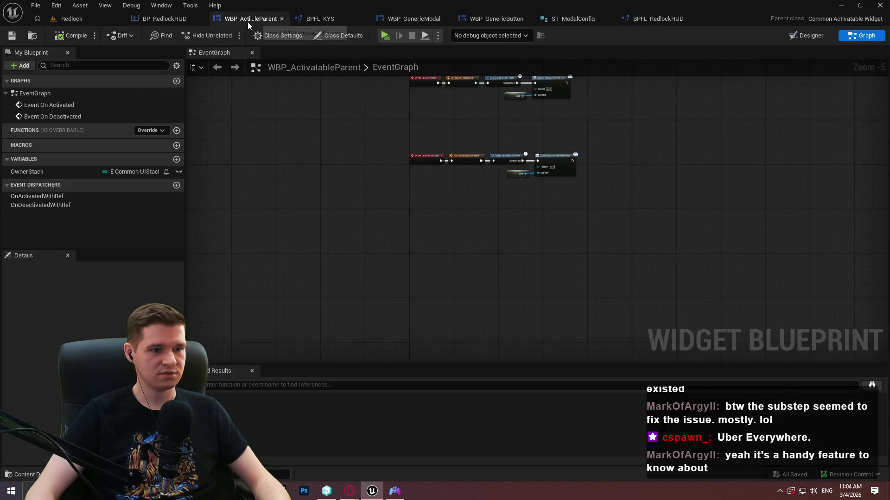
In BP_RedlockHUD's AddModalToStack, add a SET Modal Config node fed by the Modal Config input
{"action": "left_click", "coordinate": [161, 20]}
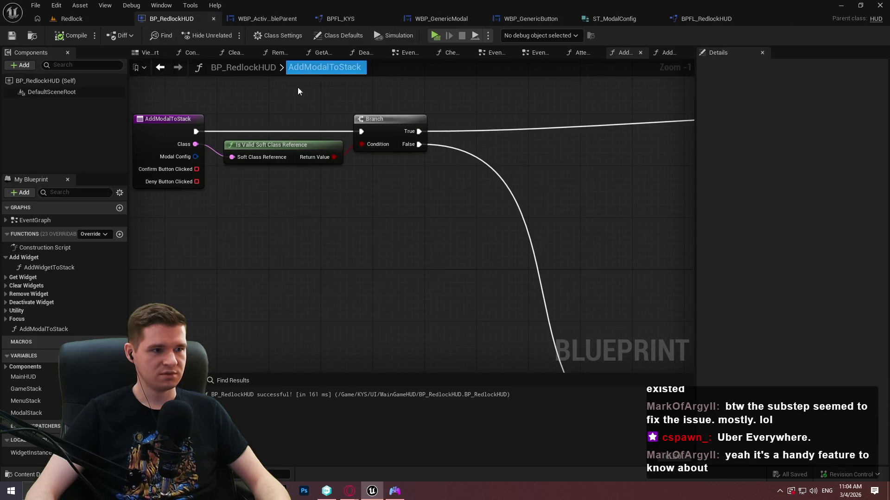
{"action": "scroll", "coordinate": [281, 152], "scroll_direction": "down", "scroll_amount": 2}
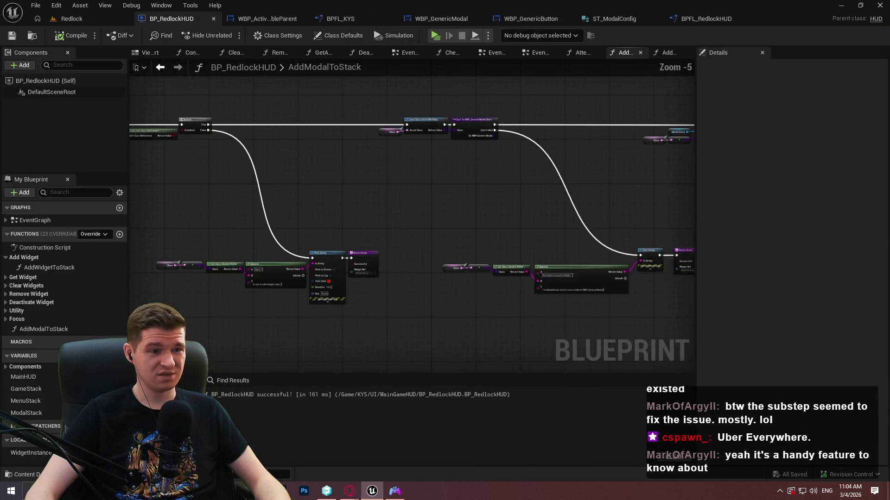
{"action": "scroll", "coordinate": [497, 151], "scroll_direction": "up", "scroll_amount": 1}
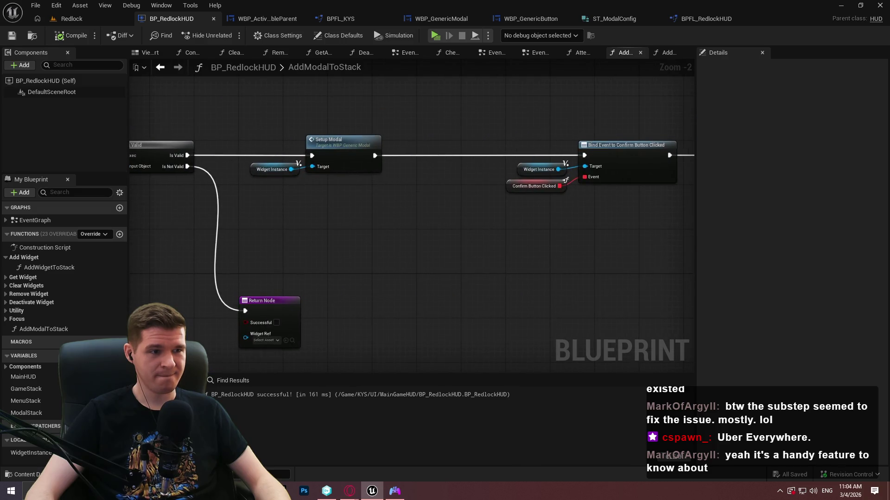
{"action": "mouse_move", "coordinate": [291, 169]}
{"action": "left_mouse_down"}
{"action": "mouse_move", "coordinate": [302, 192]}
{"action": "mouse_move", "coordinate": [331, 209]}
{"action": "left_mouse_up"}
{"action": "type", "text": "config"}
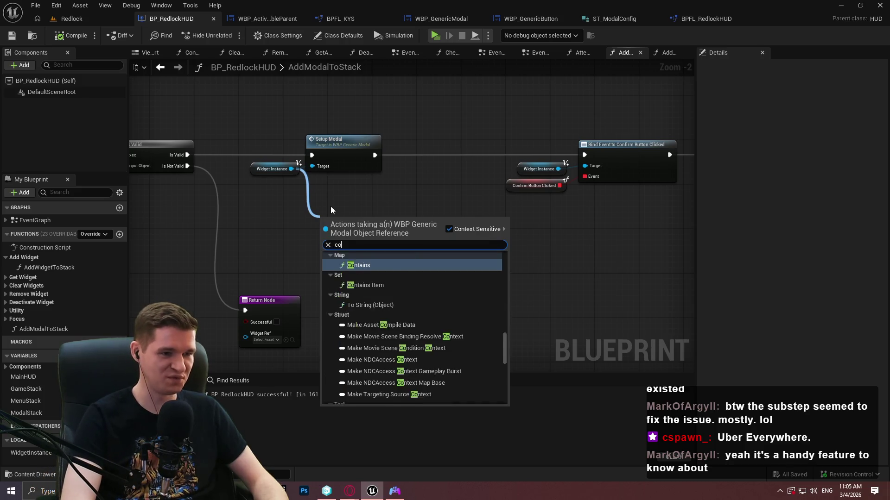
{"action": "left_click", "coordinate": [482, 304]}
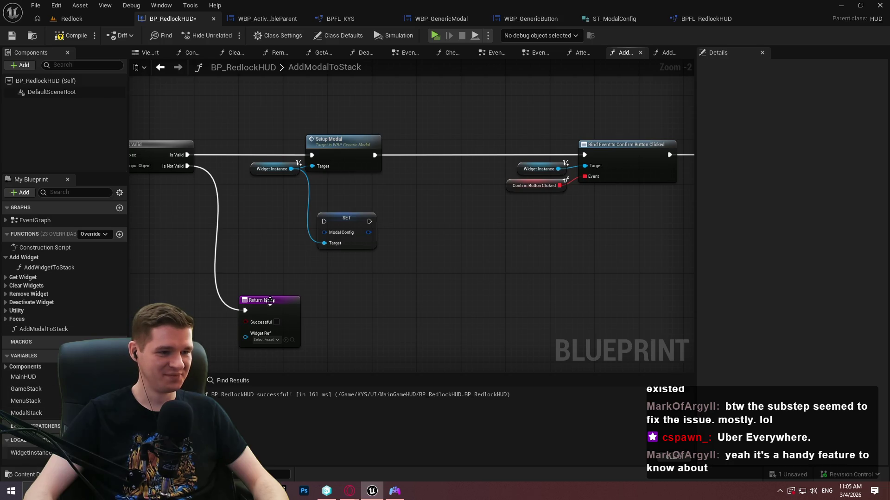
{"action": "left_click_drag", "start_coordinate": [331, 232], "coordinate": [299, 238]}
{"action": "type", "text": "config"}
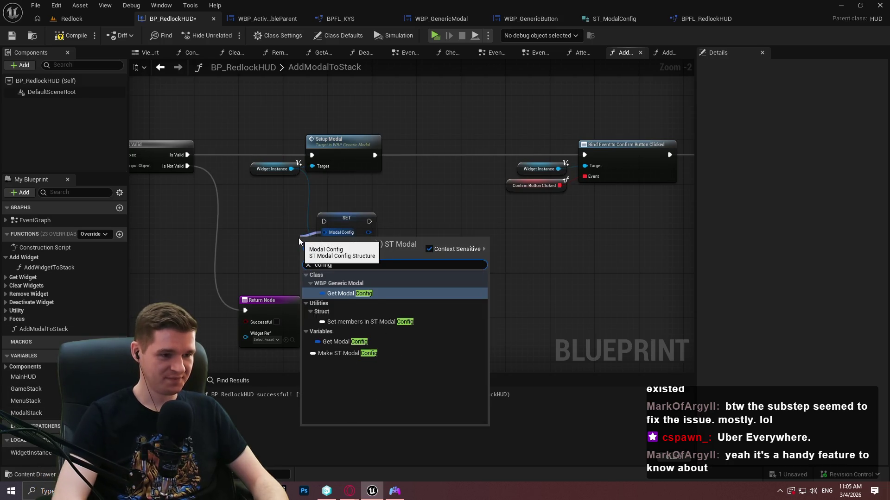
{"action": "left_click", "coordinate": [342, 340]}
{"action": "left_click_drag", "start_coordinate": [324, 234], "coordinate": [269, 237]}
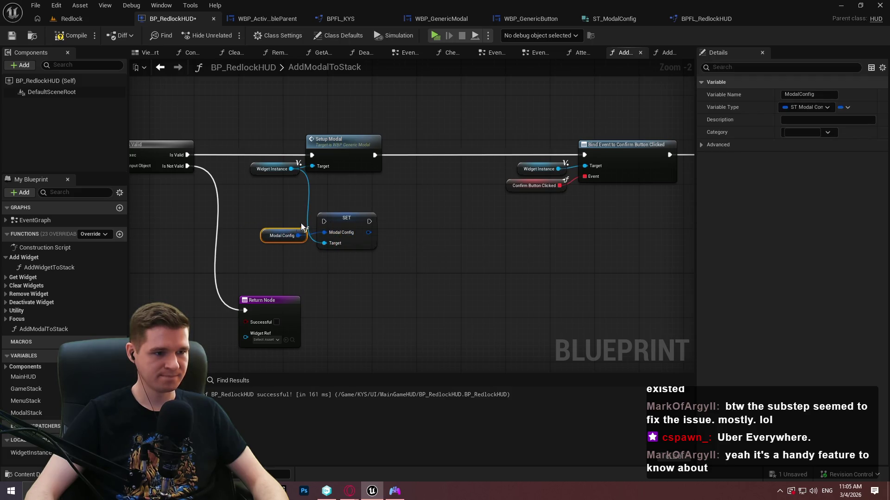
Wire the valid branch through SET Modal Config into Setup Modal, sharing Widget Instance via a reroute
{"action": "left_click_drag", "start_coordinate": [324, 221], "coordinate": [194, 157]}
{"action": "mouse_move", "coordinate": [312, 155]}
{"action": "left_mouse_down"}
{"action": "mouse_move", "coordinate": [333, 194]}
{"action": "mouse_move", "coordinate": [369, 221]}
{"action": "mouse_move", "coordinate": [424, 220]}
{"action": "left_mouse_up"}
{"action": "left_click_drag", "start_coordinate": [297, 164], "coordinate": [309, 255]}
{"action": "double_click", "coordinate": [323, 255]}
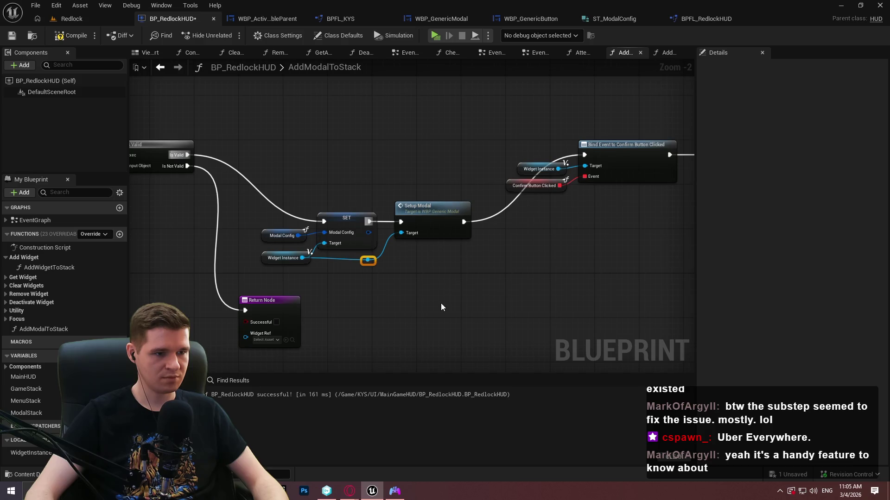
Move the new nodes up into the main flow and save BP_RedlockHUD
{"action": "left_click_drag", "start_coordinate": [287, 227], "coordinate": [288, 227]}
{"action": "mouse_move", "coordinate": [431, 217]}
{"action": "left_mouse_down"}
{"action": "mouse_move", "coordinate": [408, 151]}
{"action": "mouse_move", "coordinate": [421, 150]}
{"action": "left_mouse_up"}
{"action": "left_click", "coordinate": [431, 205]}
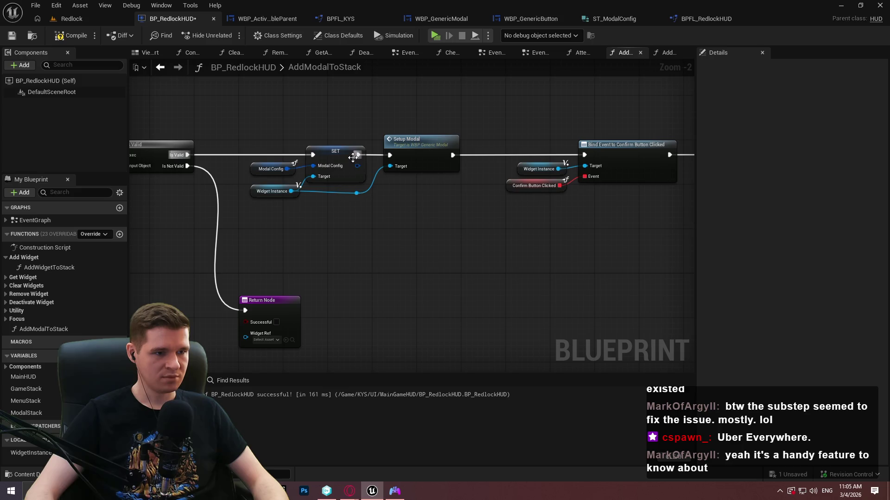
{"action": "scroll", "coordinate": [432, 231], "scroll_direction": "down", "scroll_amount": 5}
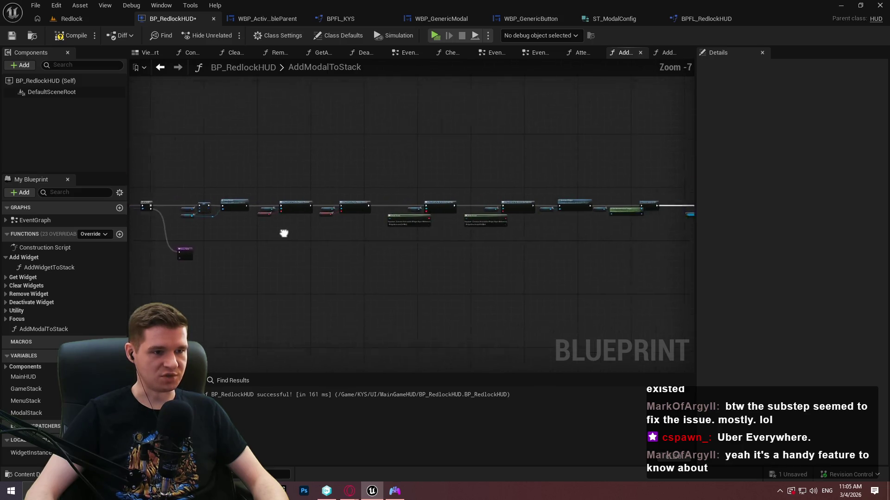
{"action": "left_click", "coordinate": [17, 36]}
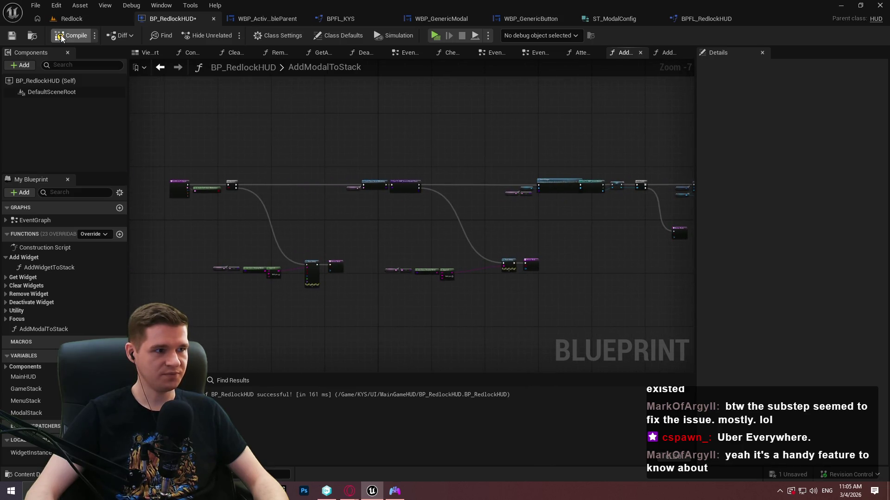
In the Redlock level editor, open WBP_EscapeMenu from the UI/EscapeMenu folder
{"action": "left_click", "coordinate": [70, 19]}
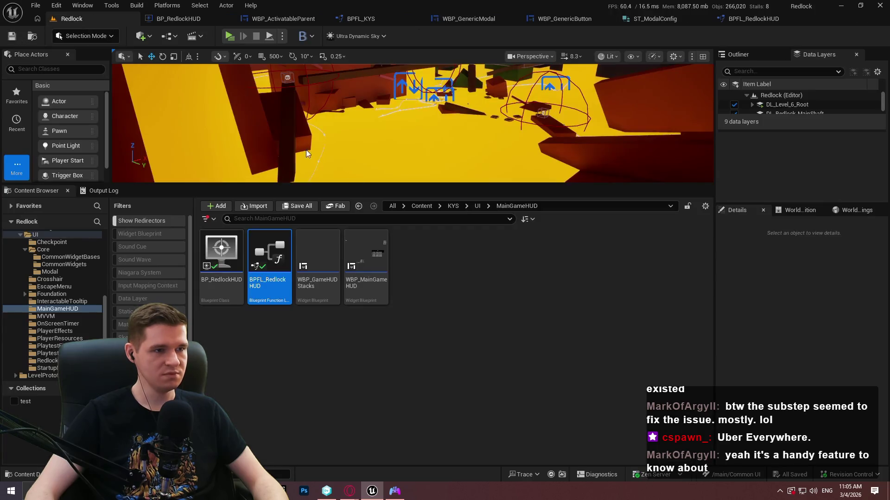
{"action": "left_click_drag", "start_coordinate": [438, 182], "coordinate": [439, 268]}
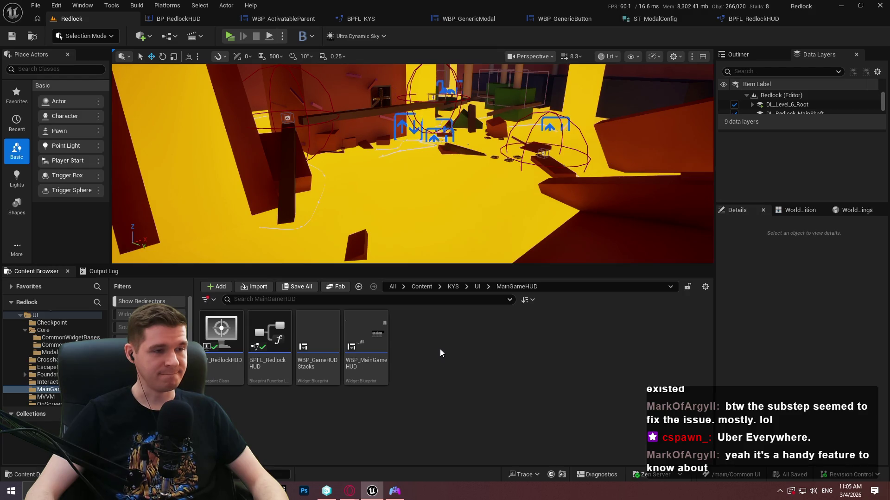
{"action": "left_click", "coordinate": [477, 287]}
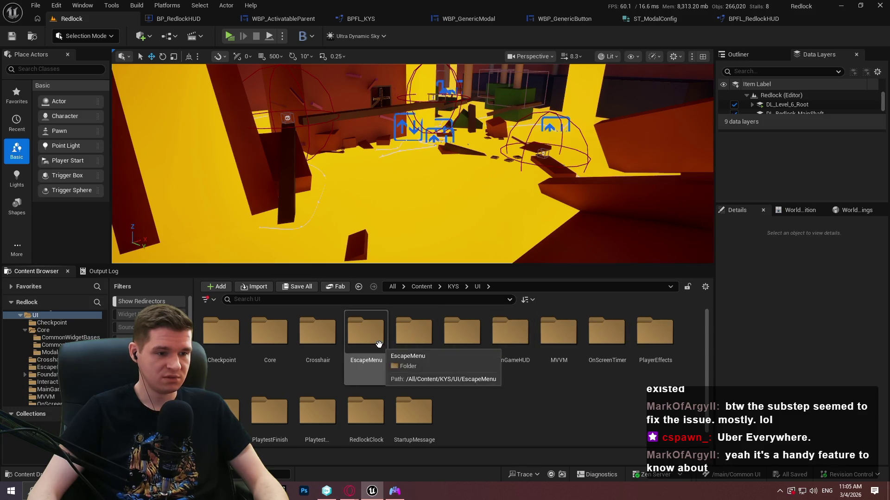
{"action": "double_click", "coordinate": [367, 343]}
{"action": "left_click", "coordinate": [227, 374]}
{"action": "double_click", "coordinate": [228, 374]}
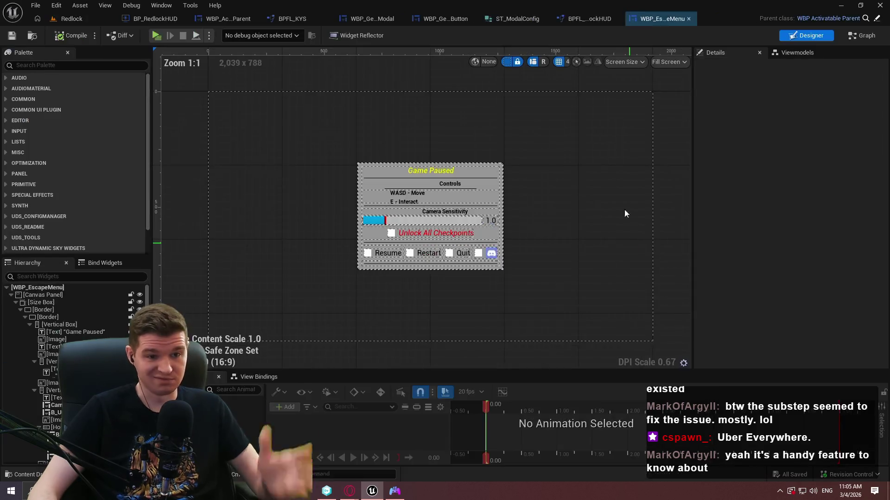
Place an Add Modal to Stack node in the WBP_EscapeMenu event graph
{"action": "left_click", "coordinate": [865, 36]}
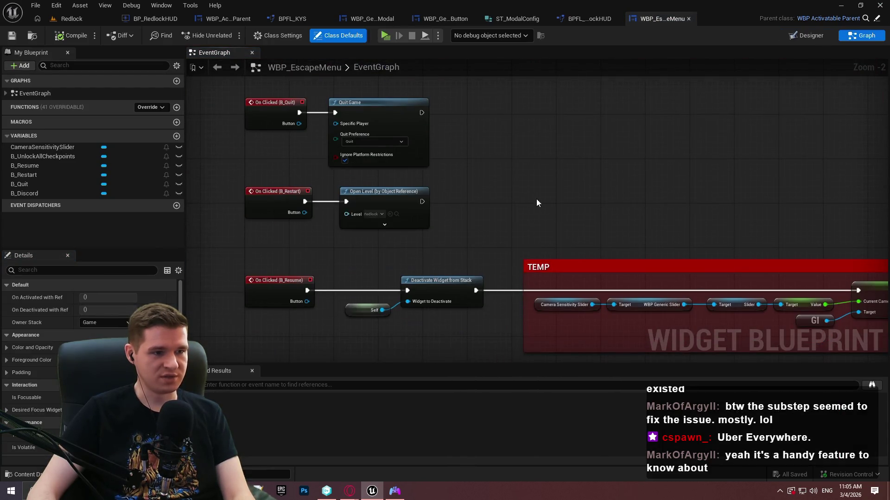
{"action": "right_click", "coordinate": [458, 177]}
{"action": "type", "text": "create"}
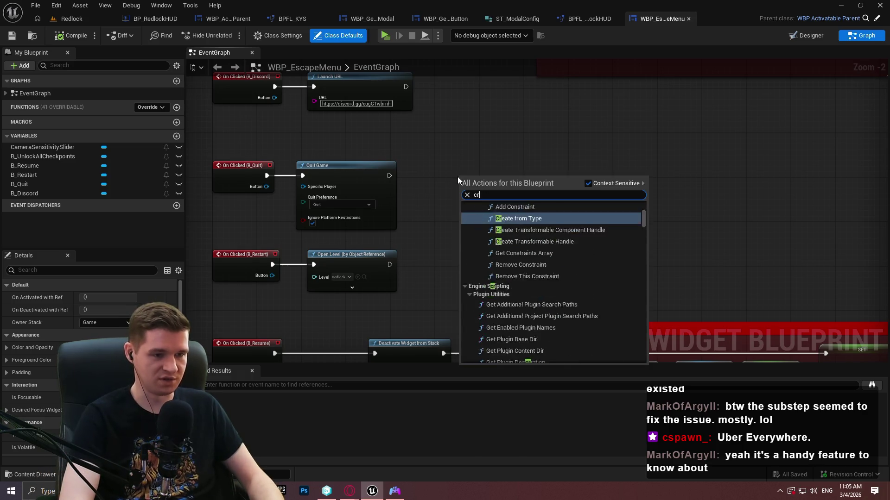
{"action": "key", "text": "BackSpace"}
{"action": "key", "text": "BackSpace"}
{"action": "key", "text": "BackSpace"}
{"action": "type", "text": "add moda"}
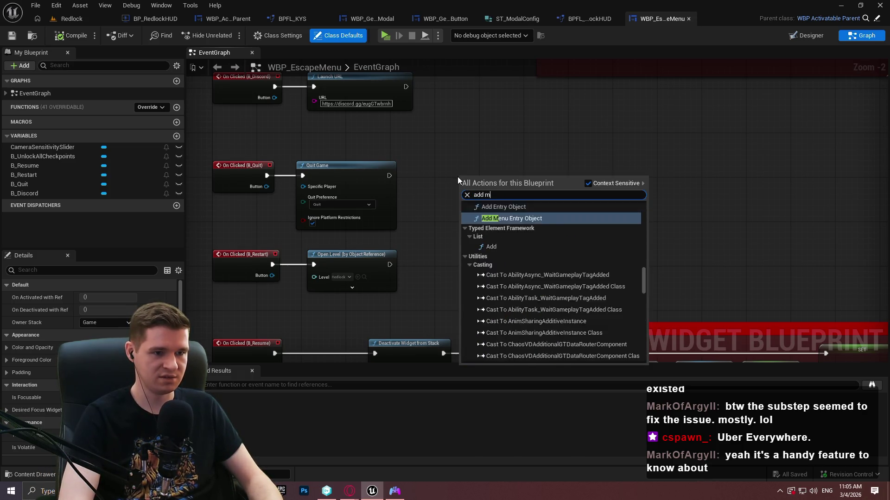
{"action": "key", "text": "Return"}
Set the modal class to WBP_GenericModal and split the Modal Config pin into fields
{"action": "scroll", "coordinate": [416, 195], "scroll_direction": "up", "scroll_amount": 2}
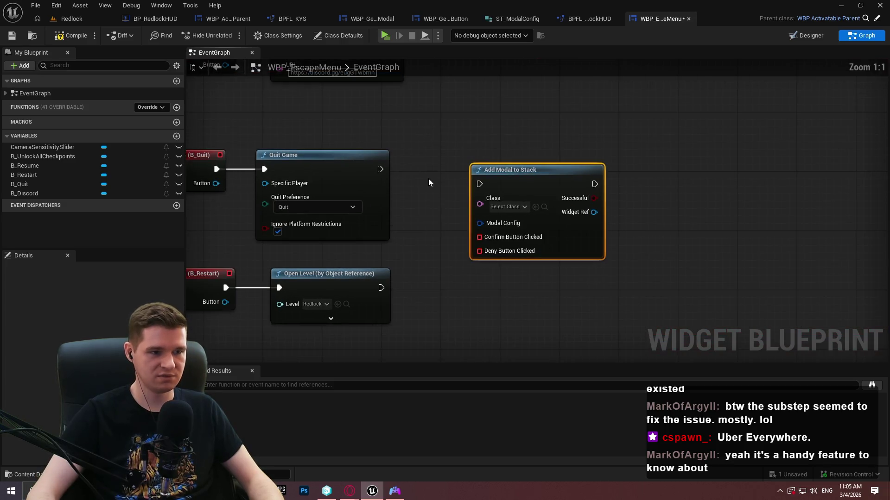
{"action": "left_click", "coordinate": [511, 211]}
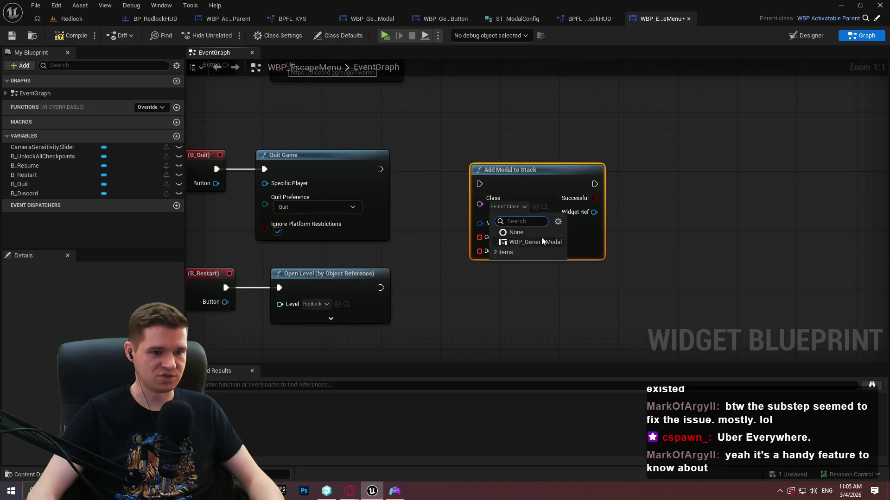
{"action": "left_click", "coordinate": [514, 242]}
{"action": "left_click_drag", "start_coordinate": [477, 227], "coordinate": [522, 167]}
{"action": "right_click", "coordinate": [523, 167]}
{"action": "left_click", "coordinate": [559, 204]}
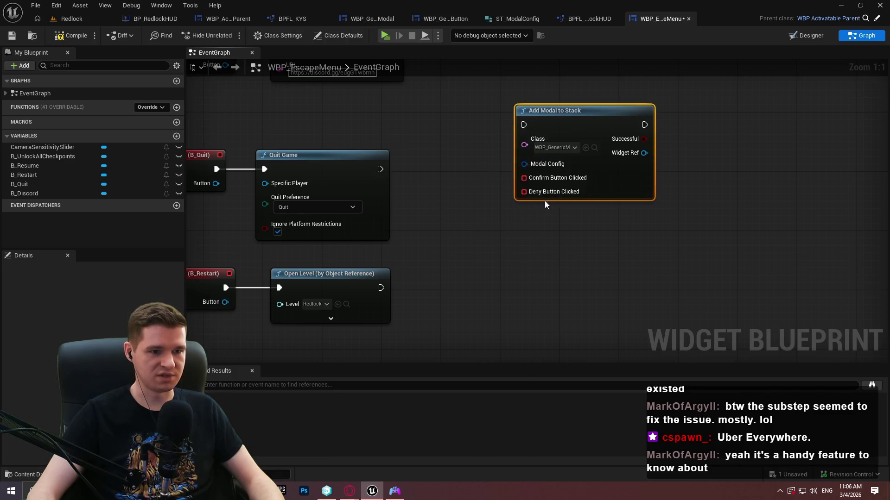
{"action": "left_click_drag", "start_coordinate": [509, 199], "coordinate": [430, 173]}
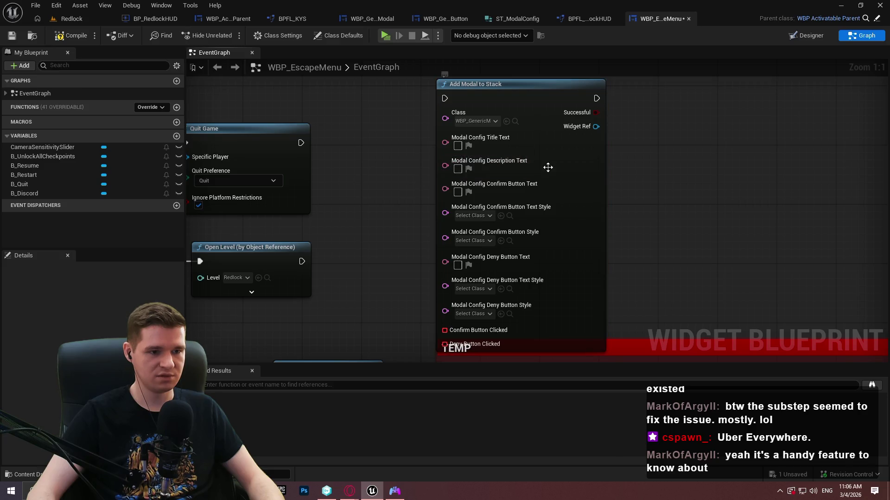
{"action": "left_click_drag", "start_coordinate": [552, 151], "coordinate": [552, 107]}
{"action": "left_click", "coordinate": [654, 148]}
{"action": "left_click_drag", "start_coordinate": [654, 148], "coordinate": [639, 170]}
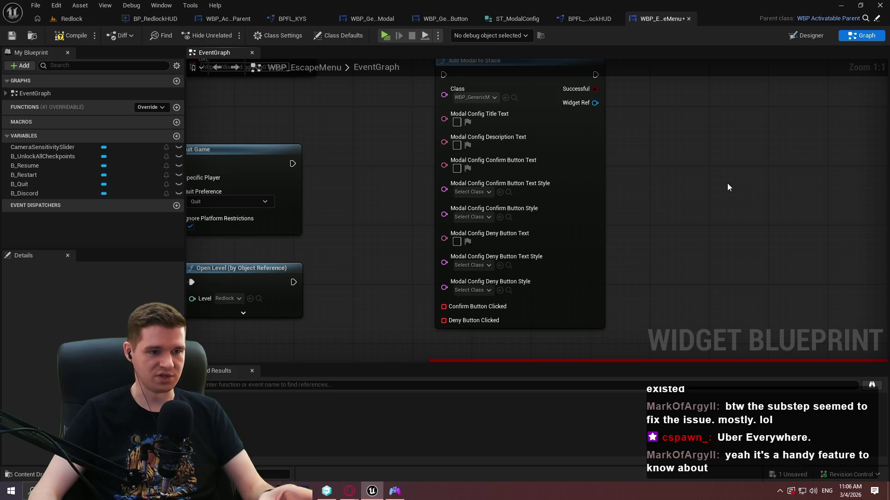
Title the modal 'Are you sure?', describe quitting the game, and label buttons Quit and Cancel
{"action": "left_click", "coordinate": [456, 122]}
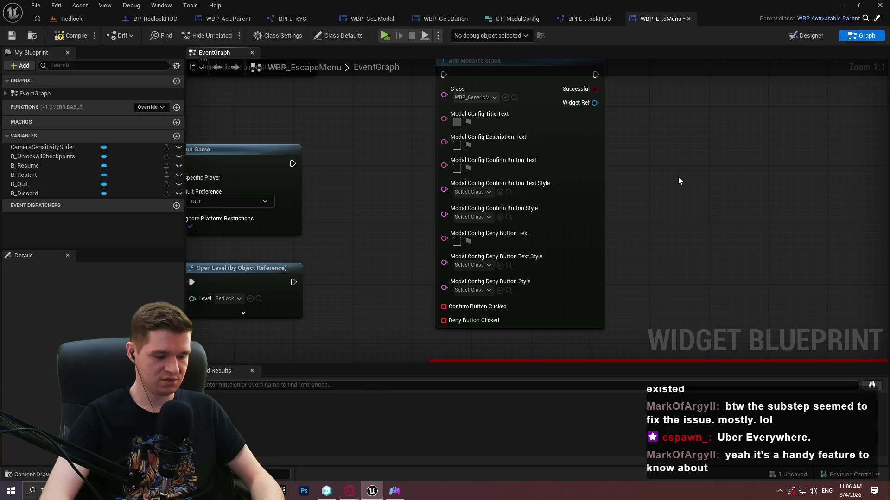
{"action": "type", "text": "Are you sur"}
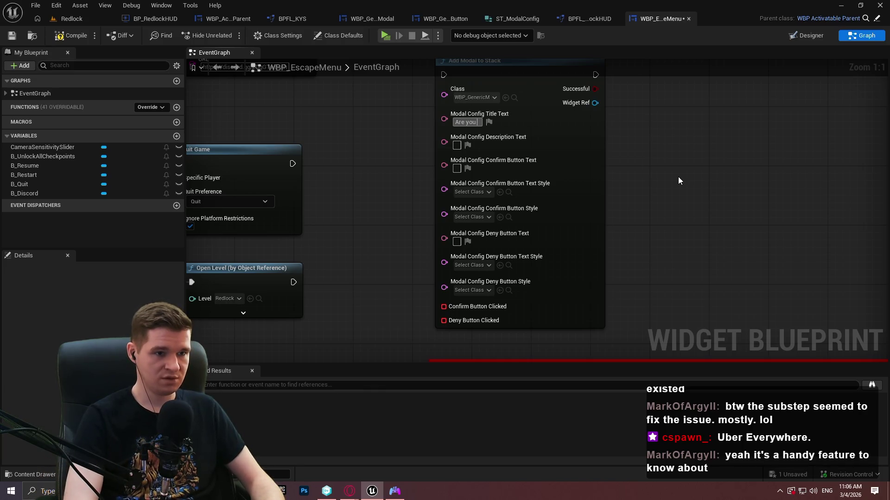
{"action": "type", "text": "e?"}
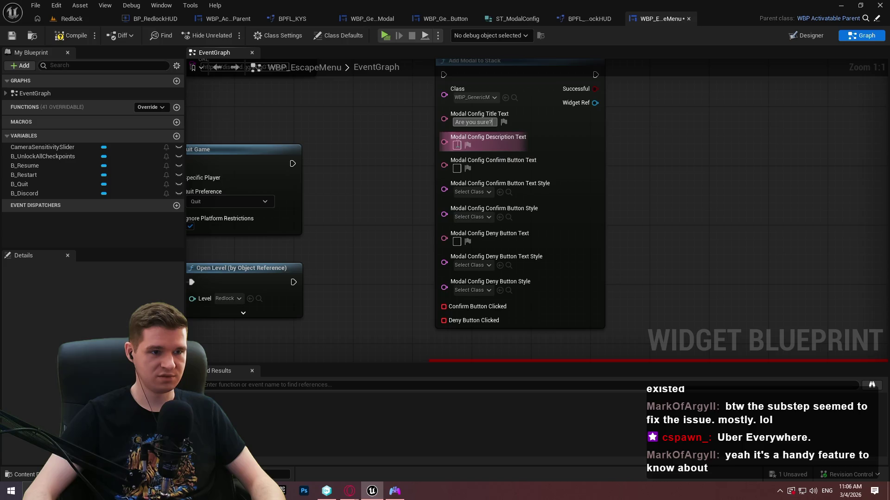
{"action": "left_click", "coordinate": [457, 145]}
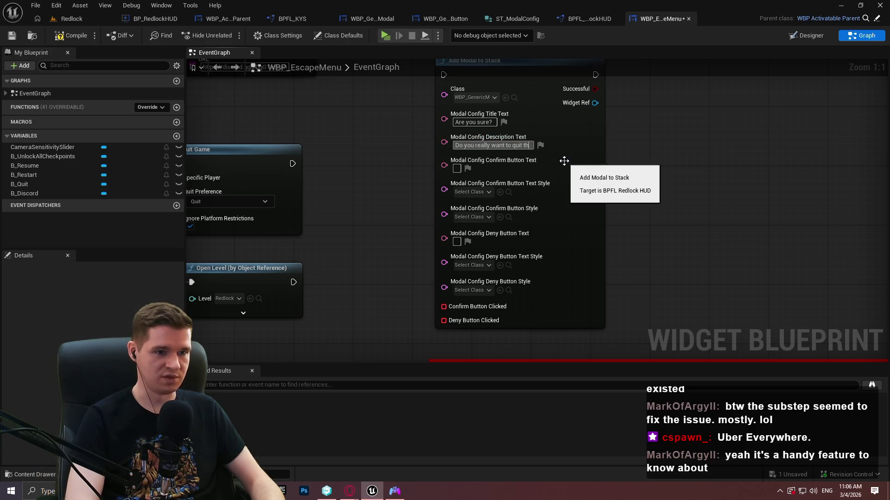
{"action": "type", "text": "he game?"}
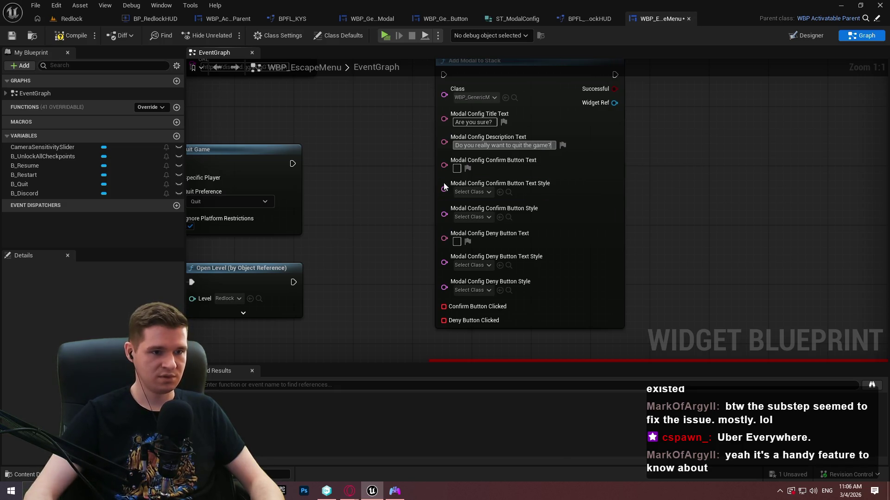
{"action": "key", "text": "Tab"}
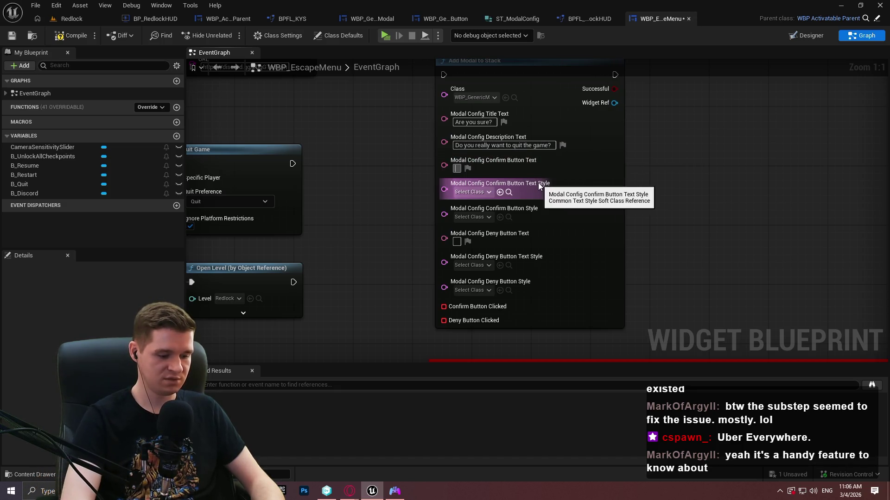
{"action": "type", "text": "Quit"}
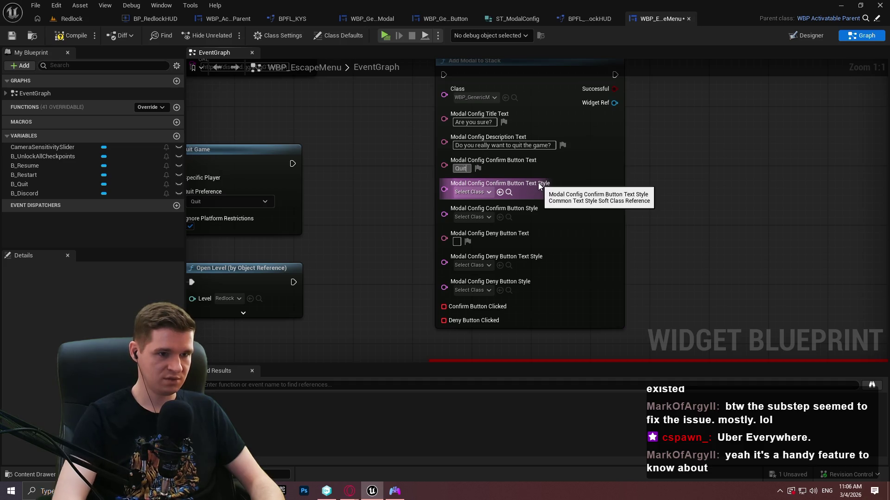
{"action": "type", "text": "Cancel"}
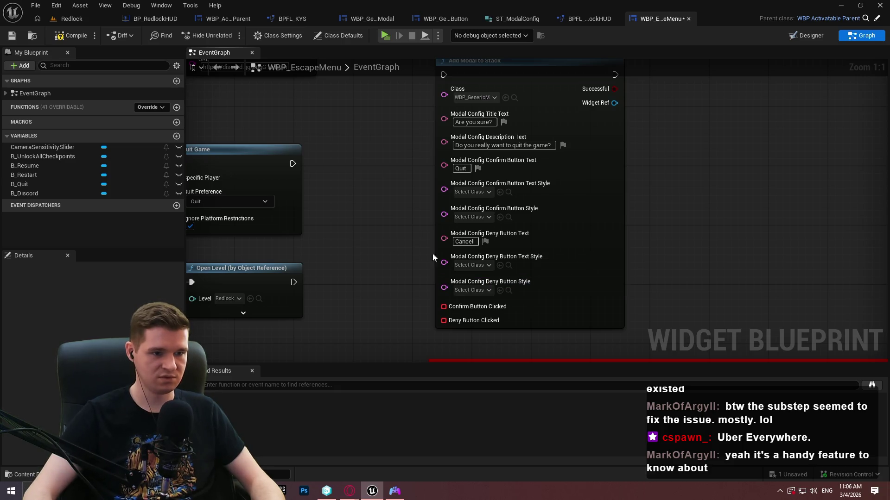
{"action": "scroll", "coordinate": [385, 219], "scroll_direction": "down", "scroll_amount": 3}
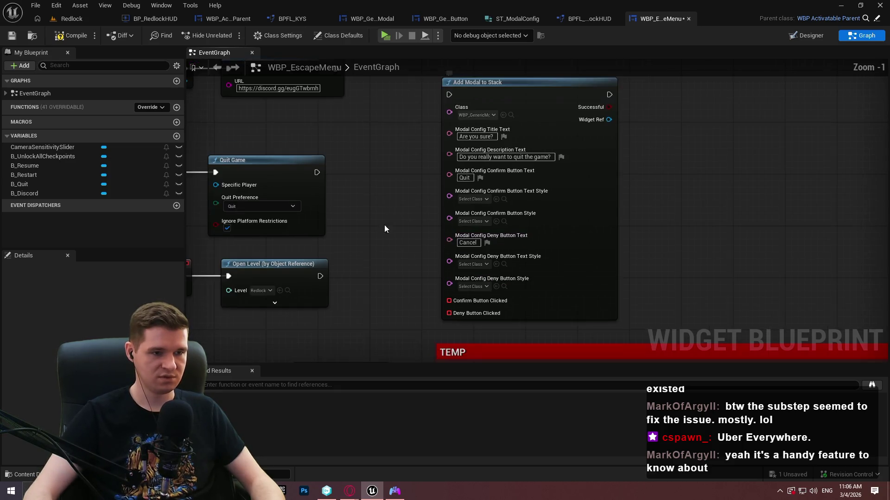
{"action": "scroll", "coordinate": [382, 202], "scroll_direction": "up", "scroll_amount": 1}
{"action": "mouse_move", "coordinate": [561, 201]}
{"action": "left_mouse_down"}
{"action": "mouse_move", "coordinate": [759, 181]}
{"action": "mouse_move", "coordinate": [701, 163]}
{"action": "left_mouse_up"}
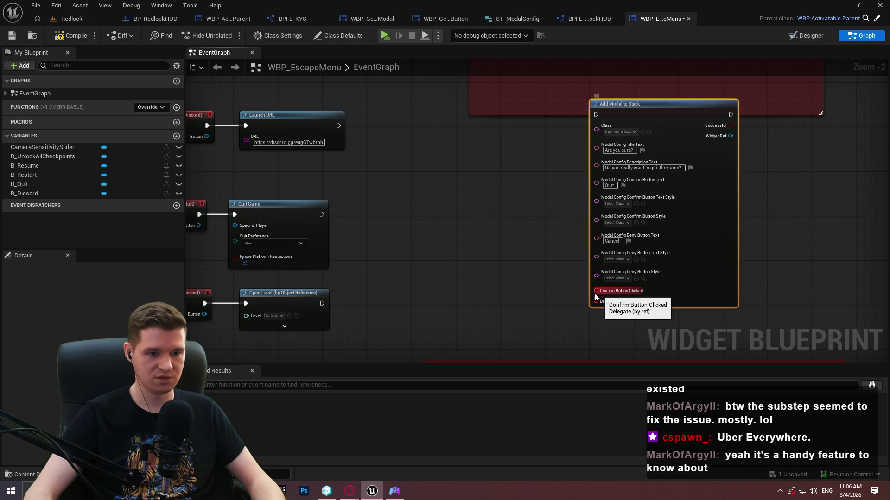
Add a custom event named 'Quit Game' bound to Confirm Button Clicked
{"action": "left_click_drag", "start_coordinate": [596, 292], "coordinate": [495, 298]}
{"action": "type", "text": "cust"}
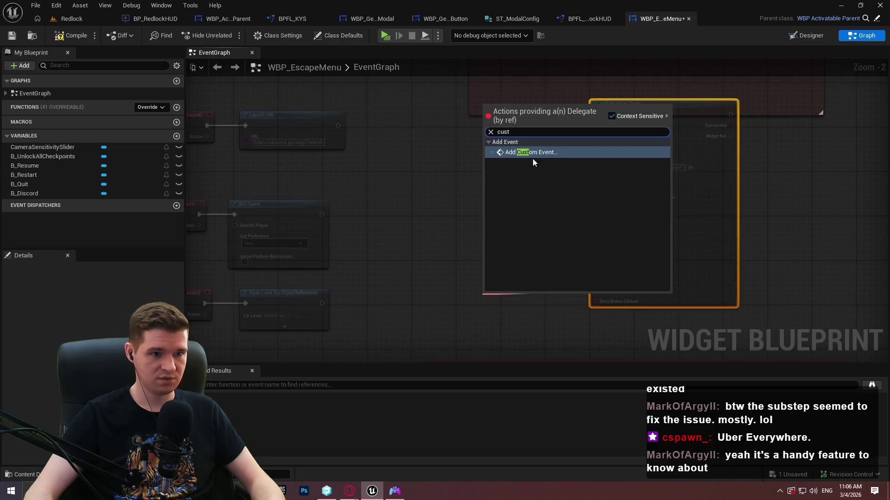
{"action": "key", "text": "Return"}
{"action": "scroll", "coordinate": [518, 275], "scroll_direction": "up", "scroll_amount": 1}
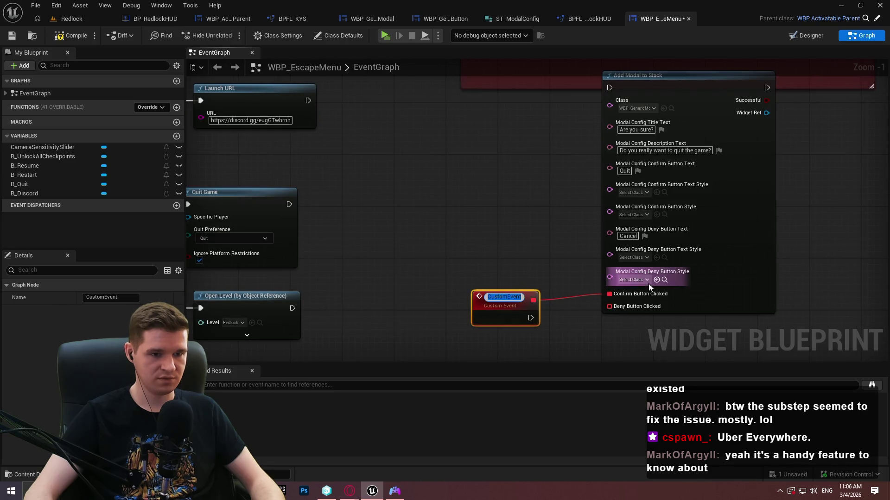
{"action": "type", "text": "Quit G"}
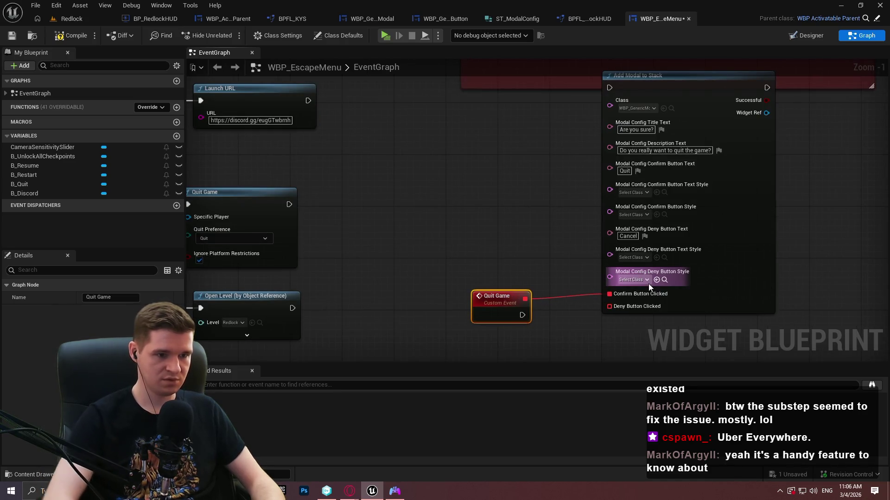
{"action": "type", "text": "ame"}
{"action": "left_click", "coordinate": [578, 297]}
{"action": "left_click_drag", "start_coordinate": [521, 300], "coordinate": [463, 145]}
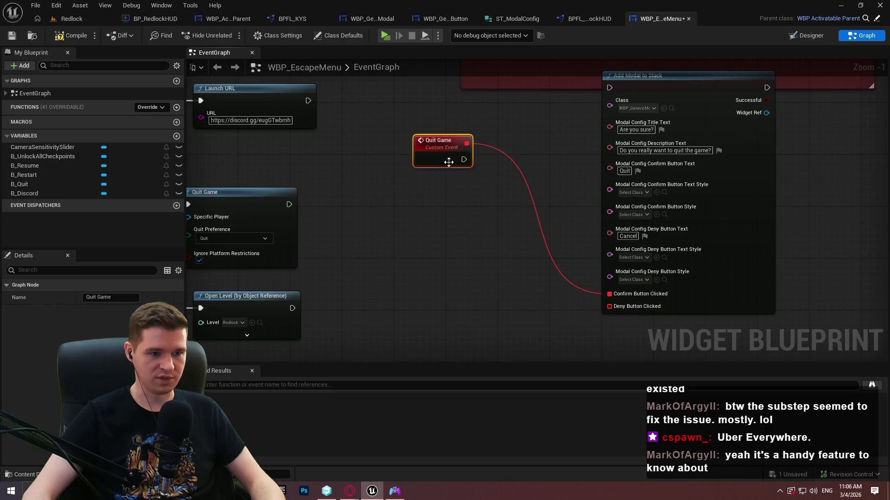
Add a custom event for Deny Button Clicked and name it 'CancelQuit'
{"action": "left_click_drag", "start_coordinate": [609, 306], "coordinate": [505, 282]}
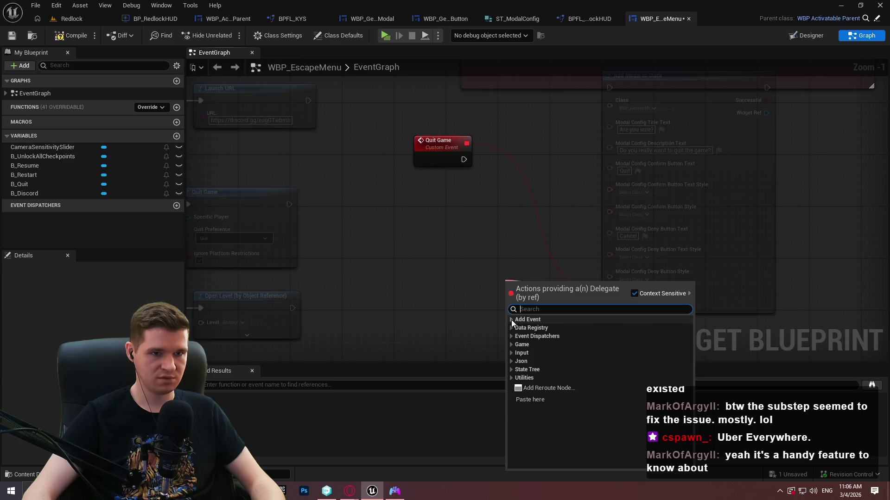
{"action": "type", "text": "custom"}
{"action": "left_click", "coordinate": [554, 332]}
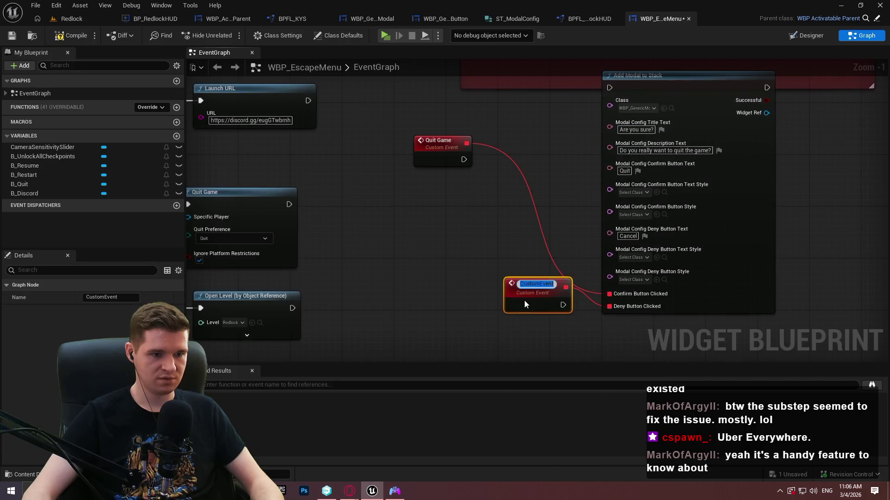
{"action": "left_click_drag", "start_coordinate": [533, 285], "coordinate": [390, 252]}
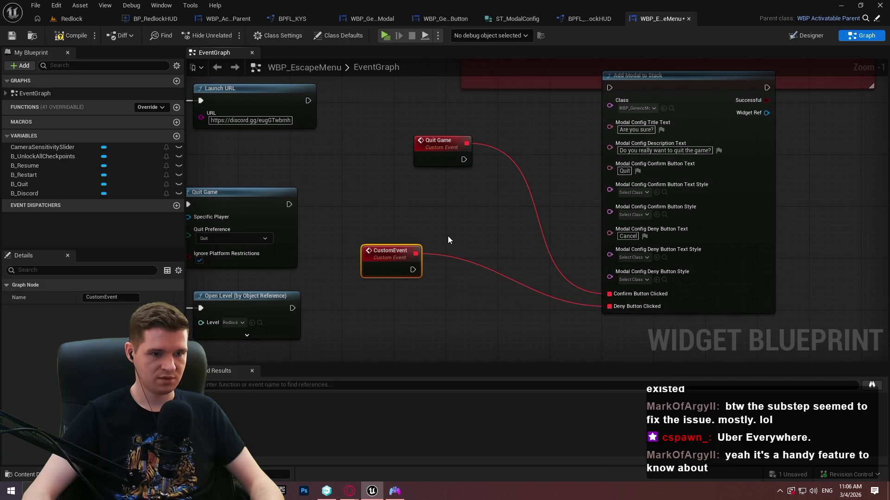
{"action": "double_click", "coordinate": [399, 256]}
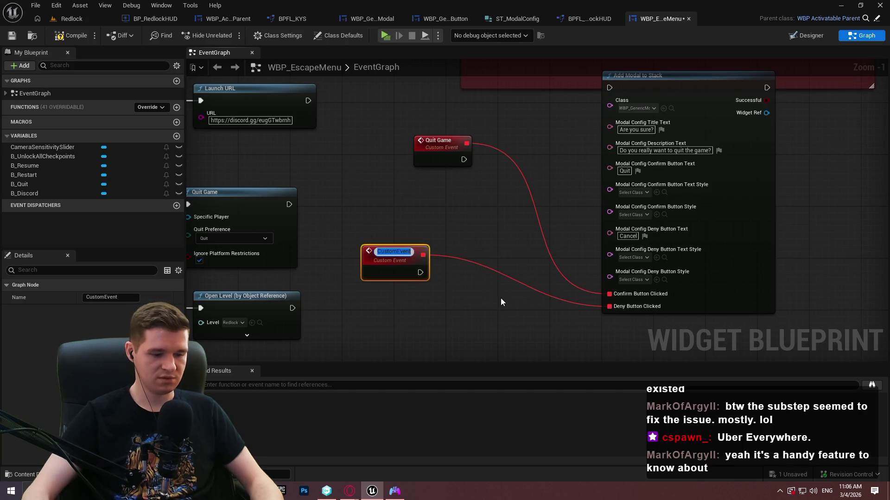
{"action": "type", "text": "CancelQu"}
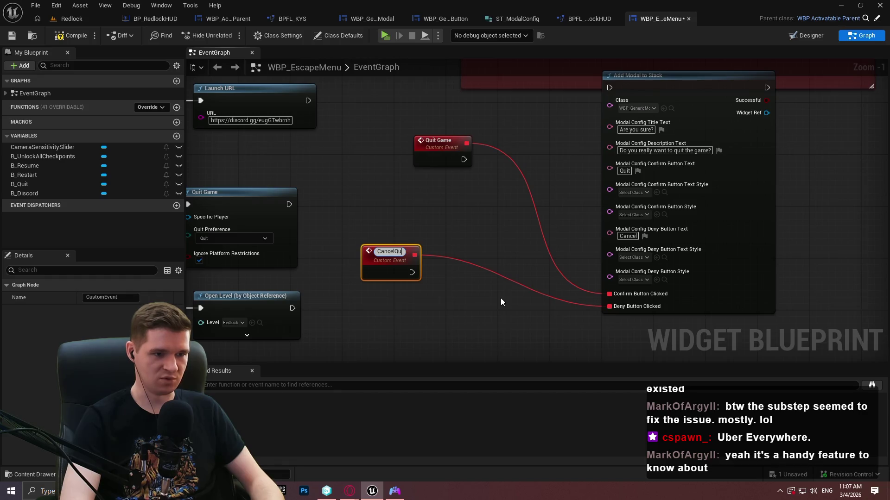
{"action": "type", "text": "it"}
{"action": "key", "text": "Return"}
{"action": "left_click_drag", "start_coordinate": [432, 160], "coordinate": [373, 173]}
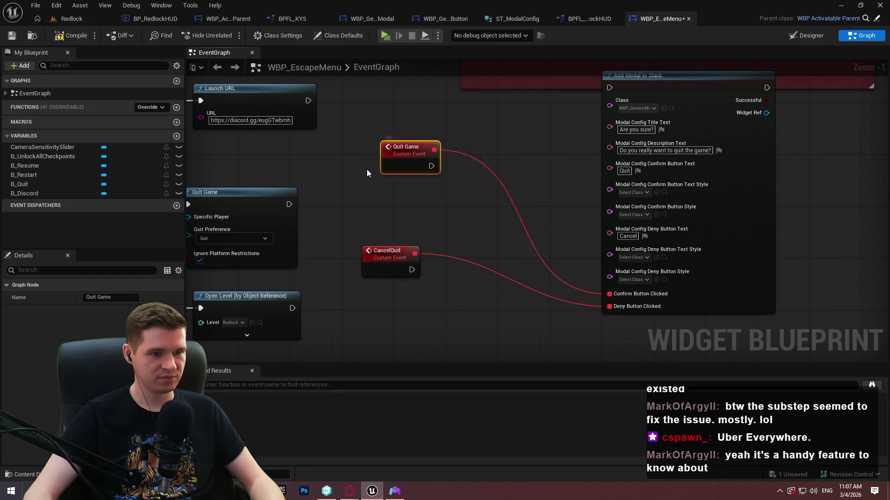
{"action": "left_click", "coordinate": [499, 280]}
Attach a Create Event node to Confirm Button Clicked, bound to Quit Game
{"action": "left_click_drag", "start_coordinate": [609, 294], "coordinate": [547, 257]}
{"action": "type", "text": "create"}
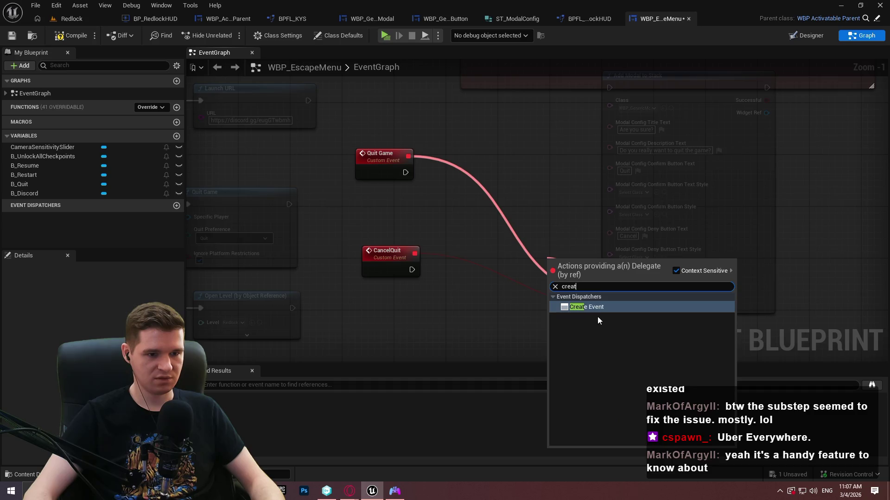
{"action": "key", "text": "Return"}
{"action": "left_click", "coordinate": [500, 218]}
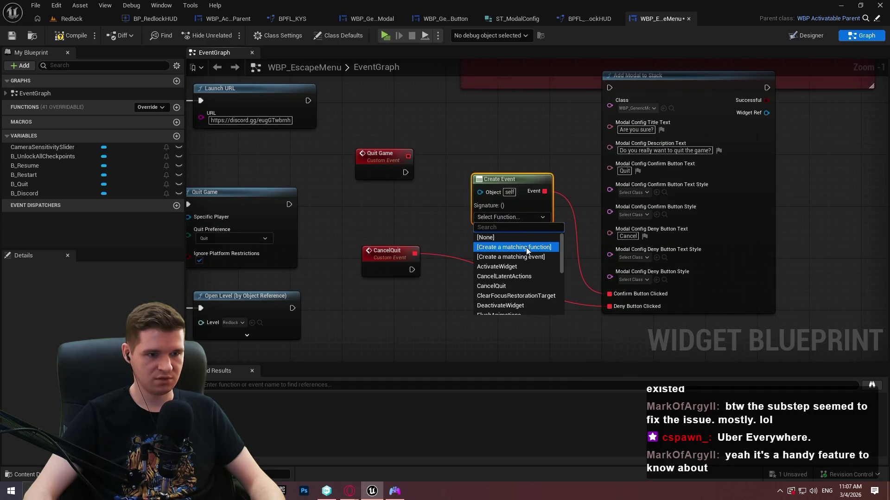
{"action": "scroll", "coordinate": [535, 261], "scroll_direction": "down", "scroll_amount": 2}
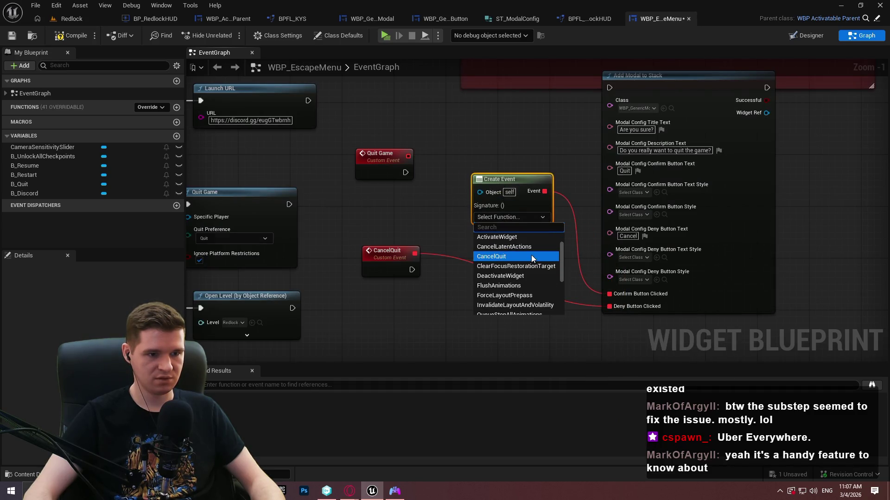
{"action": "left_click", "coordinate": [508, 295]}
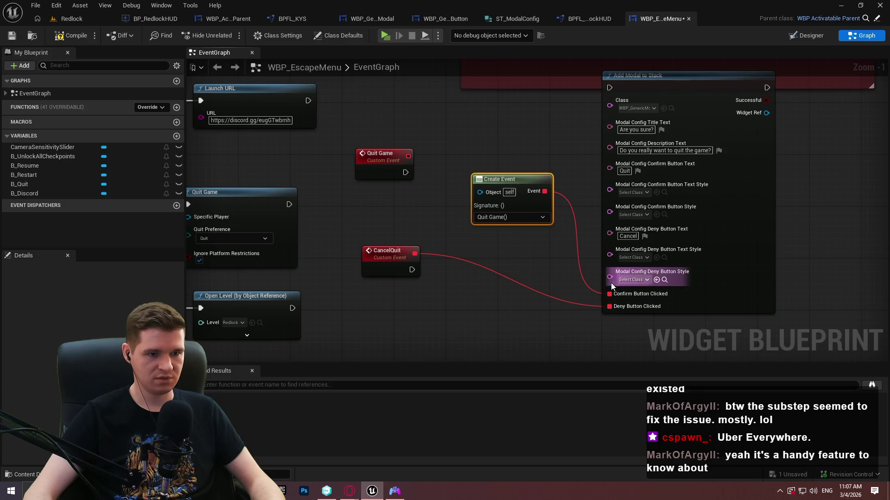
{"action": "left_click", "coordinate": [546, 265]}
Duplicate the Create Event node for Deny Button Clicked, bound to CancelQuit
{"action": "left_click", "coordinate": [500, 179]}
{"action": "key", "text": "ctrl+c"}
{"action": "key", "text": "ctrl+v"}
{"action": "mouse_move", "coordinate": [583, 295]}
{"action": "left_mouse_down"}
{"action": "mouse_move", "coordinate": [609, 306]}
{"action": "mouse_move", "coordinate": [522, 273]}
{"action": "left_mouse_up"}
{"action": "left_click", "coordinate": [518, 290]}
{"action": "type", "text": "ca"}
{"action": "left_click", "coordinate": [491, 319]}
{"action": "left_click", "coordinate": [455, 215]}
Relocate the On Clicked (B_Quit) handler and delete its old Quit Game call
{"action": "scroll", "coordinate": [516, 228], "scroll_direction": "down", "scroll_amount": 5}
{"action": "left_click_drag", "start_coordinate": [689, 296], "coordinate": [327, 225]}
{"action": "scroll", "coordinate": [347, 198], "scroll_direction": "up", "scroll_amount": 4}
{"action": "left_click_drag", "start_coordinate": [325, 102], "coordinate": [472, 133]}
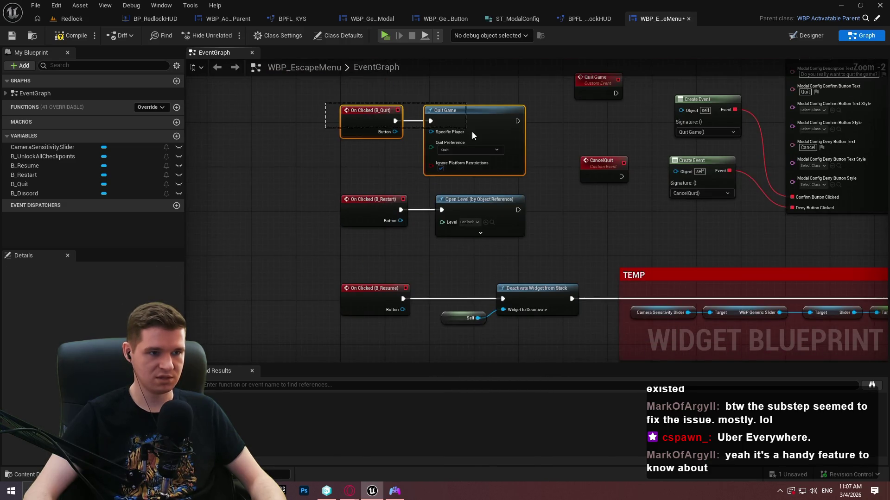
{"action": "key", "text": "ctrl+x"}
{"action": "key", "text": "ctrl+v"}
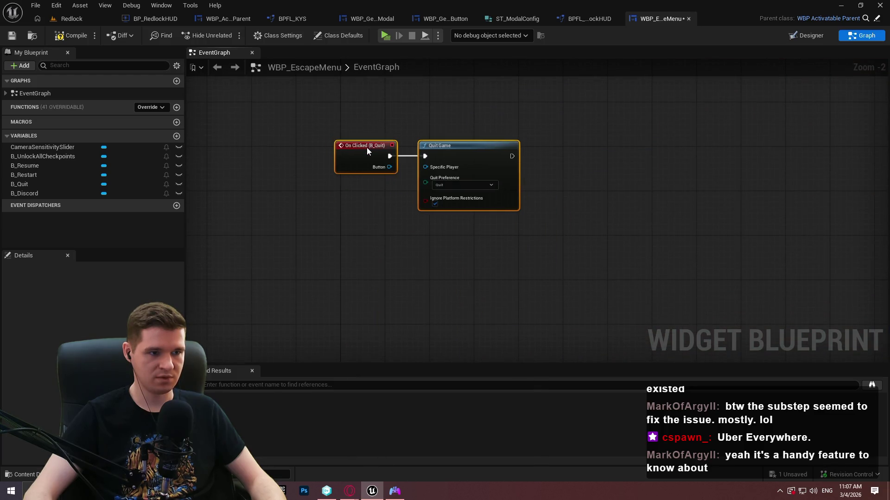
{"action": "left_click", "coordinate": [611, 131]}
{"action": "scroll", "coordinate": [621, 161], "scroll_direction": "down", "scroll_amount": 2}
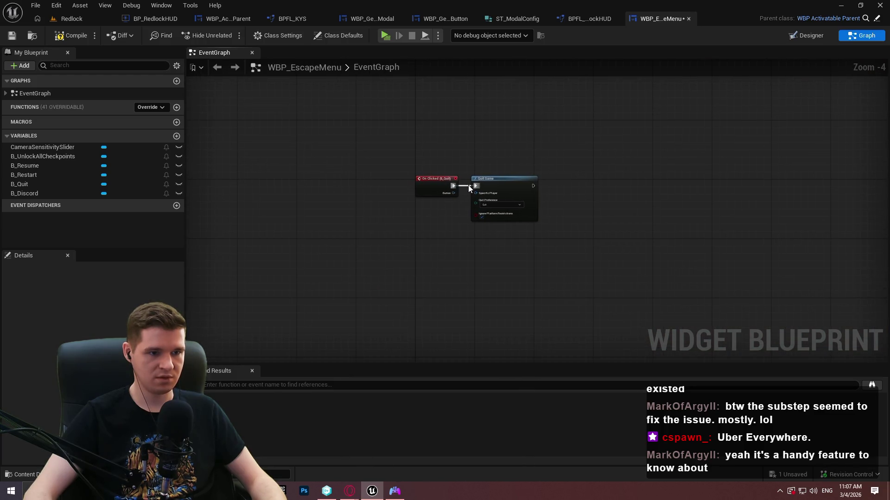
{"action": "left_click", "coordinate": [489, 184]}
{"action": "key", "text": "Delete"}
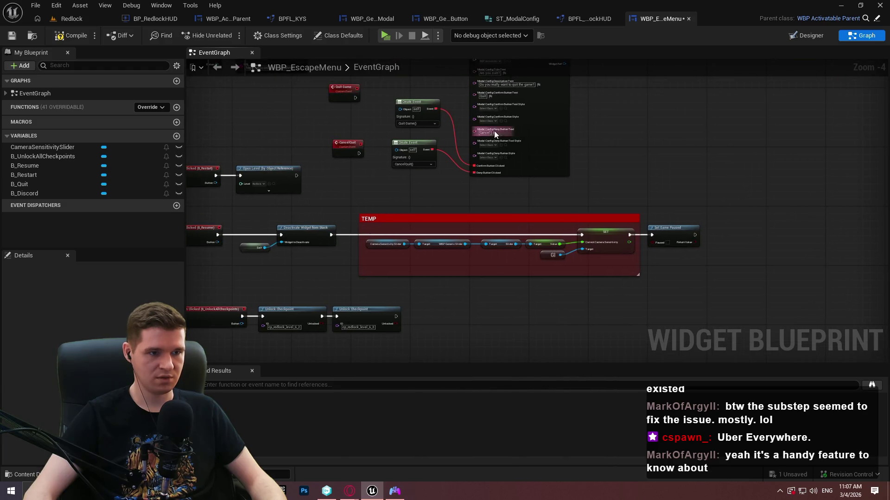
Move Add Modal to Stack and both Create Events beside On Clicked (B_Quit), wired to it
{"action": "left_click_drag", "start_coordinate": [646, 278], "coordinate": [447, 204]}
{"action": "key", "text": "ctrl+x"}
{"action": "key", "text": "ctrl+v"}
{"action": "scroll", "coordinate": [347, 160], "scroll_direction": "up", "scroll_amount": 1}
{"action": "mouse_move", "coordinate": [326, 164]}
{"action": "left_mouse_down"}
{"action": "mouse_move", "coordinate": [421, 163]}
{"action": "mouse_move", "coordinate": [456, 152]}
{"action": "left_mouse_up"}
{"action": "left_click_drag", "start_coordinate": [487, 149], "coordinate": [466, 159]}
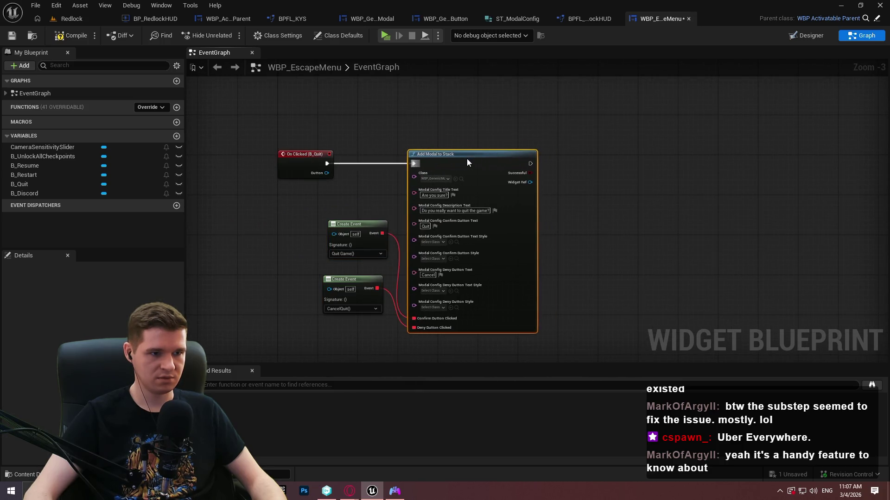
{"action": "left_click_drag", "start_coordinate": [363, 227], "coordinate": [357, 241]}
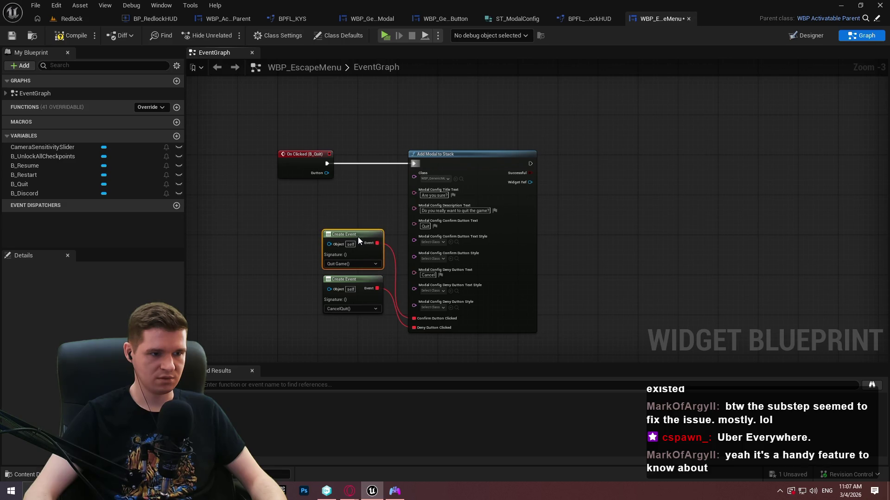
{"action": "mouse_move", "coordinate": [379, 329]}
{"action": "left_mouse_down"}
{"action": "mouse_move", "coordinate": [366, 264]}
{"action": "mouse_move", "coordinate": [357, 307]}
{"action": "mouse_move", "coordinate": [327, 282]}
{"action": "mouse_move", "coordinate": [316, 293]}
{"action": "left_mouse_up"}
{"action": "left_click_drag", "start_coordinate": [446, 162], "coordinate": [424, 164]}
{"action": "left_click", "coordinate": [538, 250]}
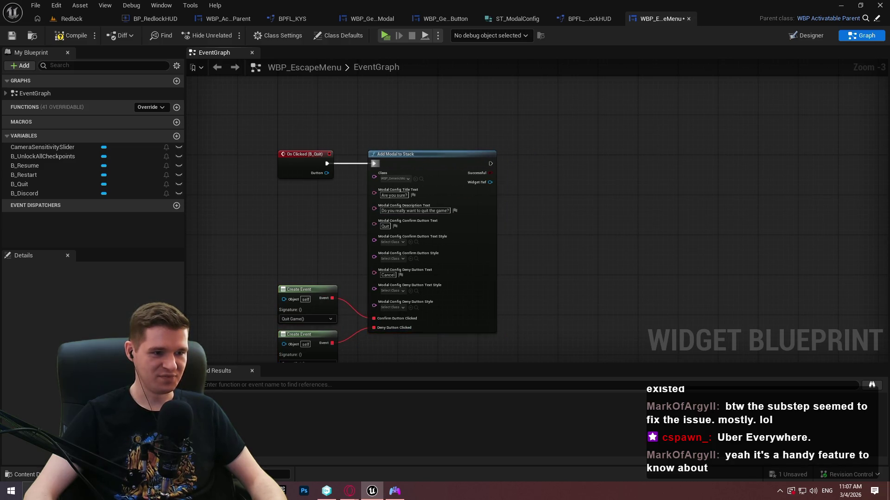
Place the Quit Game node below the modal setup
{"action": "scroll", "coordinate": [468, 241], "scroll_direction": "up", "scroll_amount": 3}
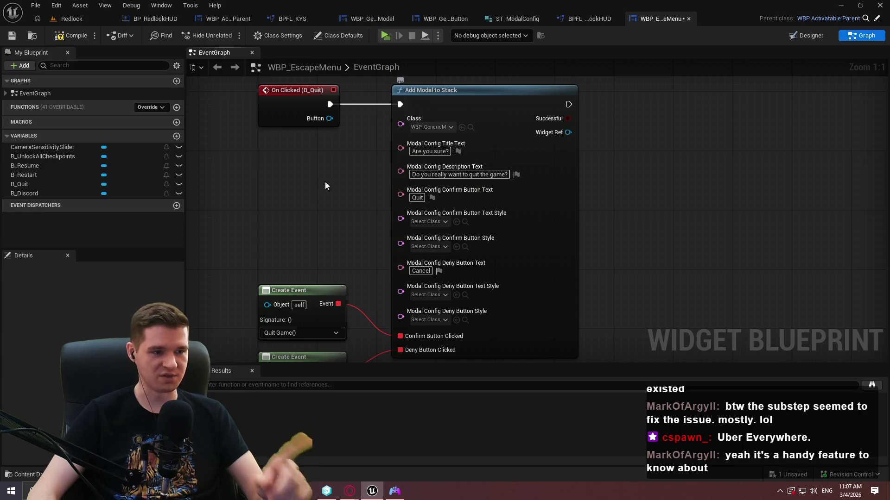
{"action": "left_click_drag", "start_coordinate": [334, 214], "coordinate": [400, 153]}
{"action": "left_click_drag", "start_coordinate": [716, 207], "coordinate": [649, 302]}
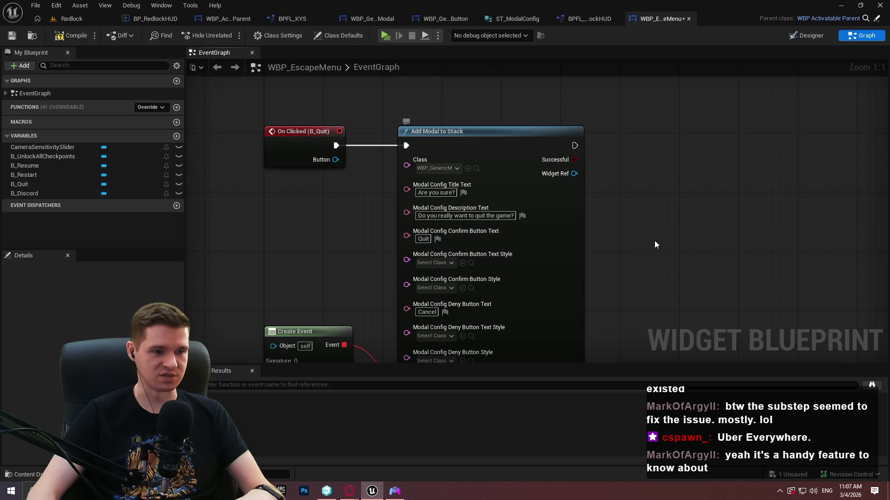
{"action": "scroll", "coordinate": [695, 211], "scroll_direction": "down", "scroll_amount": 5}
{"action": "left_click_drag", "start_coordinate": [734, 221], "coordinate": [716, 143]}
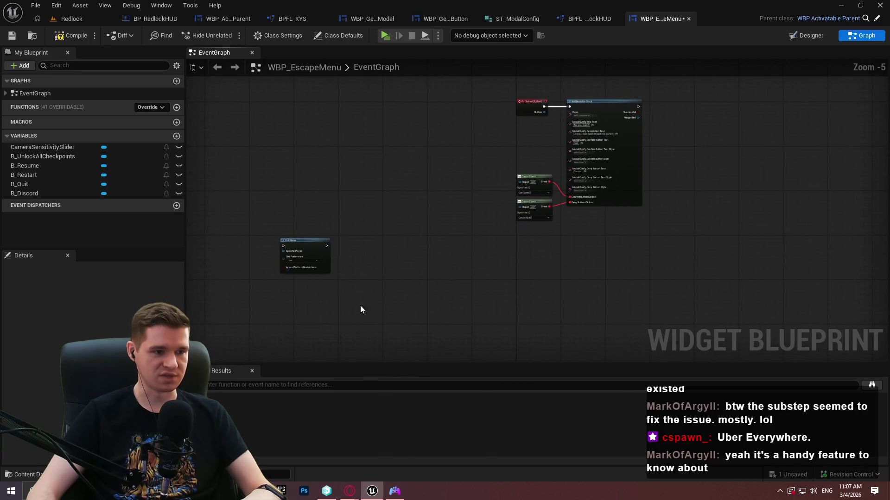
Gather the Quit Game and CancelQuit custom events beside the Quit Game function
{"action": "mouse_move", "coordinate": [299, 241]}
{"action": "left_mouse_down"}
{"action": "mouse_move", "coordinate": [640, 262]}
{"action": "mouse_move", "coordinate": [656, 327]}
{"action": "left_mouse_up"}
{"action": "scroll", "coordinate": [624, 233], "scroll_direction": "up", "scroll_amount": 2}
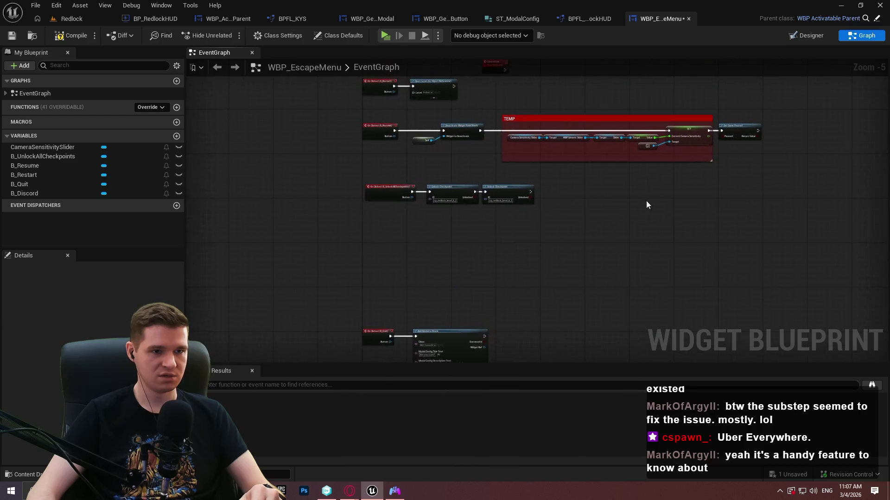
{"action": "left_click", "coordinate": [447, 190]}
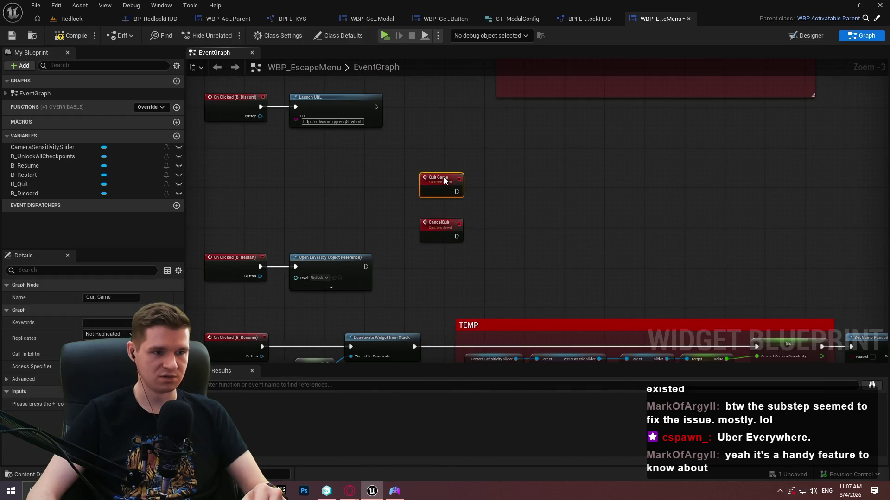
{"action": "left_click", "coordinate": [524, 252]}
{"action": "left_click_drag", "start_coordinate": [525, 251], "coordinate": [532, 5]}
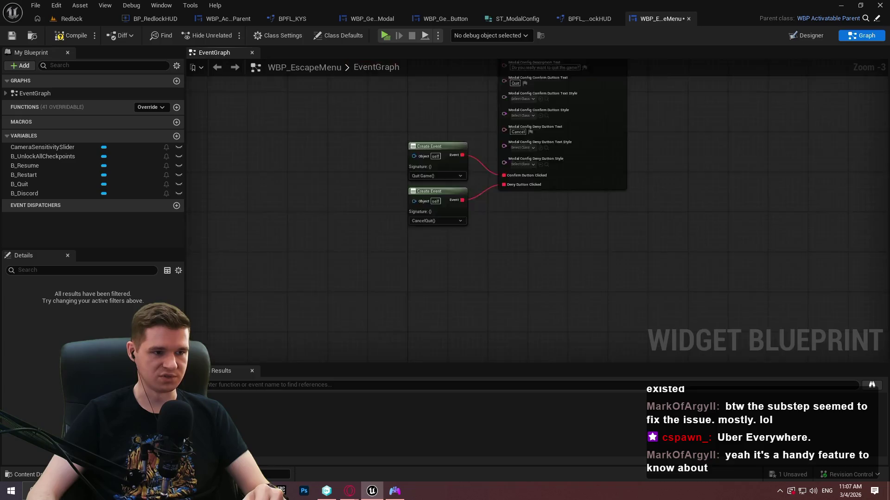
{"action": "left_click_drag", "start_coordinate": [629, 177], "coordinate": [599, 120]}
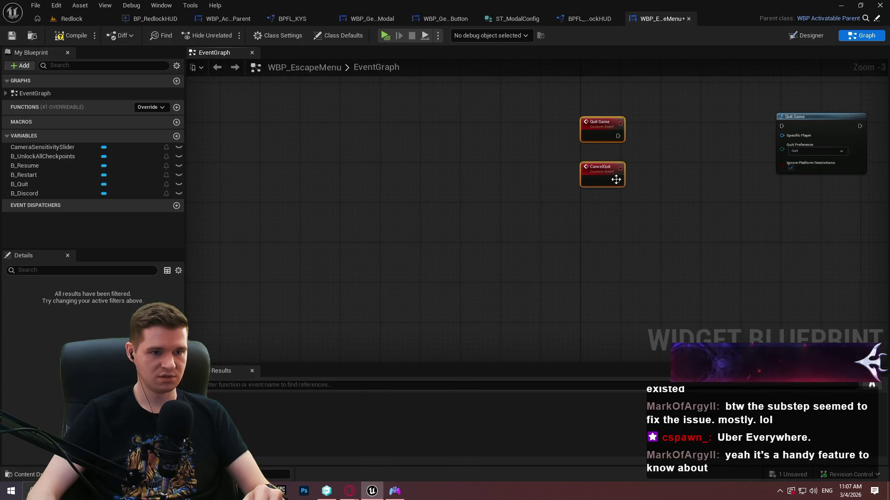
{"action": "scroll", "coordinate": [648, 193], "scroll_direction": "up", "scroll_amount": 2}
Wire the Quit Game event into the Quit Game function and tidy CancelQuit below
{"action": "mouse_move", "coordinate": [486, 213]}
{"action": "left_mouse_down"}
{"action": "mouse_move", "coordinate": [714, 214]}
{"action": "mouse_move", "coordinate": [708, 199]}
{"action": "mouse_move", "coordinate": [447, 210]}
{"action": "mouse_move", "coordinate": [487, 213]}
{"action": "left_mouse_up"}
{"action": "mouse_move", "coordinate": [755, 196]}
{"action": "left_mouse_down"}
{"action": "mouse_move", "coordinate": [596, 196]}
{"action": "mouse_move", "coordinate": [605, 208]}
{"action": "left_mouse_up"}
{"action": "mouse_move", "coordinate": [458, 284]}
{"action": "left_mouse_down"}
{"action": "mouse_move", "coordinate": [462, 363]}
{"action": "mouse_move", "coordinate": [458, 318]}
{"action": "left_mouse_up"}
{"action": "left_click_drag", "start_coordinate": [499, 343], "coordinate": [496, 345]}
{"action": "left_click_drag", "start_coordinate": [591, 200], "coordinate": [570, 157]}
Save WBP_EscapeMenu, checking out the asset when prompted
{"action": "key", "text": "ctrl+s"}
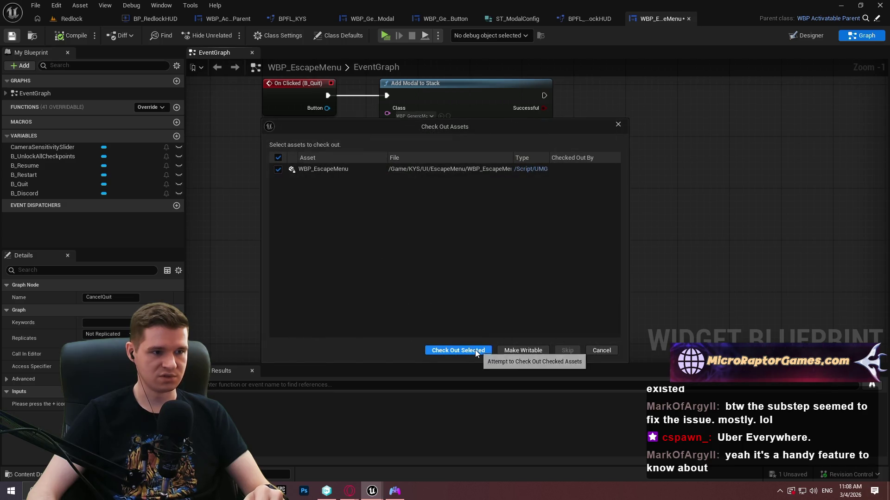
{"action": "left_click", "coordinate": [477, 348]}
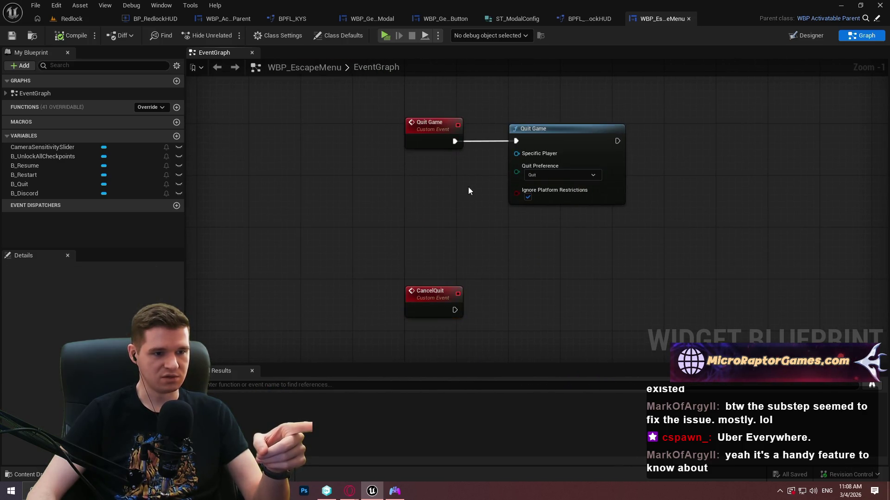
{"action": "key", "text": "alt+Left"}
{"action": "key", "text": "alt+Right"}
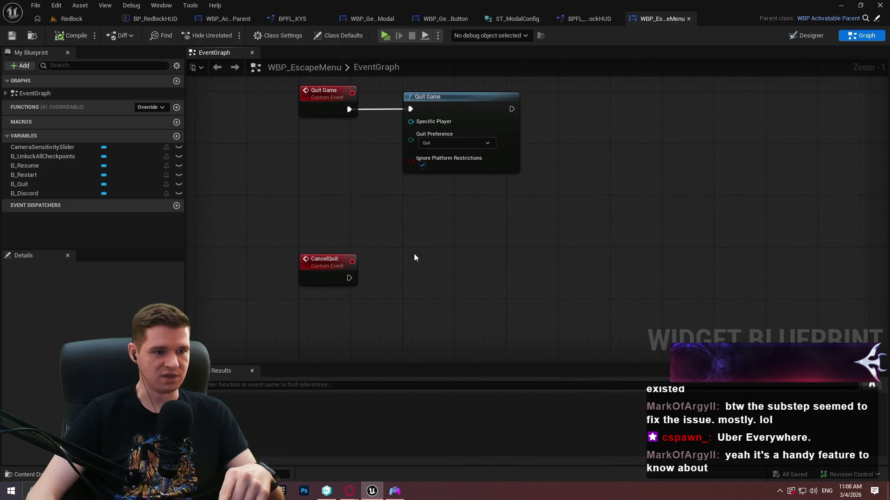
Add a Deactivate Widget from Stack node, deleting a mistakenly added Remove Widget from Stack
{"action": "right_click", "coordinate": [429, 229]}
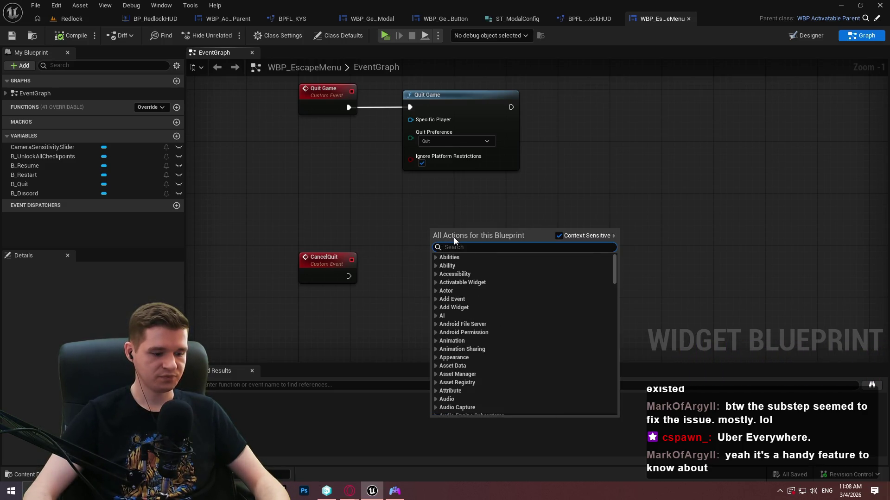
{"action": "type", "text": "deactivate"}
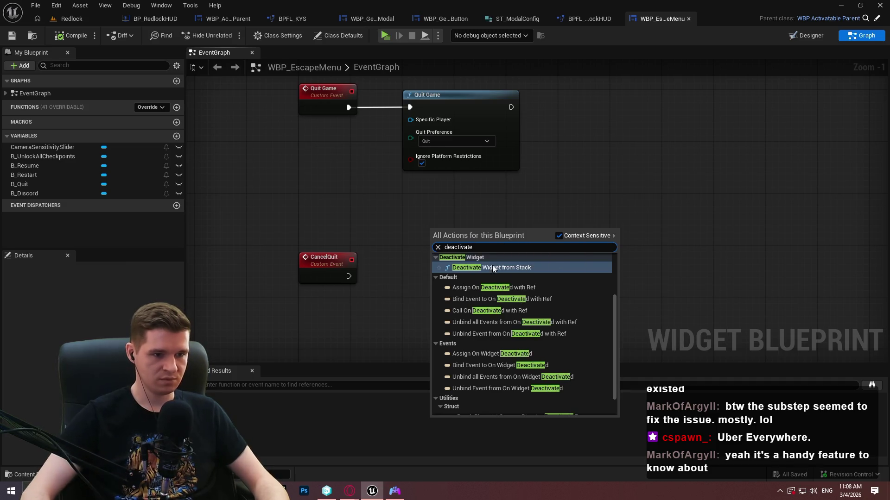
{"action": "key", "text": "Return"}
{"action": "left_click_drag", "start_coordinate": [473, 230], "coordinate": [572, 231]}
{"action": "right_click", "coordinate": [447, 304]}
{"action": "type", "text": "get widget"}
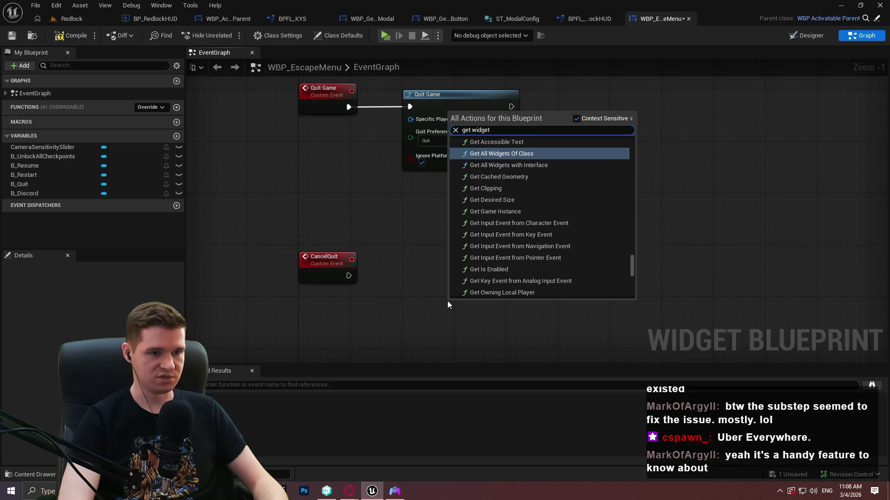
{"action": "type", "text": " fro"}
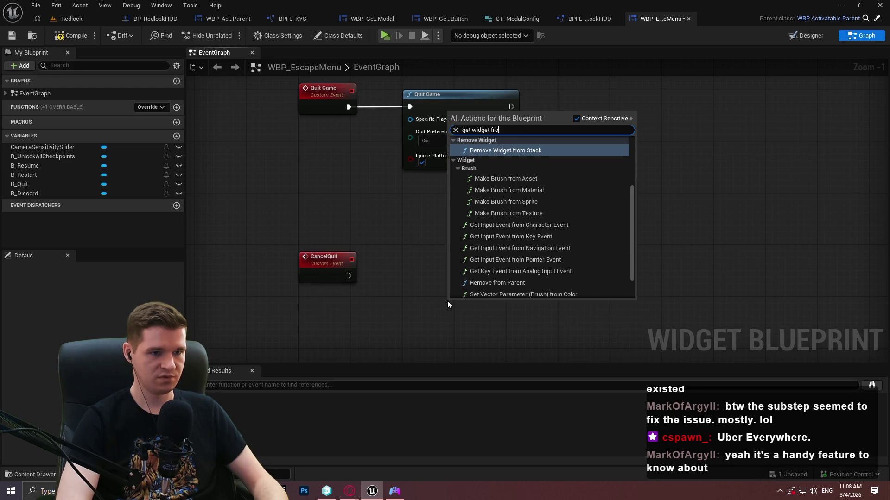
{"action": "key", "text": "Return"}
{"action": "mouse_move", "coordinate": [507, 261]}
{"action": "left_mouse_down"}
{"action": "mouse_move", "coordinate": [588, 238]}
{"action": "mouse_move", "coordinate": [578, 213]}
{"action": "left_mouse_up"}
{"action": "left_click", "coordinate": [482, 302]}
{"action": "key", "text": "Delete"}
Add Get Active Stack Widget with Stack set to Modal, driven by CancelQuit
{"action": "right_click", "coordinate": [456, 274]}
{"action": "type", "text": "stack"}
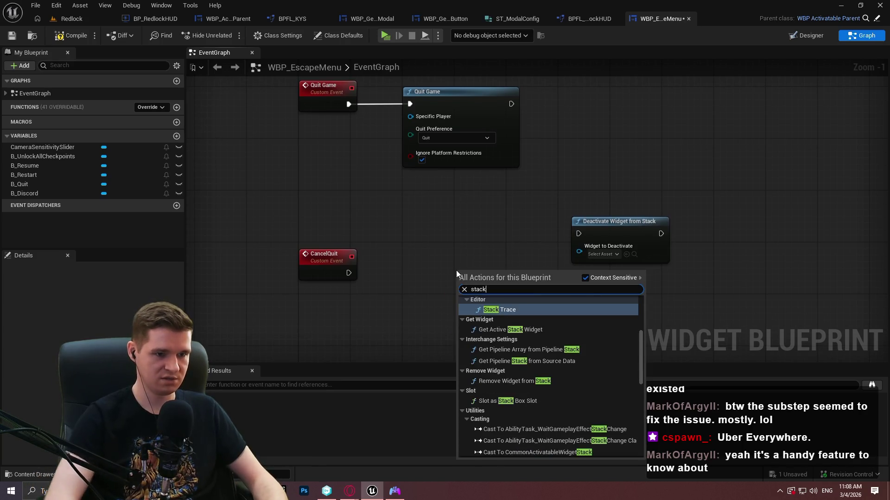
{"action": "left_click", "coordinate": [540, 361]}
{"action": "left_click", "coordinate": [491, 306]}
{"action": "left_click", "coordinate": [492, 325]}
{"action": "mouse_move", "coordinate": [348, 273]}
{"action": "left_mouse_down"}
{"action": "mouse_move", "coordinate": [348, 280]}
{"action": "mouse_move", "coordinate": [461, 286]}
{"action": "mouse_move", "coordinate": [467, 278]}
{"action": "mouse_move", "coordinate": [421, 272]}
{"action": "left_mouse_up"}
{"action": "left_click", "coordinate": [529, 304]}
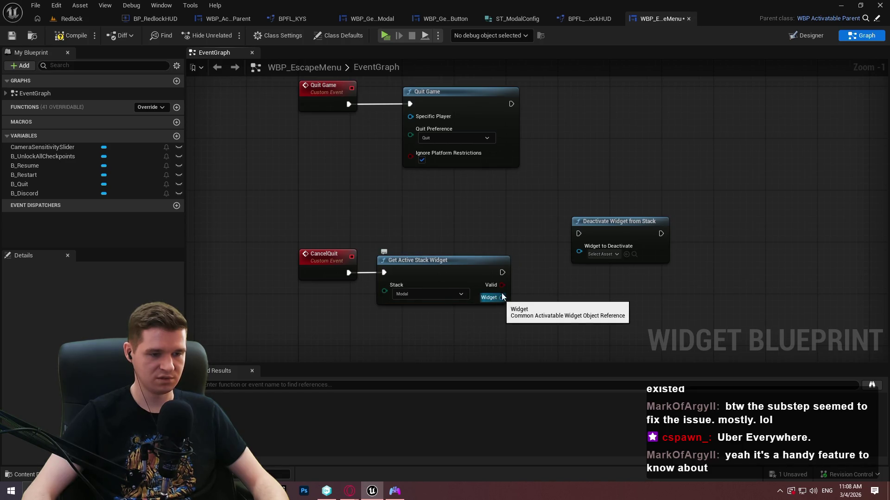
Branch on the active widget result, with Deactivate Widget from Stack lined up after it
{"action": "left_click", "coordinate": [521, 269]}
{"action": "mouse_move", "coordinate": [527, 283]}
{"action": "left_mouse_down"}
{"action": "mouse_move", "coordinate": [502, 273]}
{"action": "mouse_move", "coordinate": [507, 291]}
{"action": "mouse_move", "coordinate": [490, 290]}
{"action": "mouse_move", "coordinate": [527, 297]}
{"action": "mouse_move", "coordinate": [537, 260]}
{"action": "left_mouse_up"}
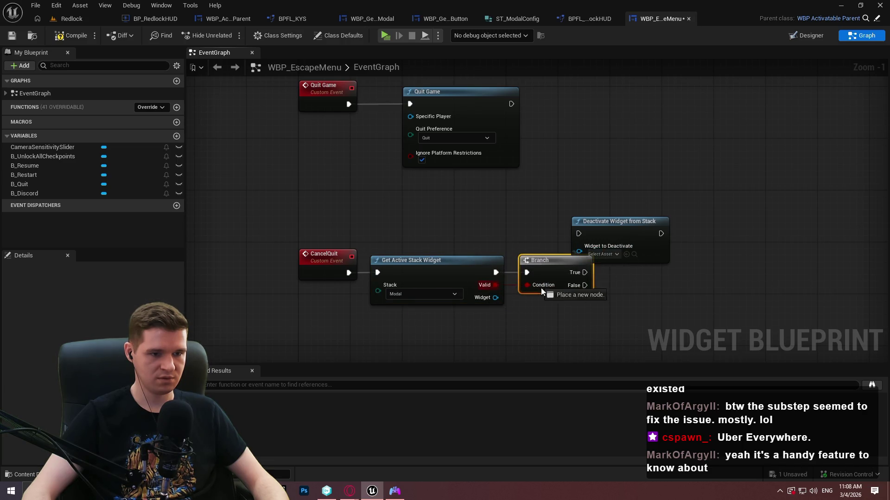
{"action": "left_click_drag", "start_coordinate": [495, 298], "coordinate": [535, 310]}
{"action": "left_click", "coordinate": [493, 291]}
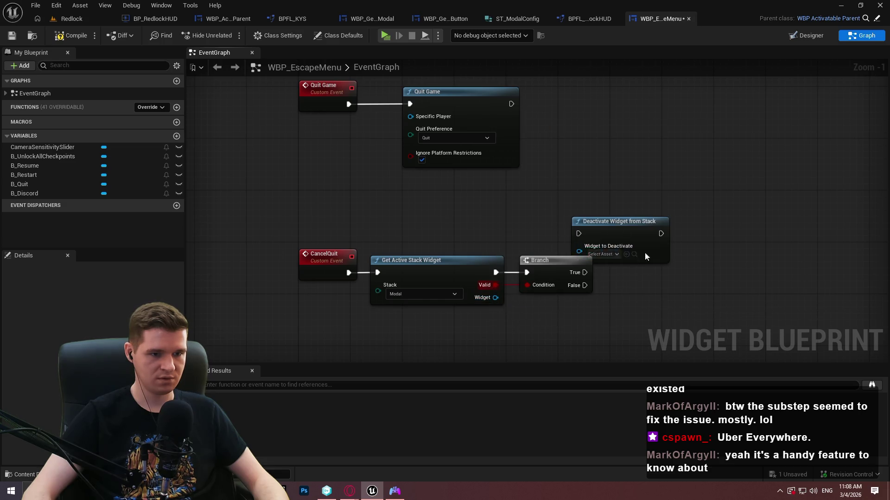
{"action": "left_click_drag", "start_coordinate": [621, 232], "coordinate": [662, 270]}
{"action": "left_click", "coordinate": [646, 291]}
{"action": "scroll", "coordinate": [563, 307], "scroll_direction": "up", "scroll_amount": 1}
{"action": "left_click_drag", "start_coordinate": [563, 308], "coordinate": [424, 259]}
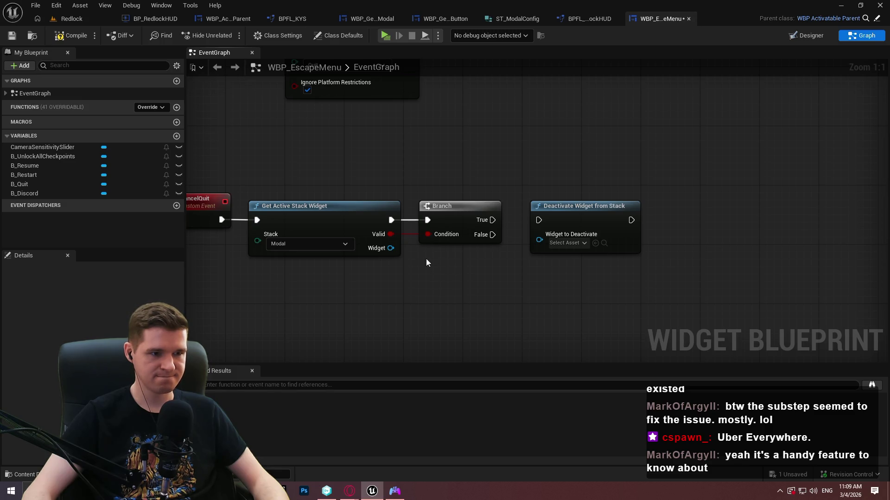
{"action": "left_click_drag", "start_coordinate": [390, 248], "coordinate": [483, 307]}
Cast the widget to WBP_ActivatableParent on Branch True and feed it into Deactivate Widget from Stack
{"action": "type", "text": "cast to co"}
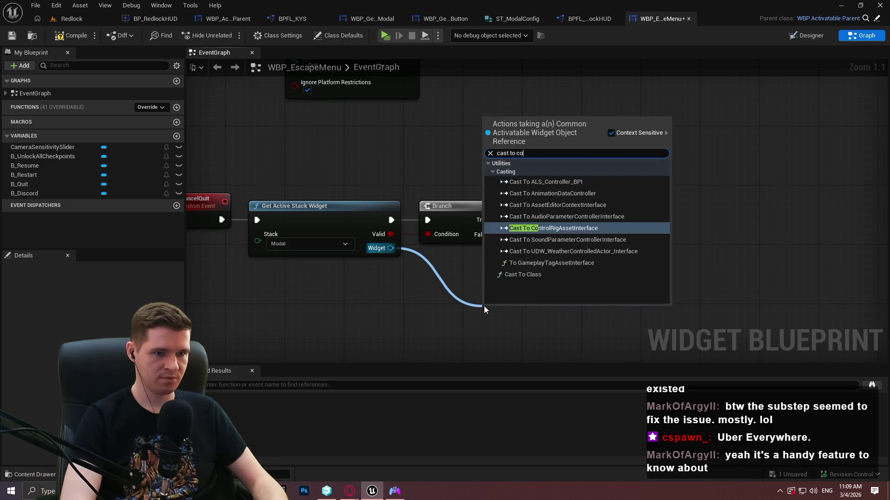
{"action": "type", "text": "wbp_activ"}
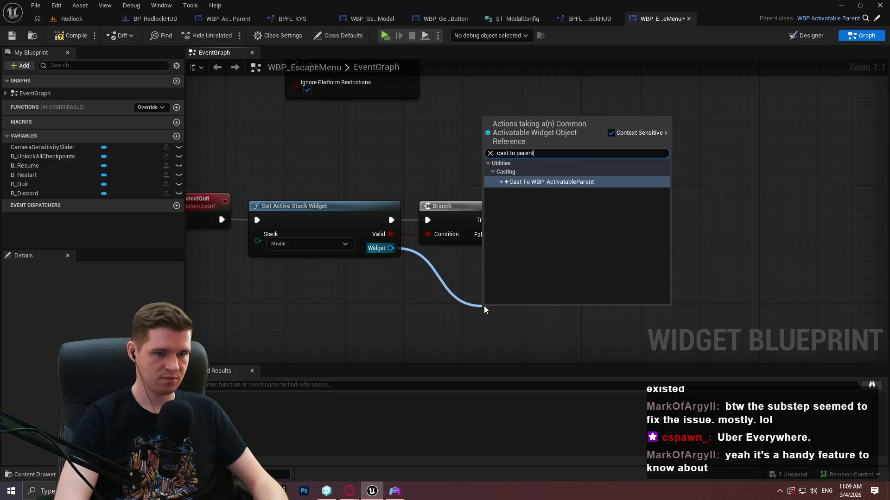
{"action": "key", "text": "Return"}
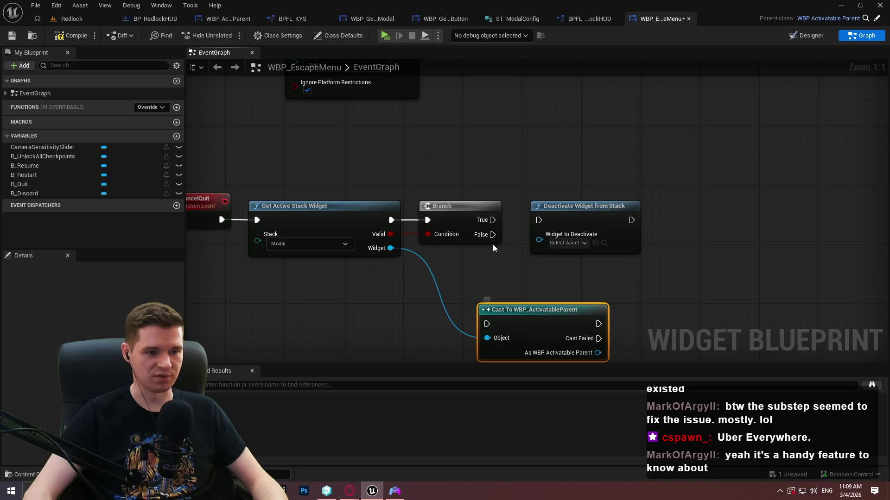
{"action": "mouse_move", "coordinate": [493, 323]}
{"action": "left_mouse_down"}
{"action": "mouse_move", "coordinate": [492, 220]}
{"action": "mouse_move", "coordinate": [598, 323]}
{"action": "left_mouse_up"}
{"action": "mouse_move", "coordinate": [581, 210]}
{"action": "left_mouse_down"}
{"action": "mouse_move", "coordinate": [677, 333]}
{"action": "mouse_move", "coordinate": [685, 217]}
{"action": "mouse_move", "coordinate": [600, 251]}
{"action": "left_mouse_up"}
{"action": "left_click_drag", "start_coordinate": [713, 274], "coordinate": [604, 116]}
{"action": "left_click_drag", "start_coordinate": [546, 207], "coordinate": [599, 104]}
{"action": "left_click", "coordinate": [522, 199]}
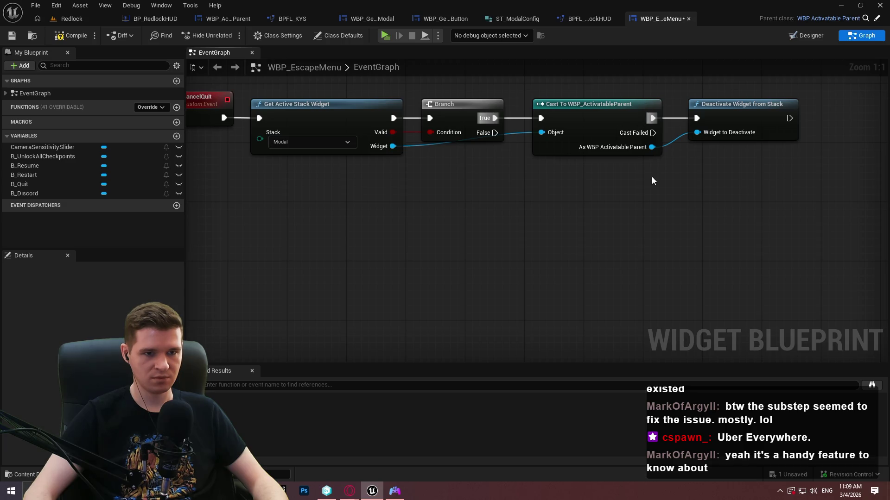
Tidy the Widget wire with two reroute points, then compile and save the blueprint
{"action": "double_click", "coordinate": [519, 132]}
{"action": "mouse_move", "coordinate": [520, 131]}
{"action": "left_mouse_down"}
{"action": "mouse_move", "coordinate": [461, 159]}
{"action": "mouse_move", "coordinate": [428, 154]}
{"action": "mouse_move", "coordinate": [492, 153]}
{"action": "mouse_move", "coordinate": [501, 162]}
{"action": "left_mouse_up"}
{"action": "double_click", "coordinate": [431, 153]}
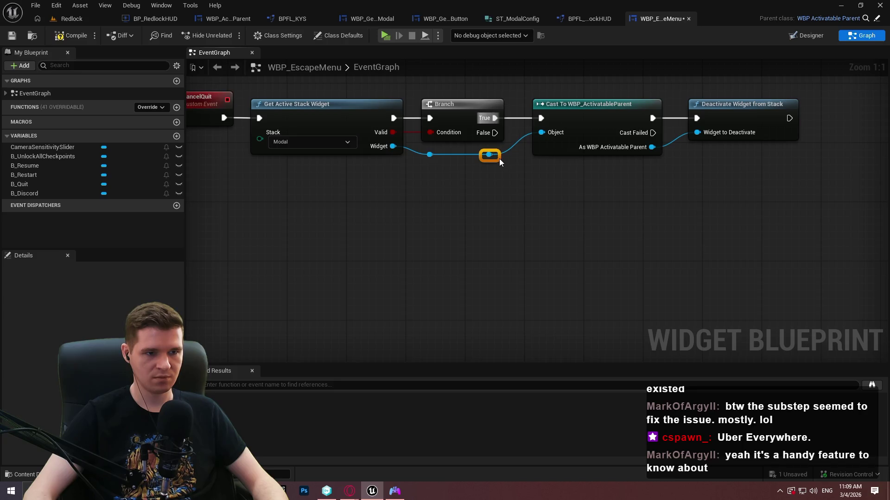
{"action": "scroll", "coordinate": [532, 209], "scroll_direction": "down", "scroll_amount": 5}
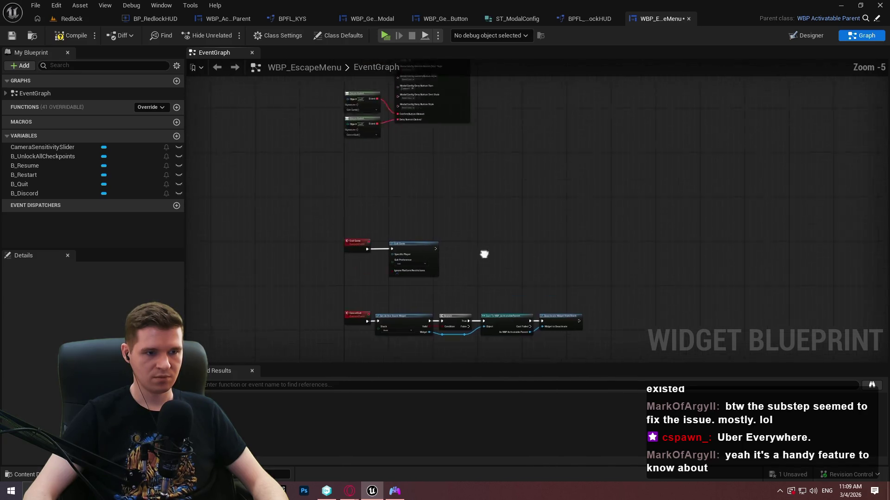
{"action": "left_click", "coordinate": [71, 35]}
{"action": "left_click", "coordinate": [12, 35]}
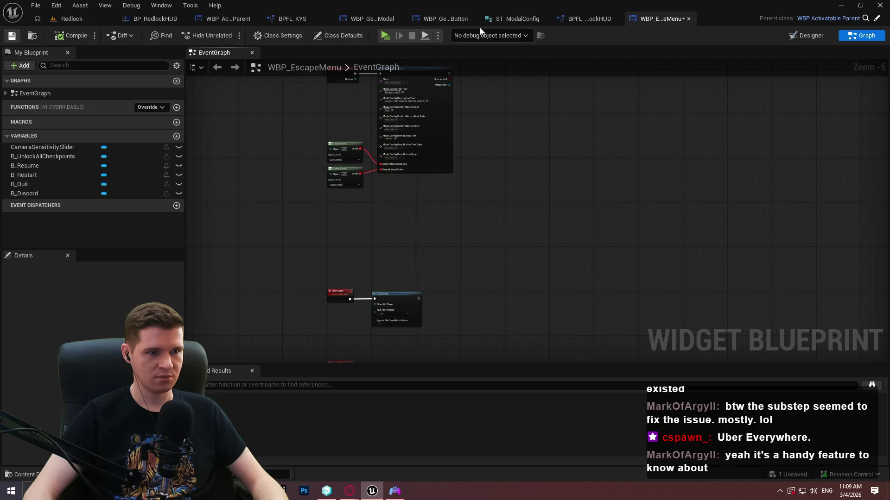
Launch a standalone preview, pause, open the quit confirmation and test Deny/Confirm focus
{"action": "left_click", "coordinate": [386, 36]}
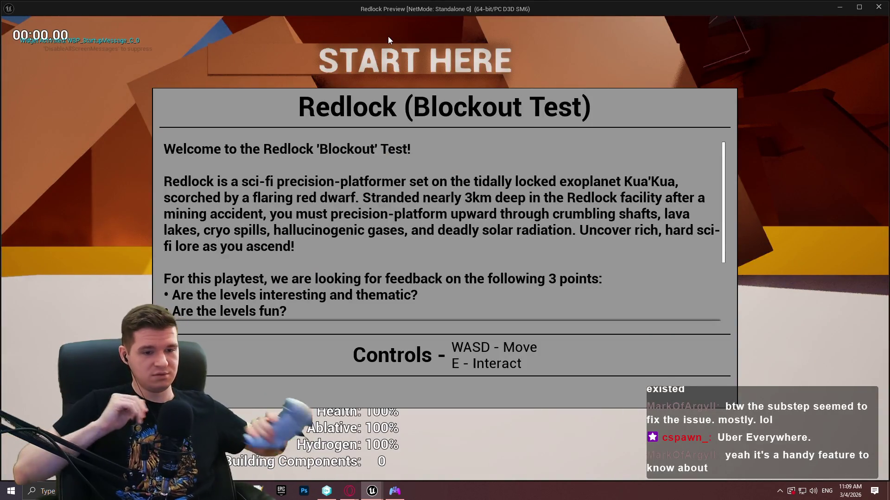
{"action": "key", "text": "Return"}
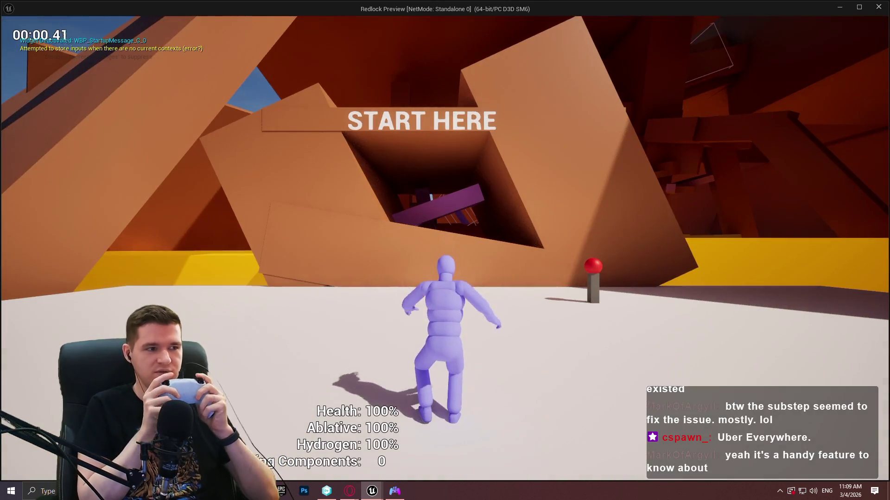
{"action": "key", "text": "Escape"}
{"action": "key", "text": "Right"}
{"action": "key", "text": "Right"}
{"action": "key", "text": "Return"}
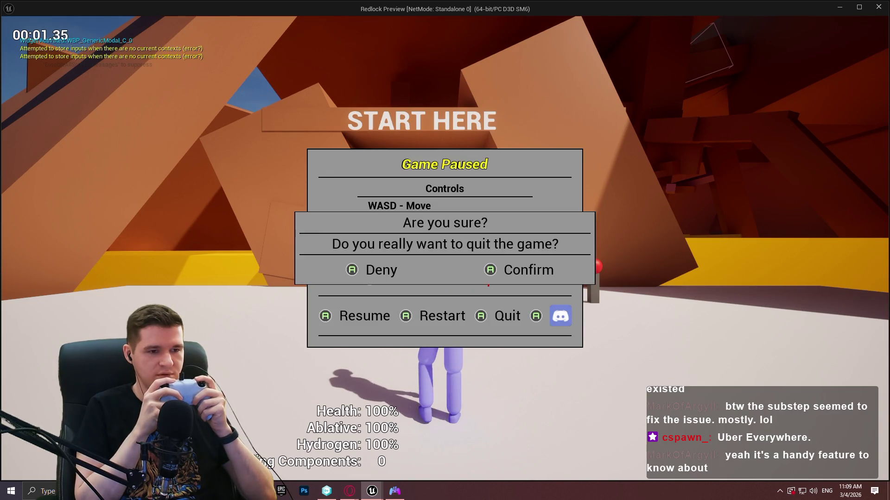
{"action": "key", "text": "Right"}
{"action": "key", "text": "Left"}
{"action": "key", "text": "Return"}
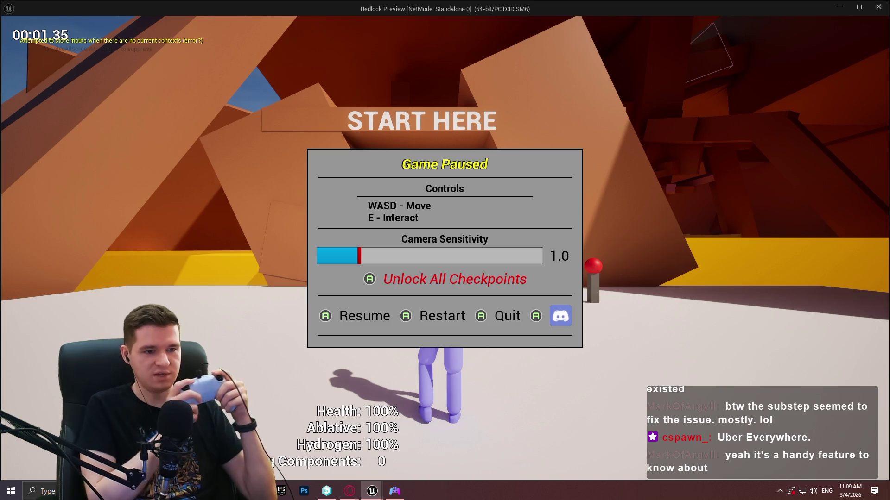
Cycle focus across the pause menu buttons and choose Quit
{"action": "key", "text": "Right"}
{"action": "key", "text": "Right"}
{"action": "key", "text": "Right"}
{"action": "key", "text": "Left"}
{"action": "key", "text": "Right"}
{"action": "key", "text": "Left"}
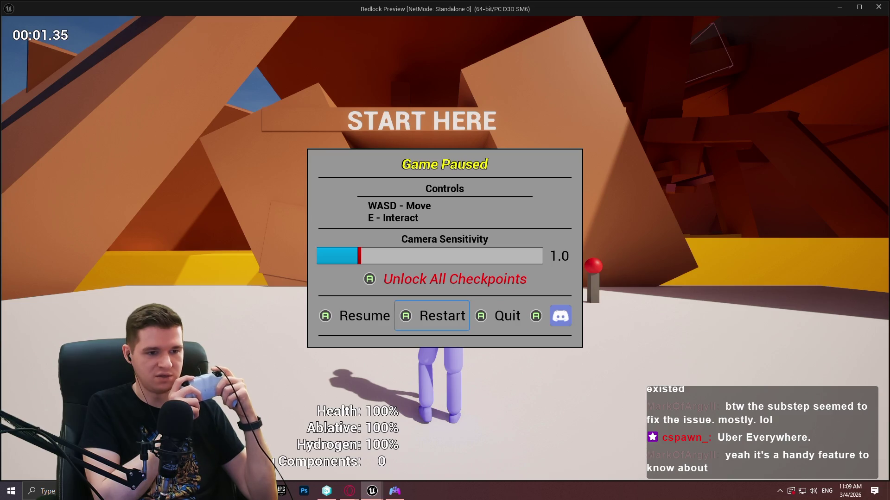
{"action": "key", "text": "Left"}
{"action": "key", "text": "Right"}
{"action": "key", "text": "Right"}
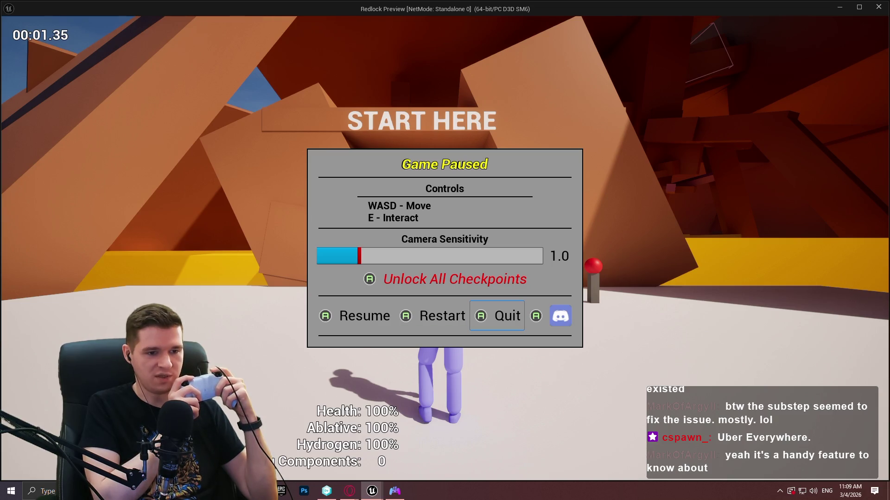
{"action": "key", "text": "Return"}
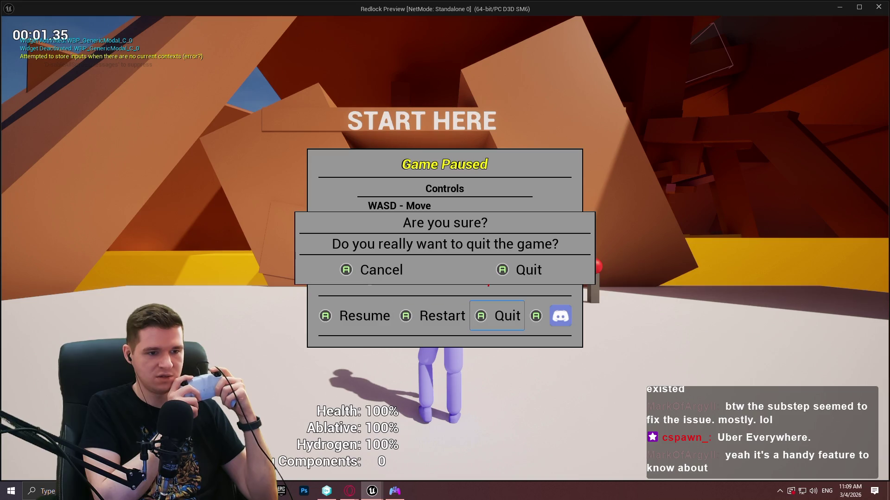
Test pause menu focus navigation, then resume the game
{"action": "key", "text": "Right"}
{"action": "key", "text": "Right"}
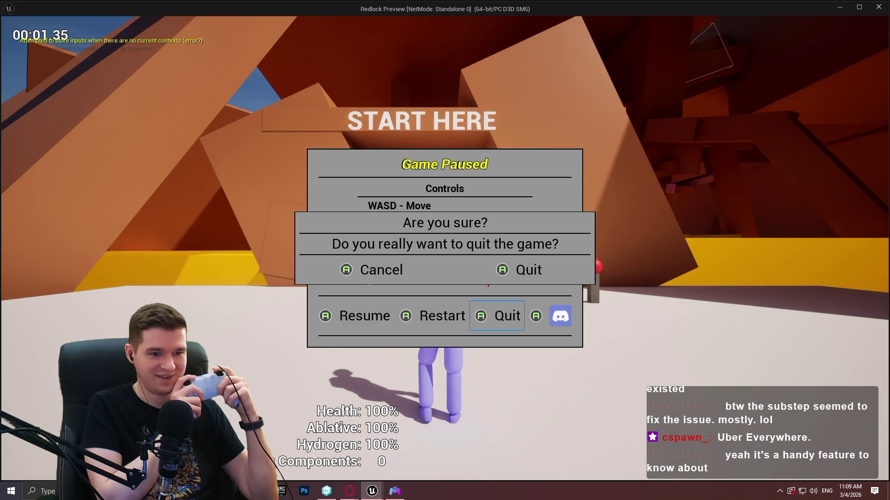
{"action": "key", "text": "Right"}
{"action": "key", "text": "Right"}
{"action": "key", "text": "Right"}
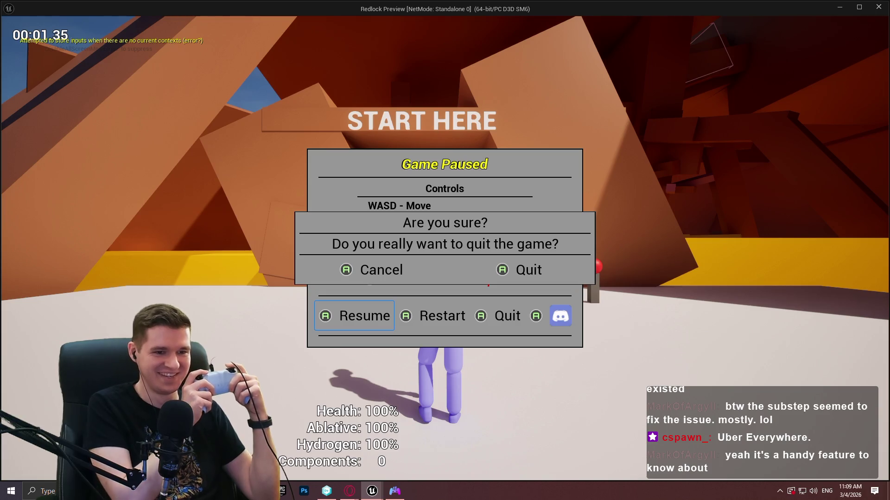
{"action": "key", "text": "Right"}
{"action": "key", "text": "Left"}
{"action": "key", "text": "Left"}
{"action": "key", "text": "Right"}
{"action": "key", "text": "Up"}
{"action": "key", "text": "Down"}
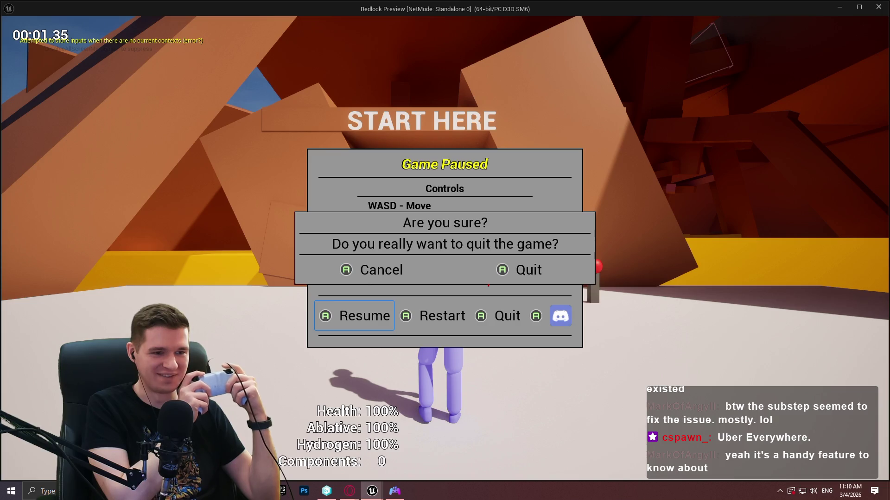
{"action": "key", "text": "Return"}
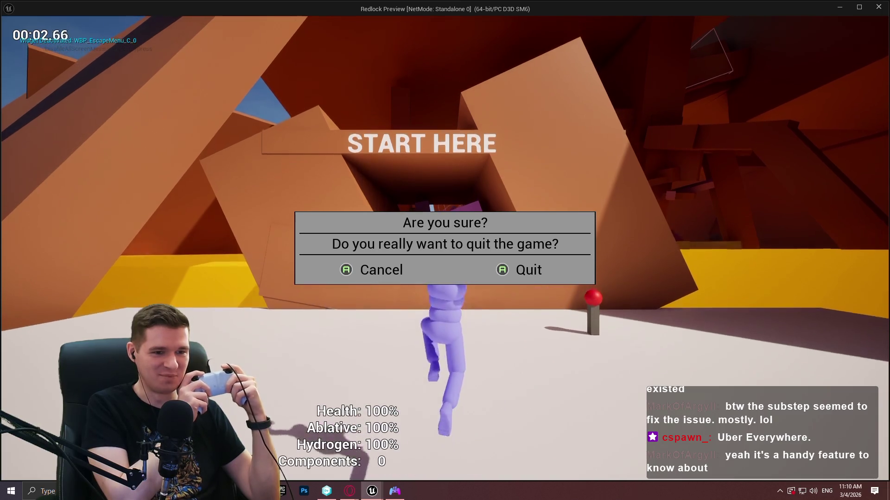
Pause again, reopen the quit confirmation and confirm quitting the game
{"action": "key", "text": "Escape"}
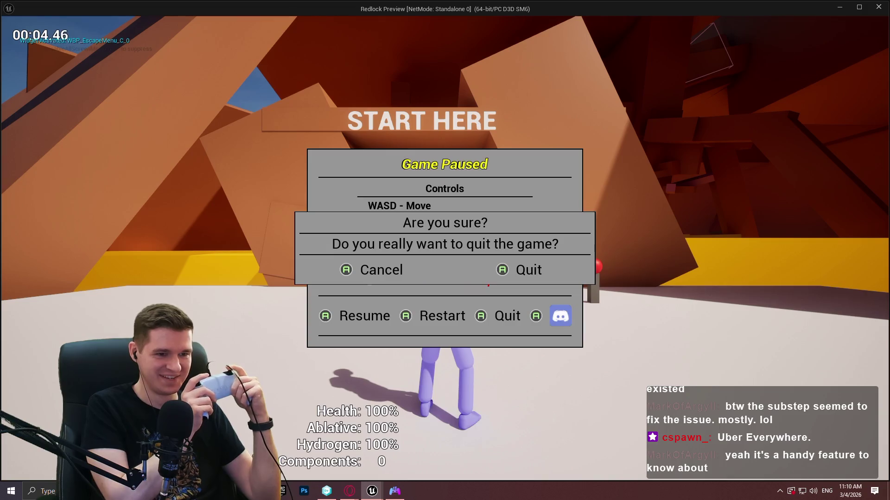
{"action": "key", "text": "Up"}
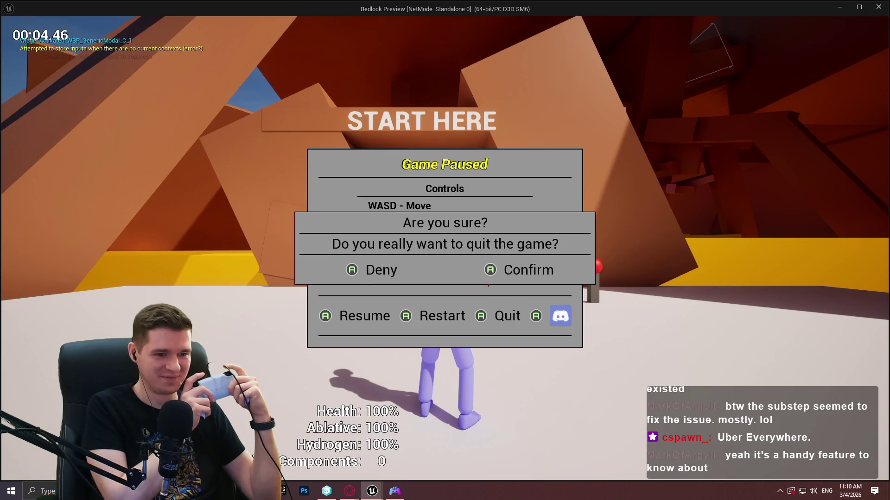
{"action": "key", "text": "Left"}
{"action": "key", "text": "Right"}
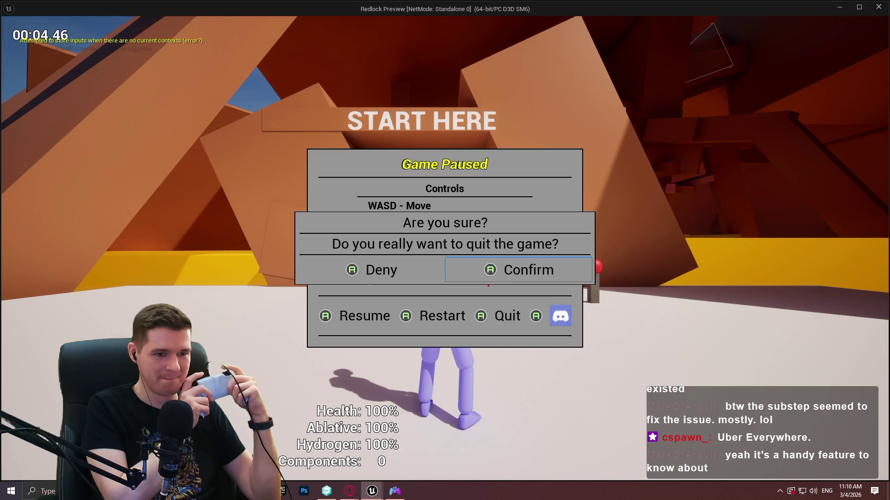
{"action": "key", "text": "Return"}
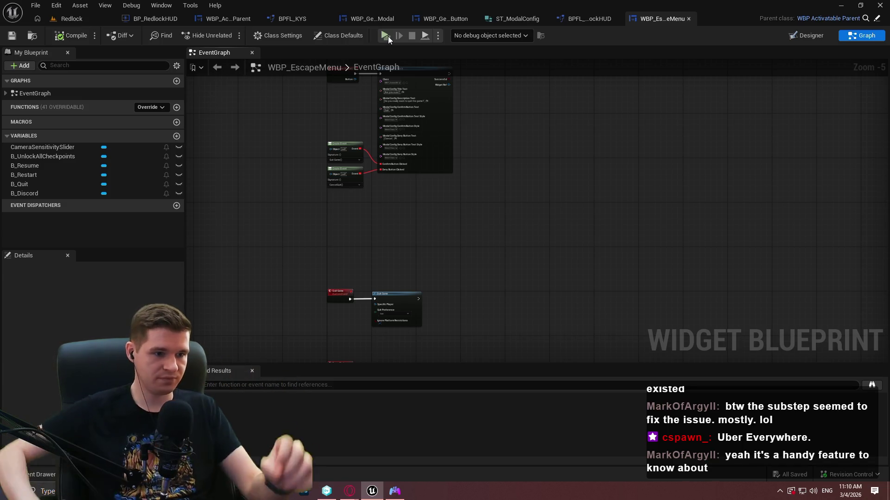
Frame the CancelQuit event chain in the EventGraph and launch a fresh Redlock preview
{"action": "left_click_drag", "start_coordinate": [370, 341], "coordinate": [446, 169]}
{"action": "scroll", "coordinate": [408, 187], "scroll_direction": "up", "scroll_amount": 3}
{"action": "scroll", "coordinate": [396, 200], "scroll_direction": "up", "scroll_amount": 2}
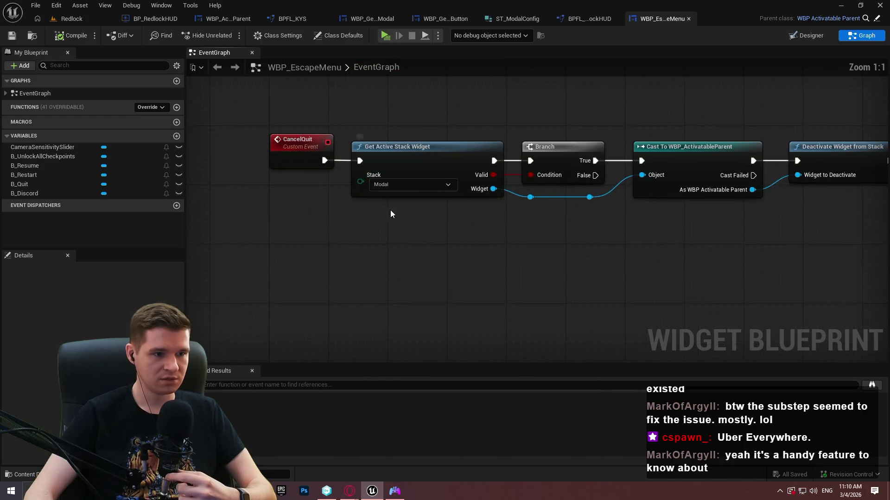
{"action": "left_click_drag", "start_coordinate": [439, 238], "coordinate": [355, 262]}
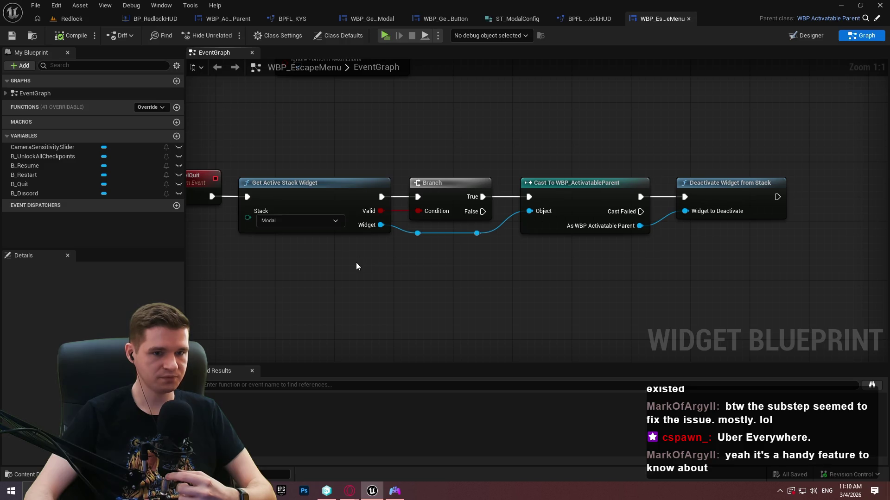
{"action": "left_click", "coordinate": [385, 36]}
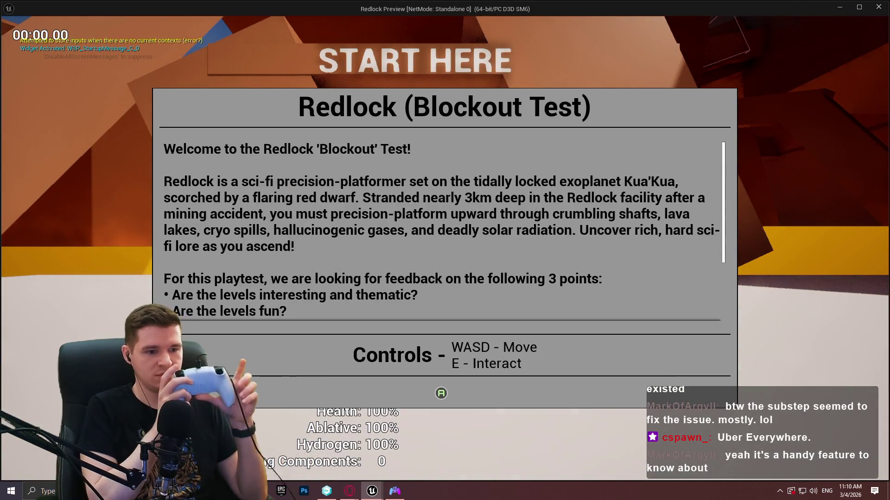
Dismiss the intro, pause, choose Quit, and move dialog focus between Deny and Confirm
{"action": "key", "text": "Return"}
{"action": "key", "text": "Escape"}
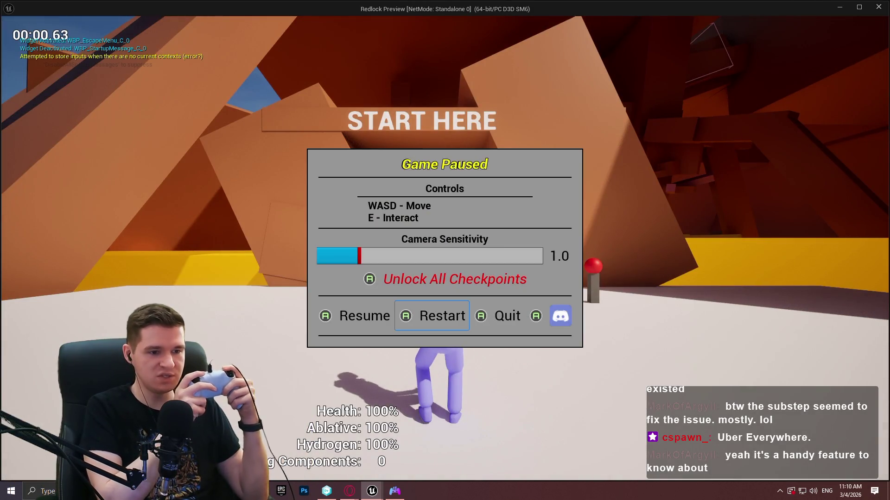
{"action": "key", "text": "Right"}
{"action": "key", "text": "Return"}
{"action": "key", "text": "Right"}
{"action": "key", "text": "Left"}
Check whether arrow-key focus escapes the quit dialog to the pause menu, then close the preview
{"action": "key", "text": "Right"}
{"action": "key", "text": "Down"}
{"action": "key", "text": "Up"}
{"action": "key", "text": "Up"}
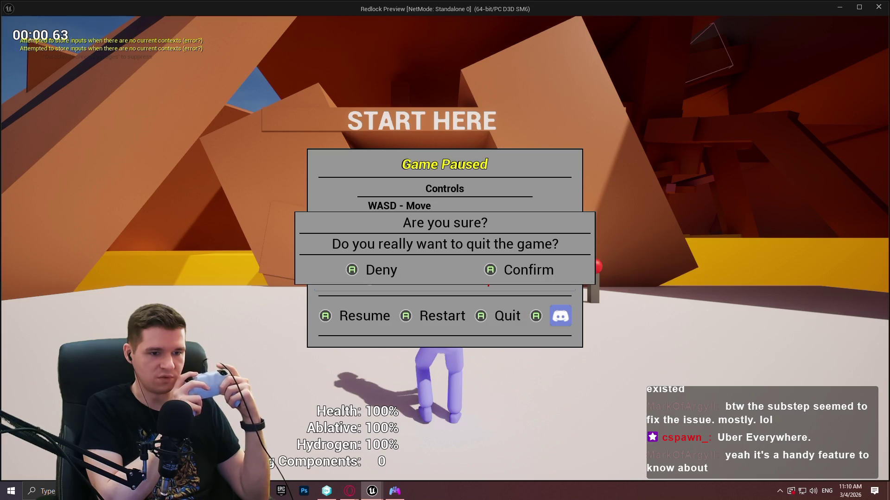
{"action": "key", "text": "Right"}
{"action": "key", "text": "Right"}
{"action": "key", "text": "Right"}
{"action": "key", "text": "Up"}
{"action": "key", "text": "Up"}
{"action": "key", "text": "Down"}
{"action": "key", "text": "Down"}
{"action": "key", "text": "Right"}
{"action": "key", "text": "Right"}
{"action": "key", "text": "Right"}
{"action": "key", "text": "Up"}
{"action": "key", "text": "Up"}
{"action": "key", "text": "Down"}
{"action": "key", "text": "Down"}
{"action": "key", "text": "Right"}
{"action": "key", "text": "Right"}
{"action": "key", "text": "Right"}
{"action": "key", "text": "Left"}
{"action": "key", "text": "Left"}
{"action": "key", "text": "Left"}
{"action": "key", "text": "Right"}
{"action": "key", "text": "Right"}
{"action": "key", "text": "Right"}
{"action": "key", "text": "Up"}
{"action": "key", "text": "Up"}
{"action": "key", "text": "Right"}
{"action": "key", "text": "Right"}
{"action": "key", "text": "Right"}
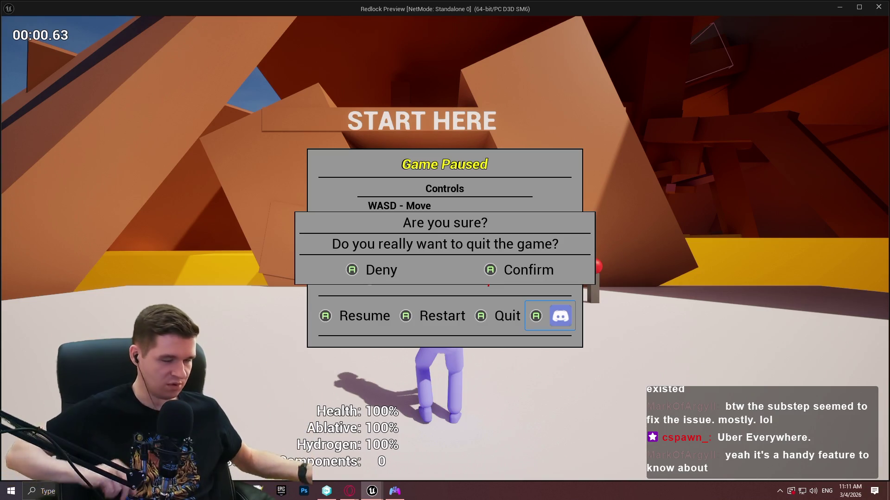
{"action": "key", "text": "Escape"}
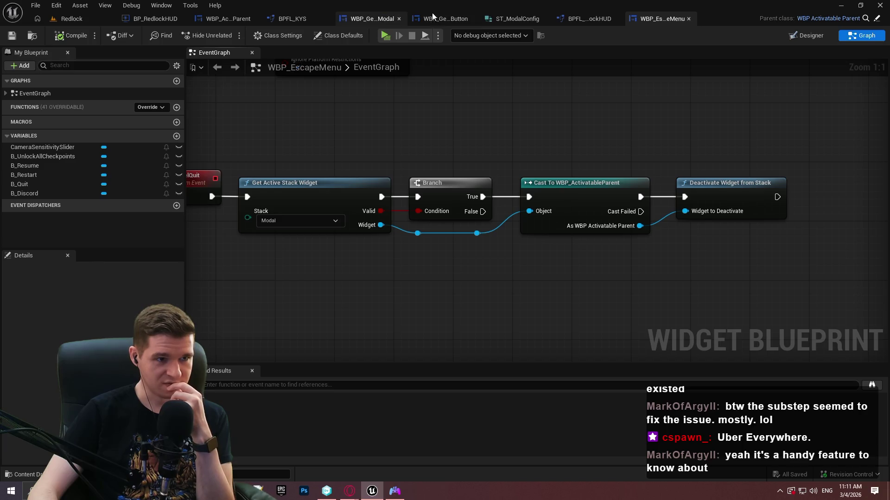
Open WBP_GenericModal in Designer and inspect the root widget's Activation settings
{"action": "left_click", "coordinate": [376, 21]}
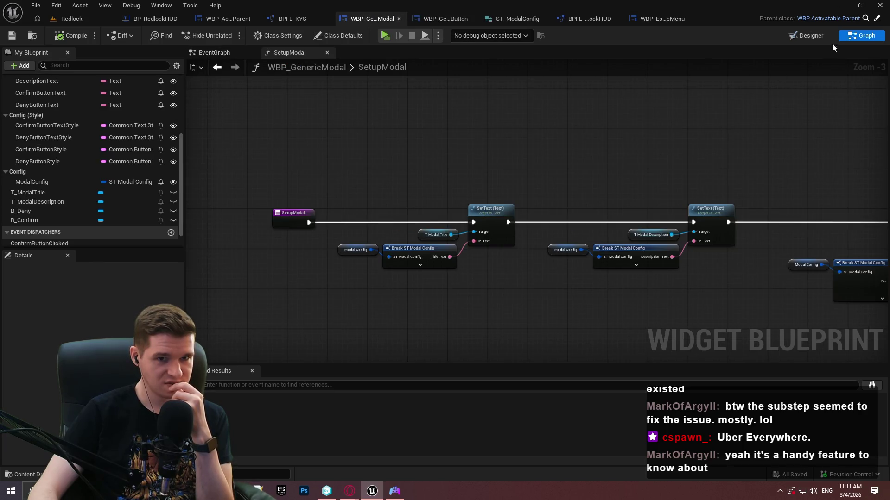
{"action": "left_click", "coordinate": [811, 38]}
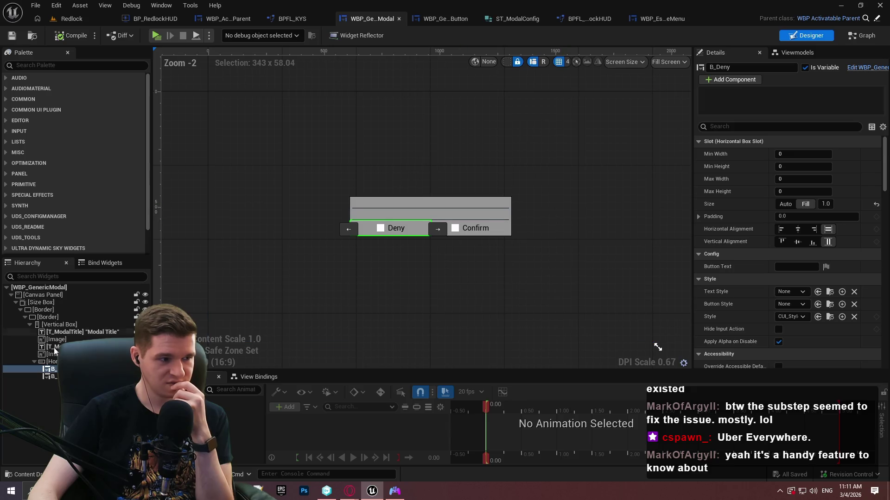
{"action": "left_click", "coordinate": [46, 288]}
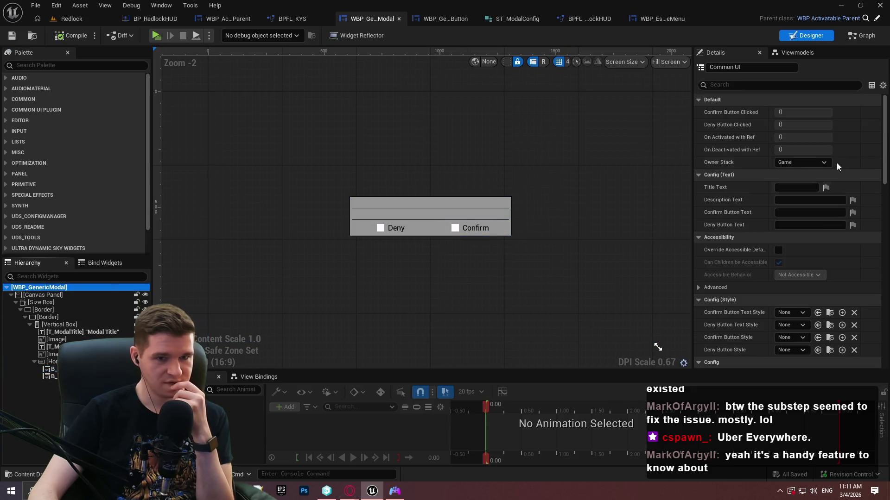
{"action": "left_click_drag", "start_coordinate": [882, 138], "coordinate": [870, 214]}
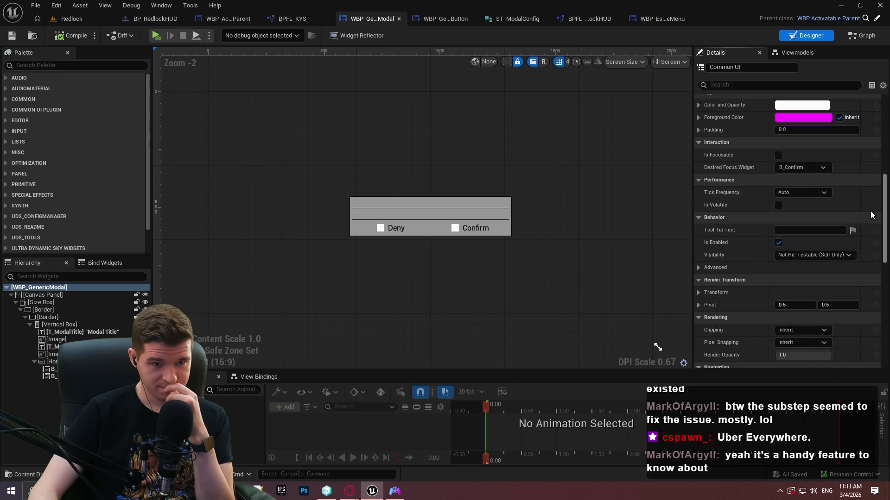
{"action": "scroll", "coordinate": [871, 218], "scroll_direction": "down", "scroll_amount": 2}
{"action": "left_click_drag", "start_coordinate": [871, 226], "coordinate": [876, 311]}
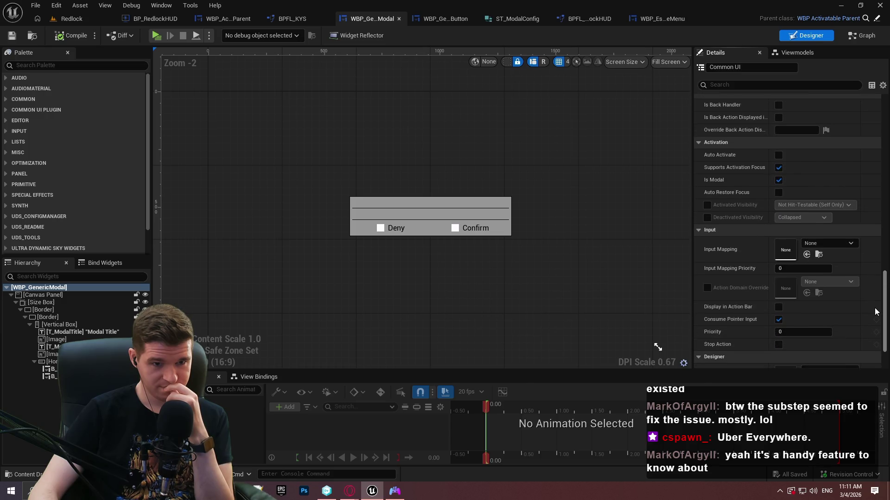
Select the B_Deny button and review its navigation settings in the Details panel
{"action": "mouse_move", "coordinate": [731, 196]}
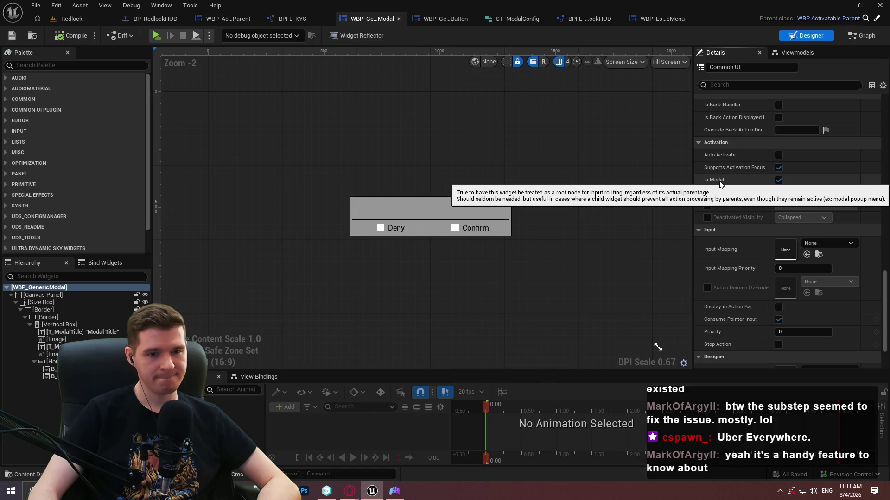
{"action": "left_click", "coordinate": [421, 230]}
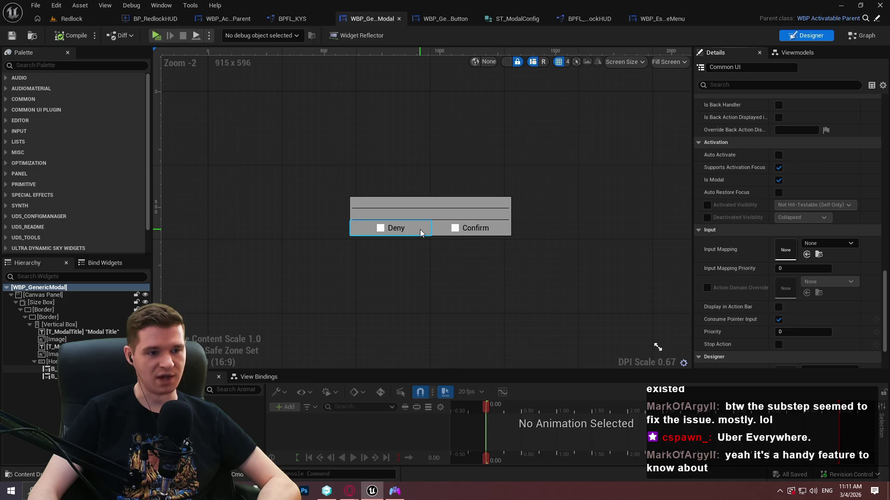
{"action": "left_click", "coordinate": [420, 229]}
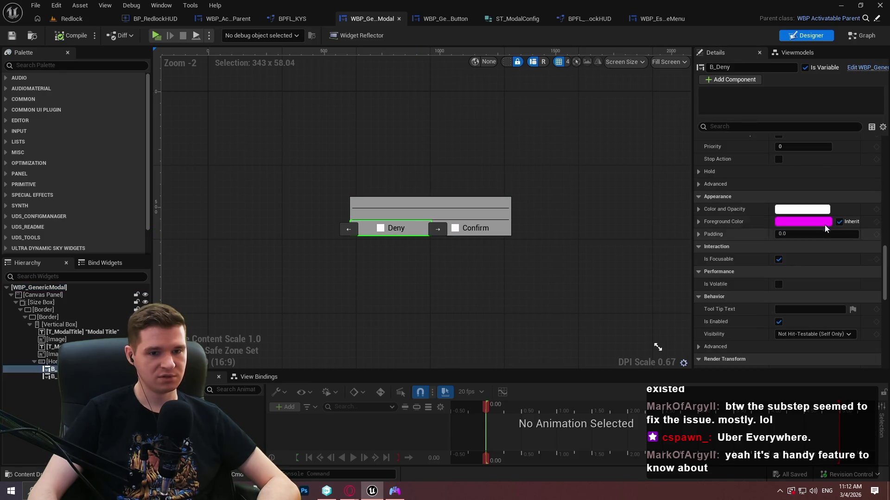
{"action": "mouse_move", "coordinate": [885, 254]}
{"action": "left_mouse_down"}
{"action": "mouse_move", "coordinate": [885, 336]}
{"action": "mouse_move", "coordinate": [885, 311]}
{"action": "left_mouse_up"}
{"action": "scroll", "coordinate": [566, 238], "scroll_direction": "up", "scroll_amount": 1}
{"action": "scroll", "coordinate": [471, 235], "scroll_direction": "up", "scroll_amount": 3}
{"action": "scroll", "coordinate": [500, 222], "scroll_direction": "down", "scroll_amount": 1}
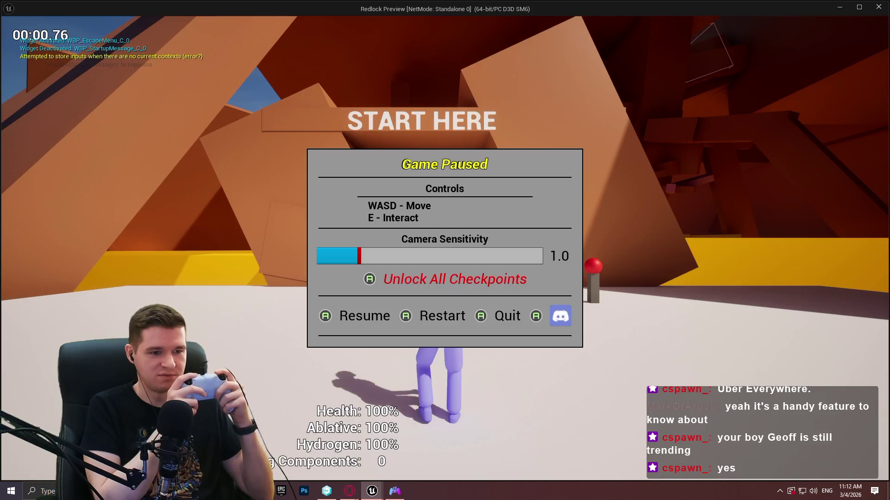
Choose Quit in the preview's pause menu to show the confirmation modal, then close the preview
{"action": "key", "text": "Right"}
{"action": "key", "text": "Return"}
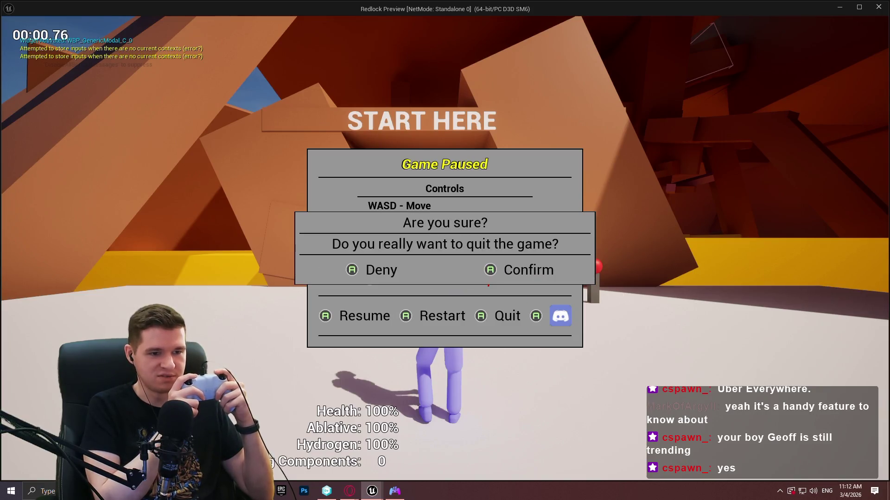
{"action": "key", "text": "Return"}
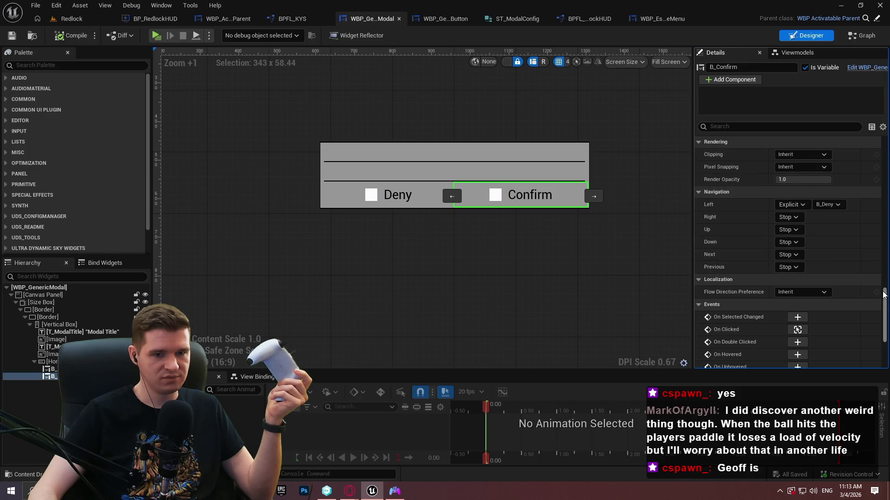
{"action": "mouse_move", "coordinate": [883, 299]}
{"action": "left_mouse_down"}
{"action": "mouse_move", "coordinate": [878, 198]}
{"action": "mouse_move", "coordinate": [885, 240]}
{"action": "left_mouse_up"}
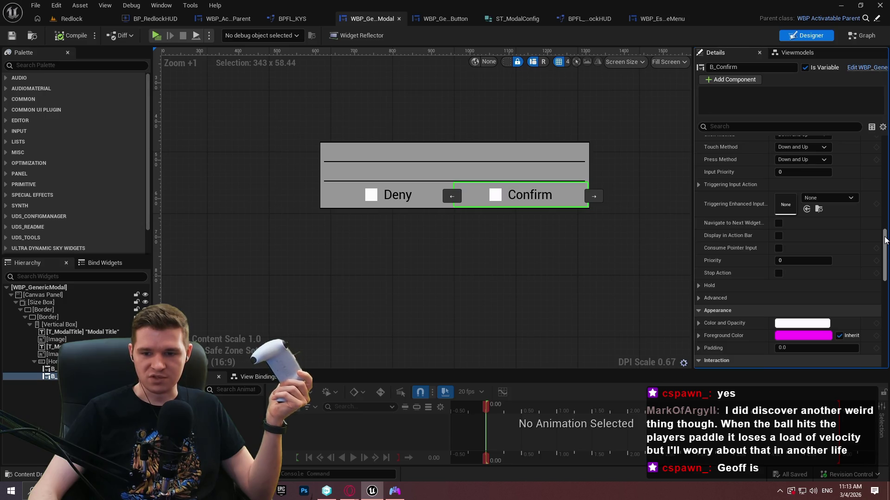
{"action": "left_click_drag", "start_coordinate": [885, 239], "coordinate": [884, 223]}
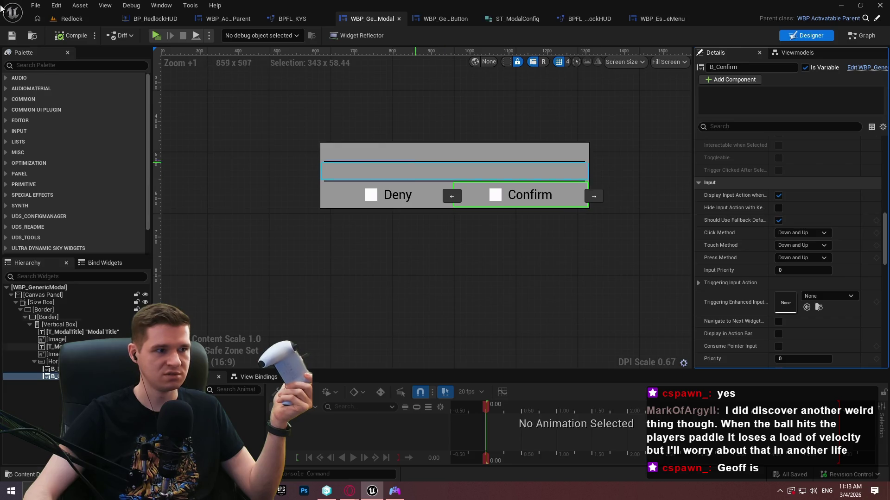
Launch the preview, open the quit confirmation, move between Confirm and Deny, and deny quitting
{"action": "left_click", "coordinate": [155, 36]}
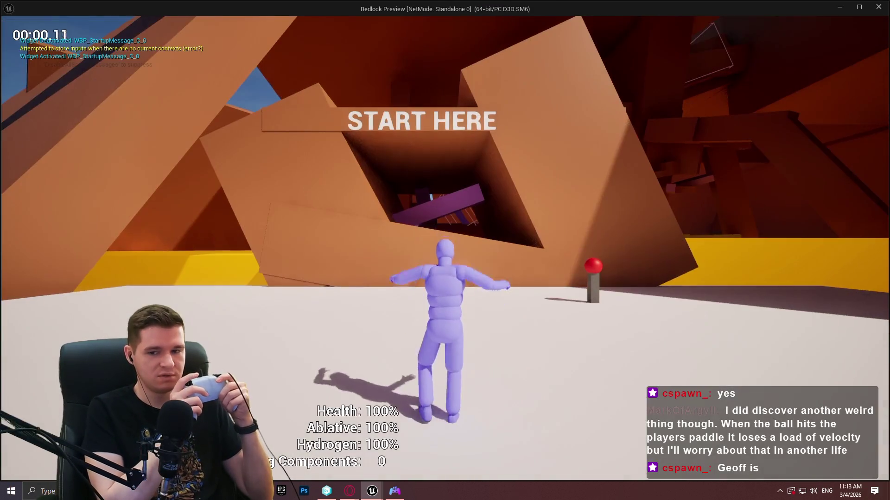
{"action": "key", "text": "Escape"}
{"action": "key", "text": "Right"}
{"action": "key", "text": "Right"}
{"action": "key", "text": "Return"}
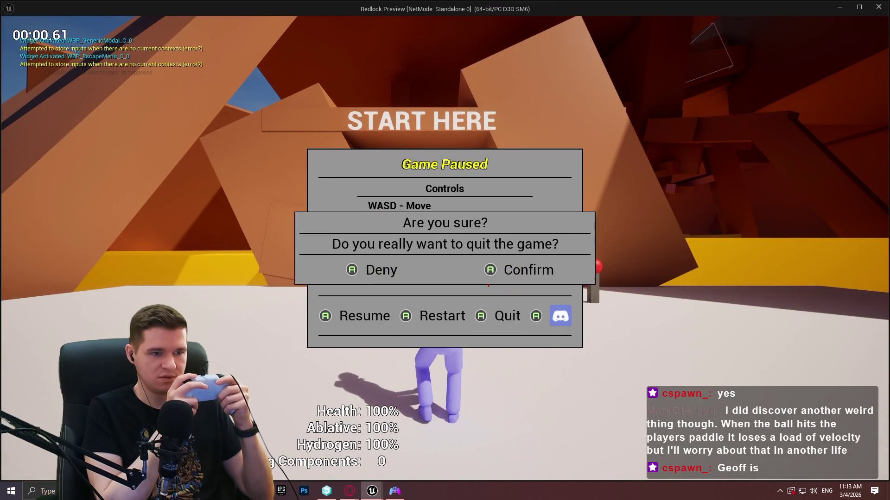
{"action": "key", "text": "Right"}
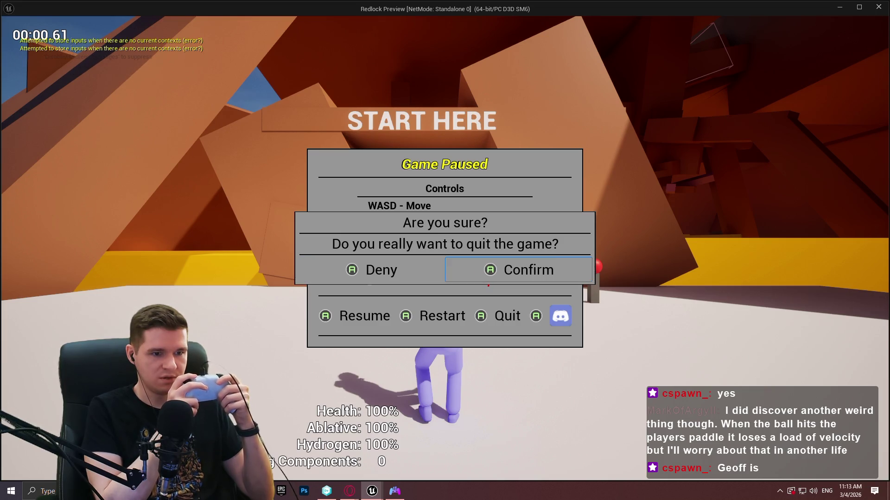
{"action": "key", "text": "Left"}
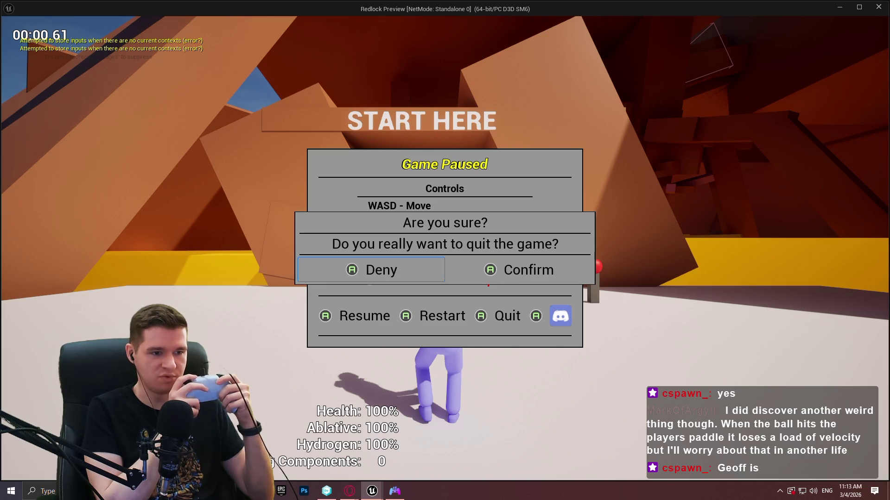
{"action": "key", "text": "Return"}
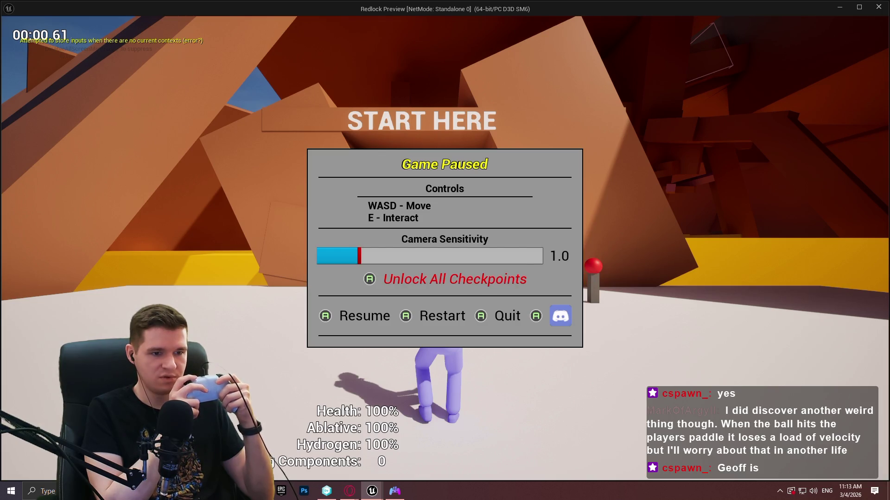
Cycle focus through the pause menu buttons, including Unlock All Checkpoints and Restart, then reopen the quit dialog
{"action": "key", "text": "Down"}
{"action": "key", "text": "Right"}
{"action": "key", "text": "Right"}
{"action": "key", "text": "Left"}
{"action": "key", "text": "Left"}
{"action": "key", "text": "Up"}
{"action": "key", "text": "Up"}
{"action": "key", "text": "Down"}
{"action": "key", "text": "Down"}
{"action": "key", "text": "Up"}
{"action": "key", "text": "Up"}
{"action": "key", "text": "Down"}
{"action": "key", "text": "Right"}
{"action": "key", "text": "Right"}
{"action": "key", "text": "Right"}
{"action": "key", "text": "Left"}
{"action": "key", "text": "Left"}
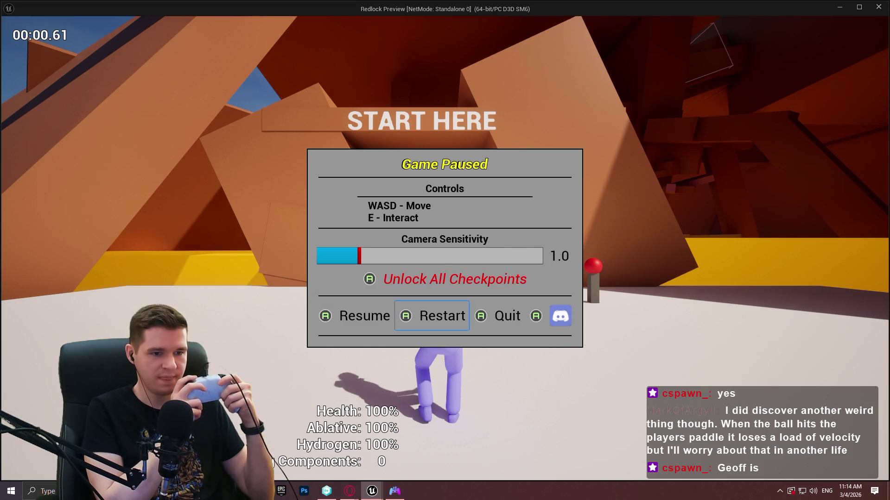
{"action": "key", "text": "Right"}
{"action": "key", "text": "Return"}
Test whether focus escapes the reopened quit modal to the menu behind, then leave the preview
{"action": "key", "text": "Up"}
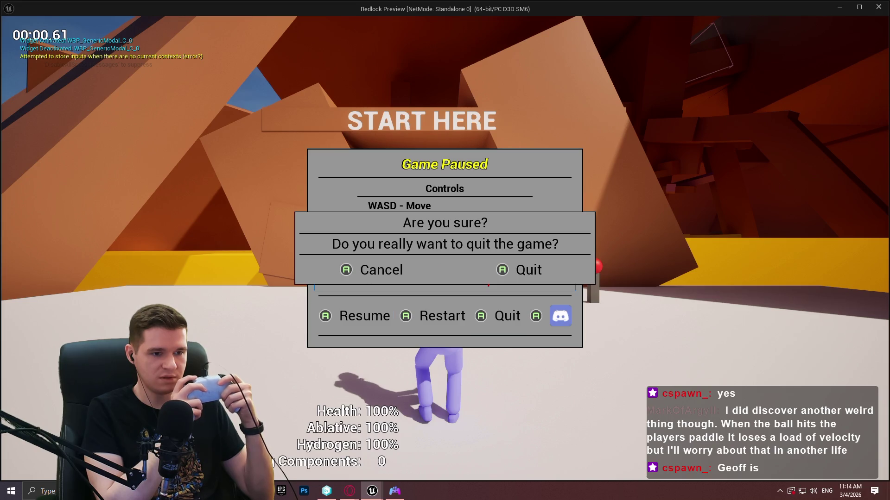
{"action": "key", "text": "Down"}
{"action": "key", "text": "Up"}
{"action": "key", "text": "Down"}
{"action": "key", "text": "Right"}
{"action": "key", "text": "Right"}
{"action": "key", "text": "Up"}
{"action": "key", "text": "Up"}
{"action": "key", "text": "Down"}
{"action": "key", "text": "Down"}
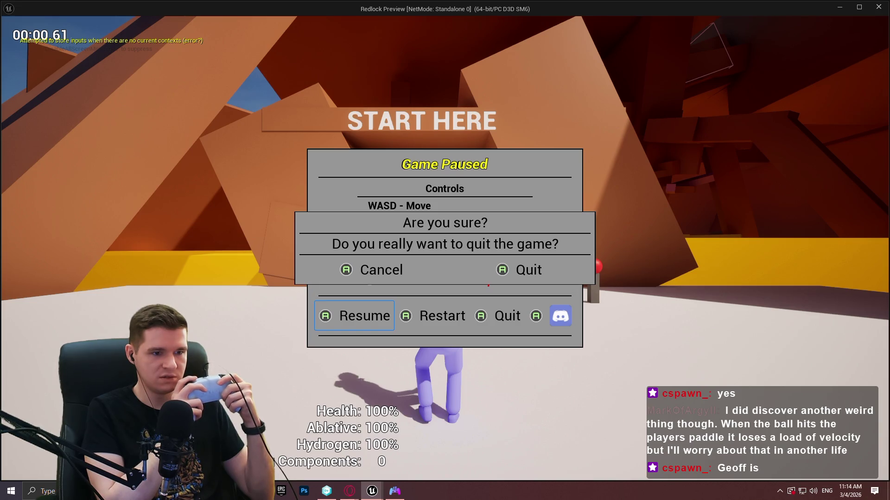
{"action": "key", "text": "Right"}
{"action": "key", "text": "Up"}
{"action": "key", "text": "Down"}
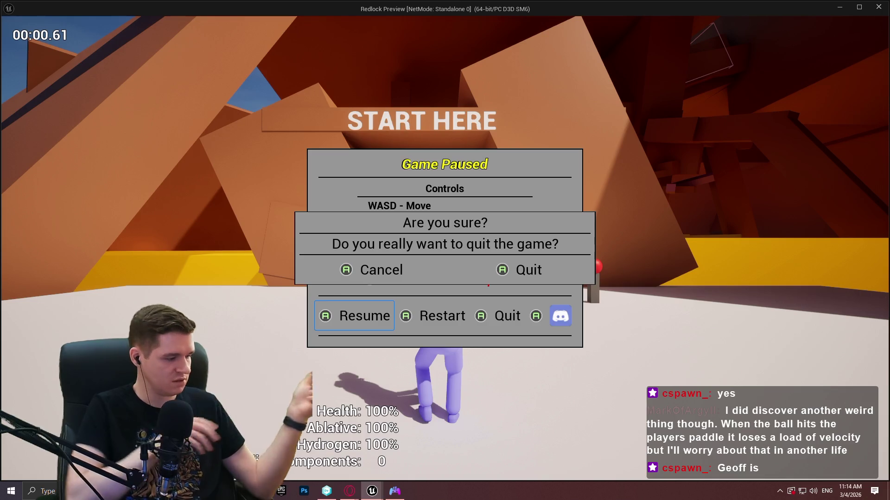
{"action": "key", "text": "alt+Tab"}
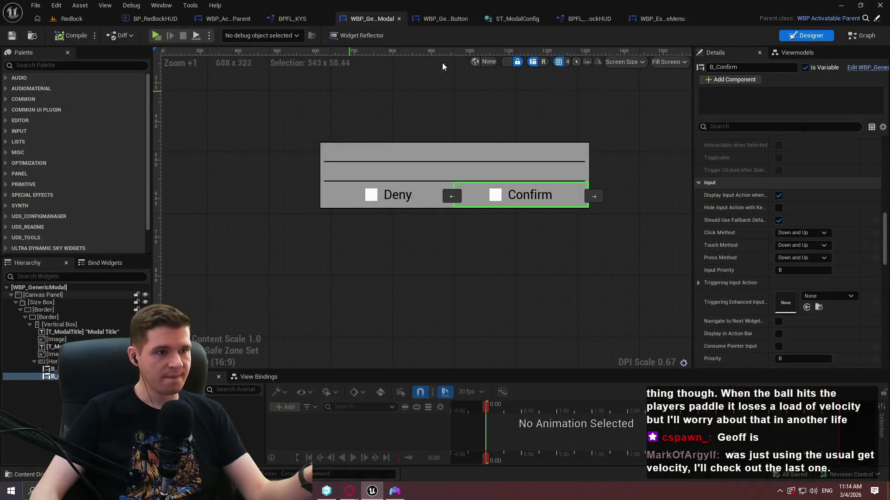
In AddModalToStack, move the Get Desired Focus Target and Focus Input on UI nodes further right
{"action": "left_click", "coordinate": [156, 19]}
{"action": "scroll", "coordinate": [543, 151], "scroll_direction": "up", "scroll_amount": 2}
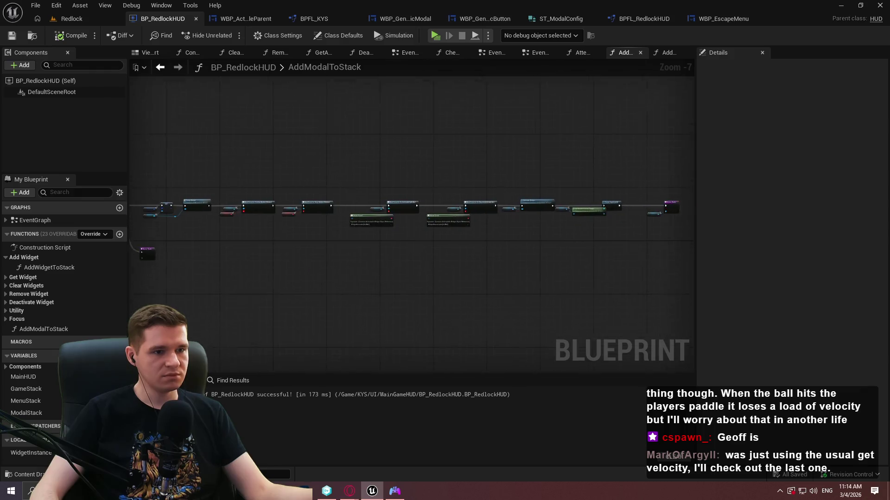
{"action": "scroll", "coordinate": [414, 191], "scroll_direction": "up", "scroll_amount": 5}
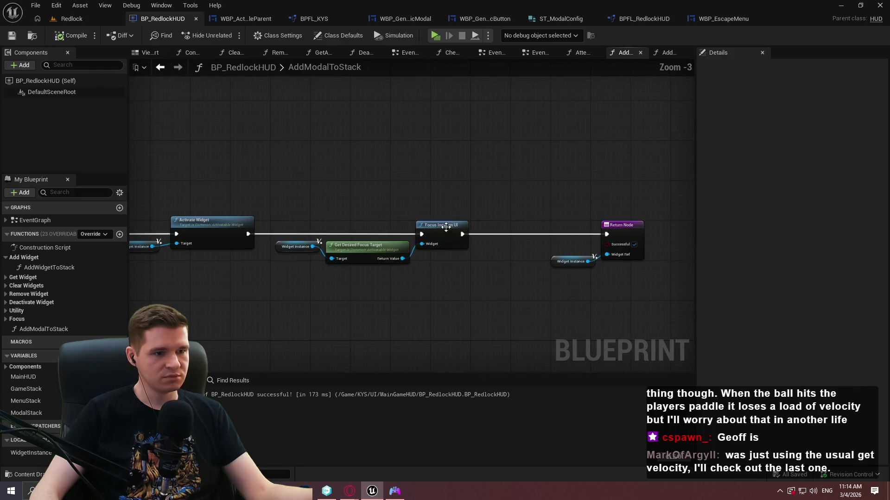
{"action": "left_click_drag", "start_coordinate": [505, 282], "coordinate": [227, 224]}
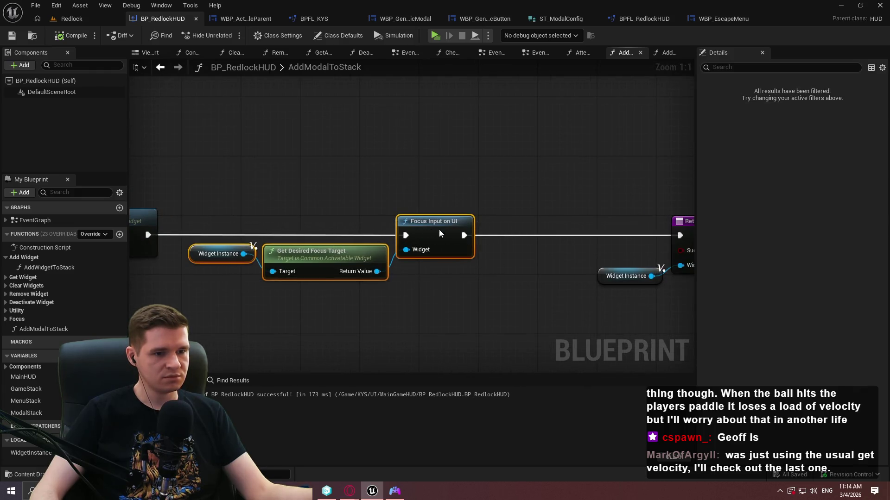
{"action": "left_click_drag", "start_coordinate": [432, 229], "coordinate": [465, 229]}
{"action": "left_click", "coordinate": [635, 235]}
Review the Is Valid, SET, Setup Modal and Print String nodes, then compile and save BP_RedlockHUD
{"action": "scroll", "coordinate": [636, 235], "scroll_direction": "down", "scroll_amount": 2}
{"action": "mouse_move", "coordinate": [642, 235]}
{"action": "left_mouse_down"}
{"action": "mouse_move", "coordinate": [176, 213]}
{"action": "mouse_move", "coordinate": [538, 213]}
{"action": "left_mouse_up"}
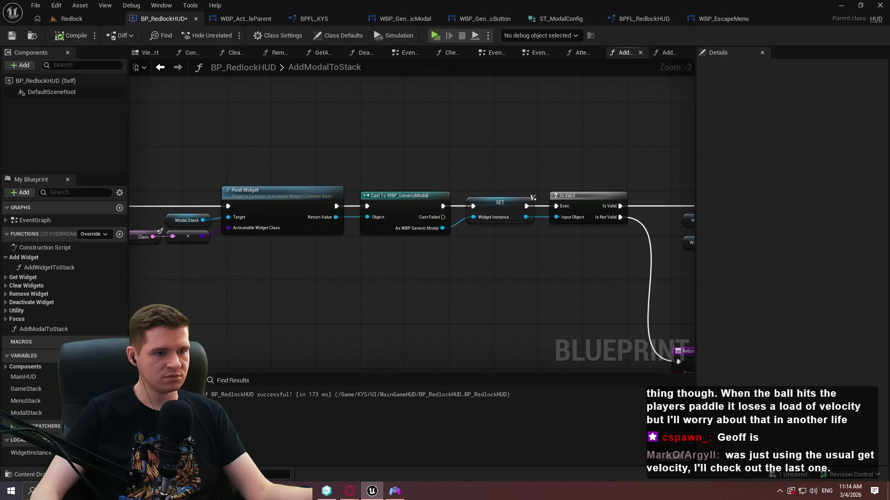
{"action": "scroll", "coordinate": [443, 154], "scroll_direction": "down", "scroll_amount": 2}
{"action": "mouse_move", "coordinate": [444, 155]}
{"action": "left_mouse_down"}
{"action": "mouse_move", "coordinate": [648, 28]}
{"action": "mouse_move", "coordinate": [718, 28]}
{"action": "left_mouse_up"}
{"action": "left_click", "coordinate": [61, 34]}
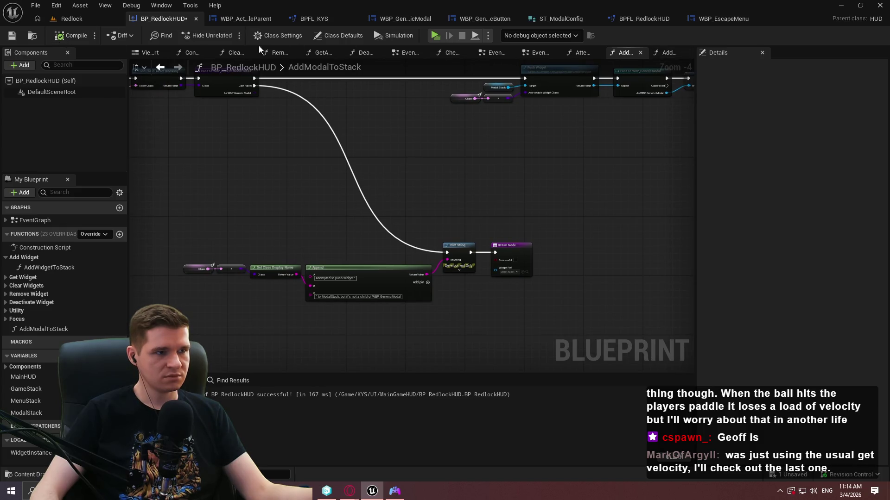
{"action": "left_click", "coordinate": [12, 36]}
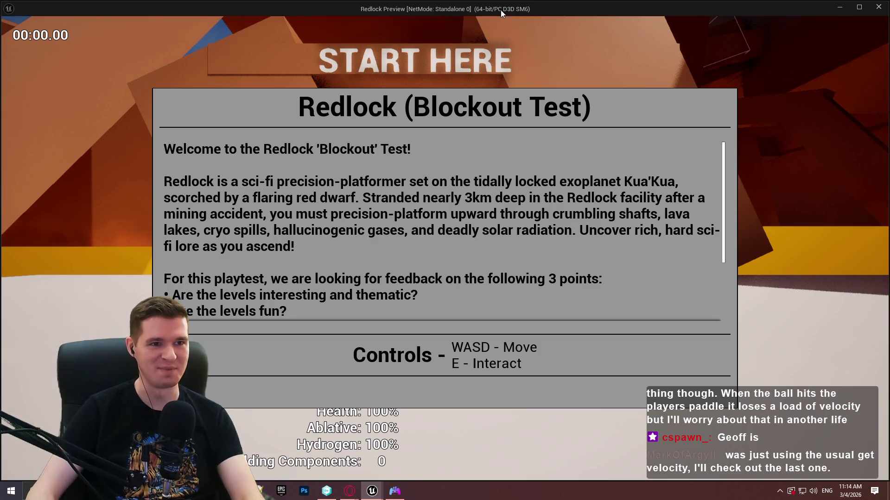
Maximize the Redlock preview window, then Alt+Tab back to the Blueprint editor
{"action": "left_click_drag", "start_coordinate": [67, 8], "coordinate": [559, 7]}
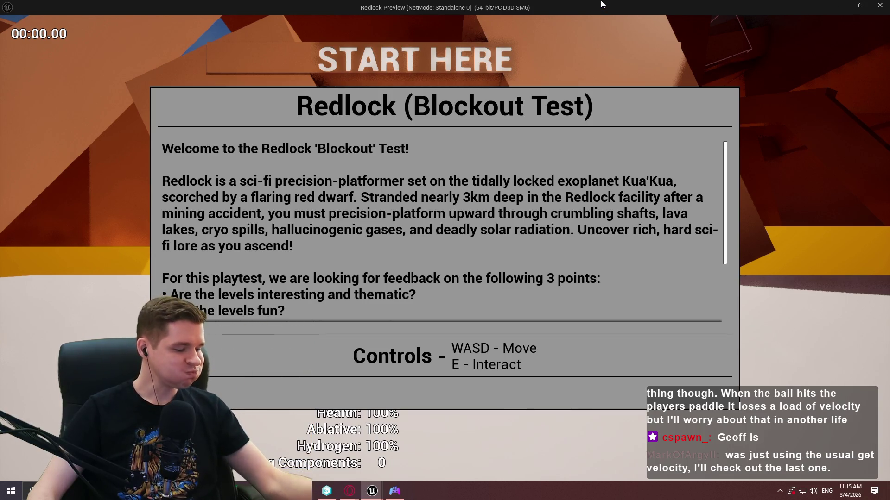
{"action": "key", "text": "alt+Tab"}
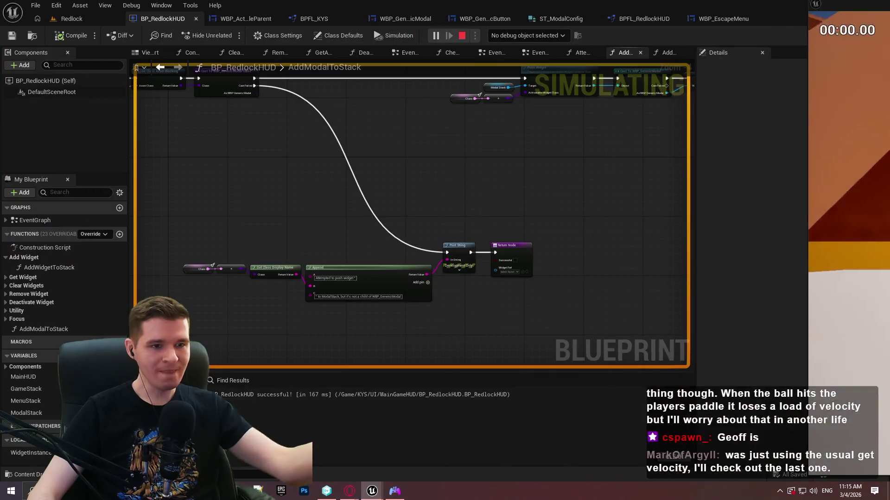
Set the blueprint's debug object to the spawned BP_RedlockHUD0 instance
{"action": "mouse_move", "coordinate": [576, 152]}
{"action": "left_mouse_down"}
{"action": "mouse_move", "coordinate": [401, 273]}
{"action": "mouse_move", "coordinate": [348, 280]}
{"action": "mouse_move", "coordinate": [35, 248]}
{"action": "mouse_move", "coordinate": [133, 241]}
{"action": "left_mouse_up"}
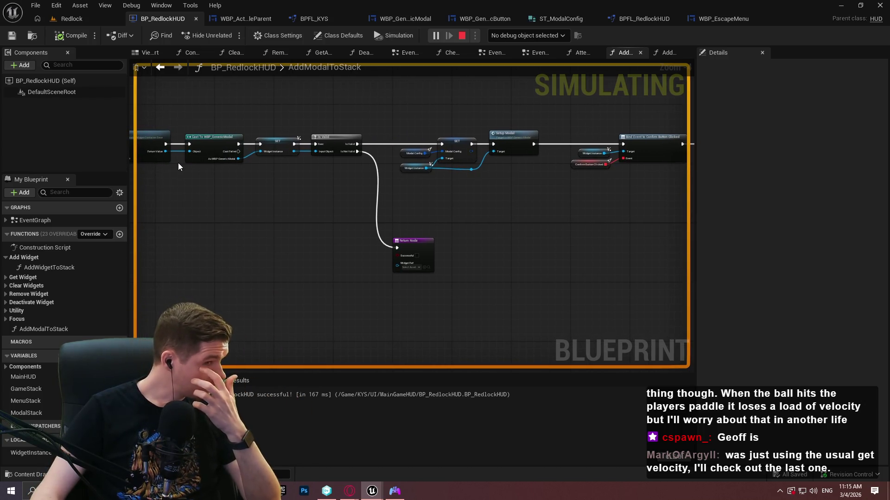
{"action": "left_click", "coordinate": [562, 35]}
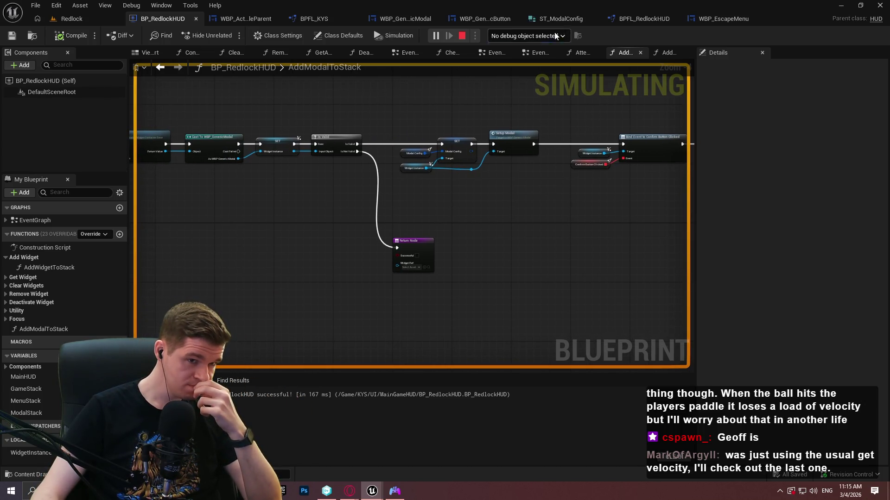
{"action": "left_click", "coordinate": [528, 54]}
Add a breakpoint on the AddModalToStack entry node, then return to the game and dismiss the intro
{"action": "scroll", "coordinate": [434, 214], "scroll_direction": "down", "scroll_amount": 5}
{"action": "left_click_drag", "start_coordinate": [434, 214], "coordinate": [638, 227]}
{"action": "scroll", "coordinate": [638, 227], "scroll_direction": "up", "scroll_amount": 2}
{"action": "scroll", "coordinate": [266, 181], "scroll_direction": "up", "scroll_amount": 3}
{"action": "right_click", "coordinate": [275, 175]}
{"action": "left_click", "coordinate": [319, 394]}
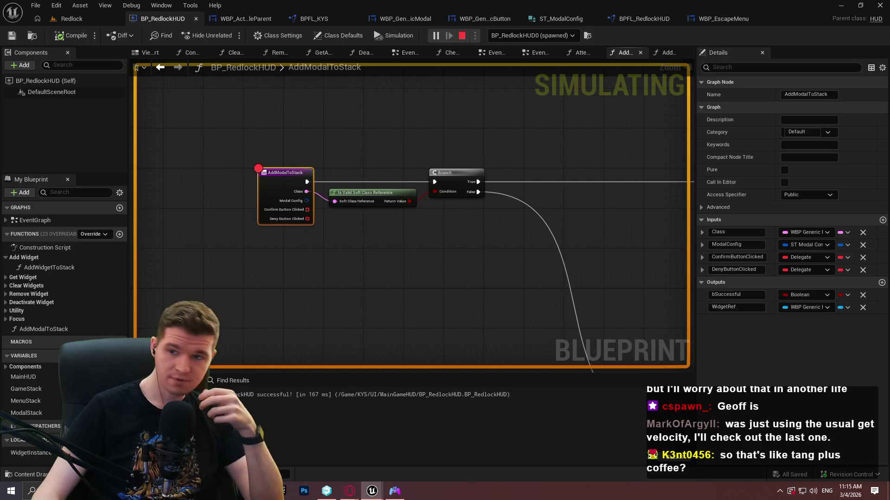
{"action": "key", "text": "alt+Tab"}
{"action": "left_click", "coordinate": [471, 358]}
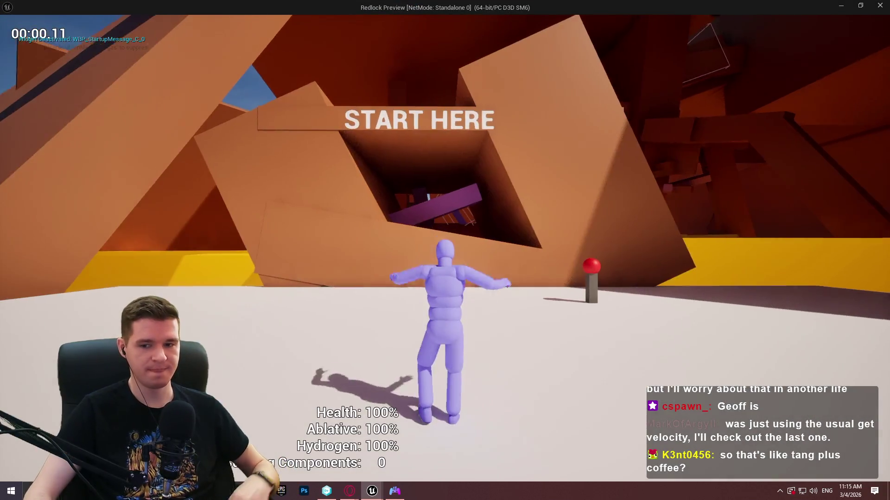
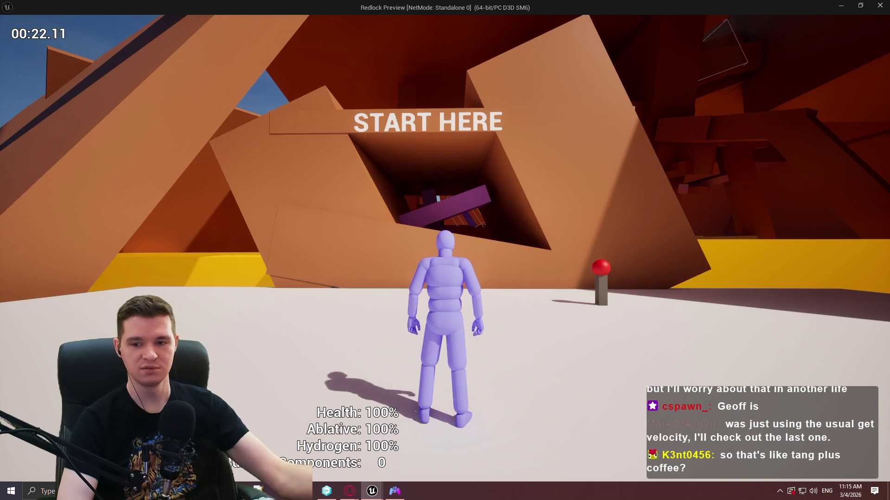
Restart the Redlock preview and pause it to show the Resume, Restart and Quit menu
{"action": "key", "text": "Escape"}
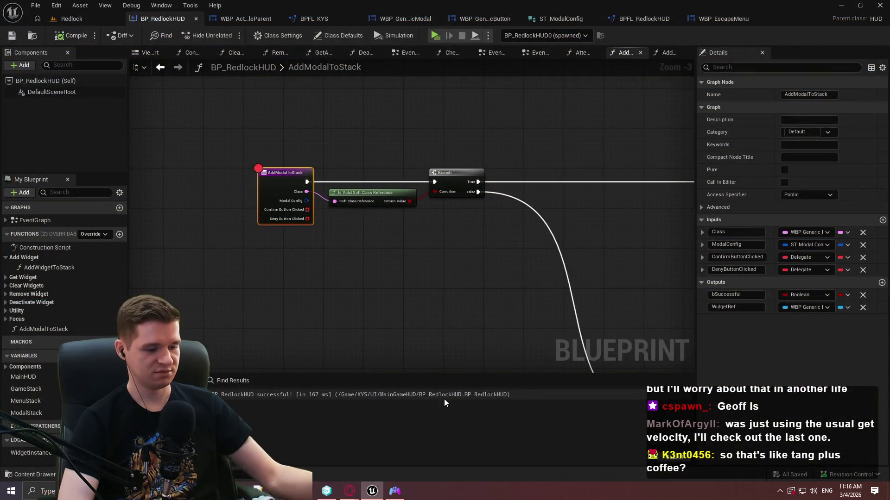
{"action": "left_click", "coordinate": [434, 35]}
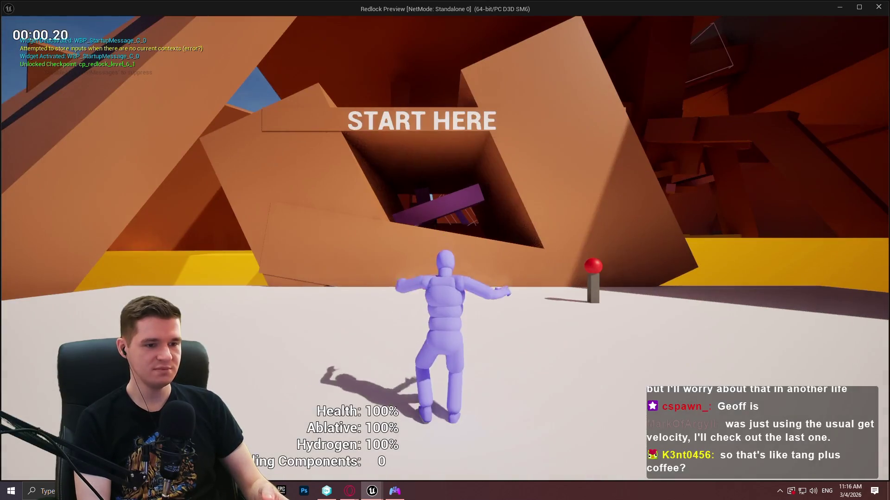
{"action": "key", "text": "Escape"}
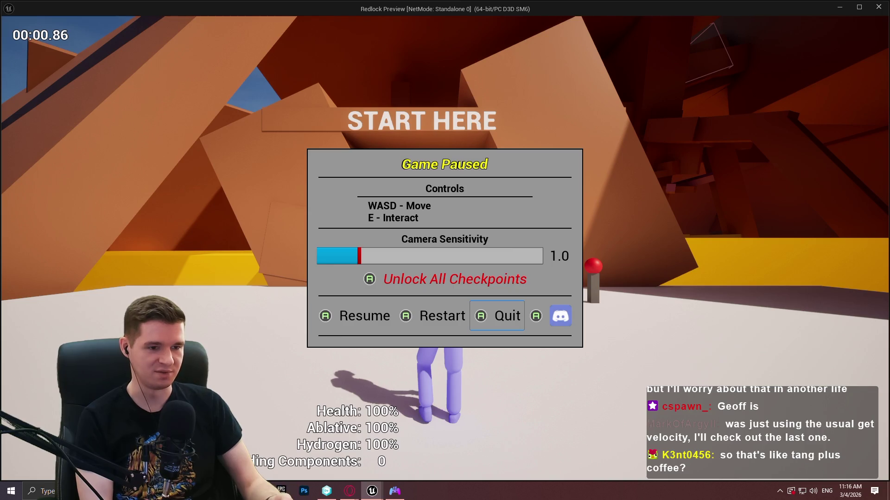
Choose Quit and step through AddModalToStack into the Deny and Confirm button setup
{"action": "left_click", "coordinate": [496, 315]}
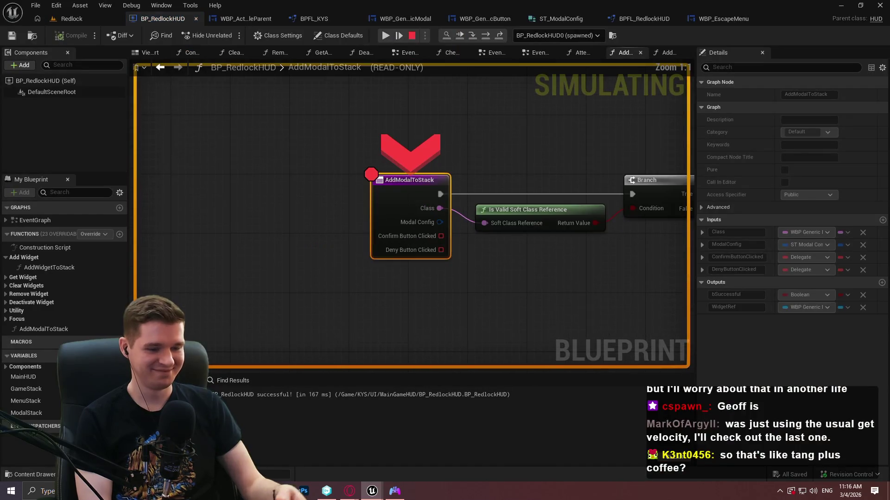
{"action": "key", "text": "F10"}
{"action": "key", "text": "F10"}
{"action": "key", "text": "F10"}
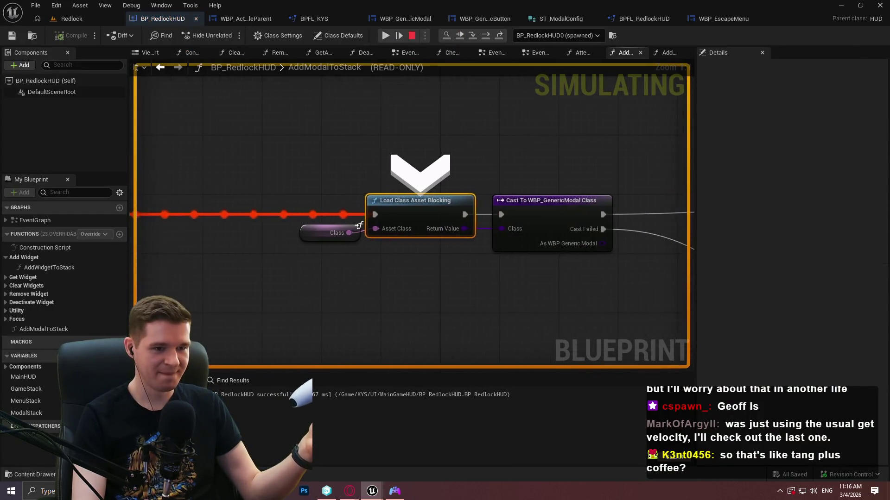
{"action": "key", "text": "F10"}
{"action": "key", "text": "F10"}
{"action": "key", "text": "F10"}
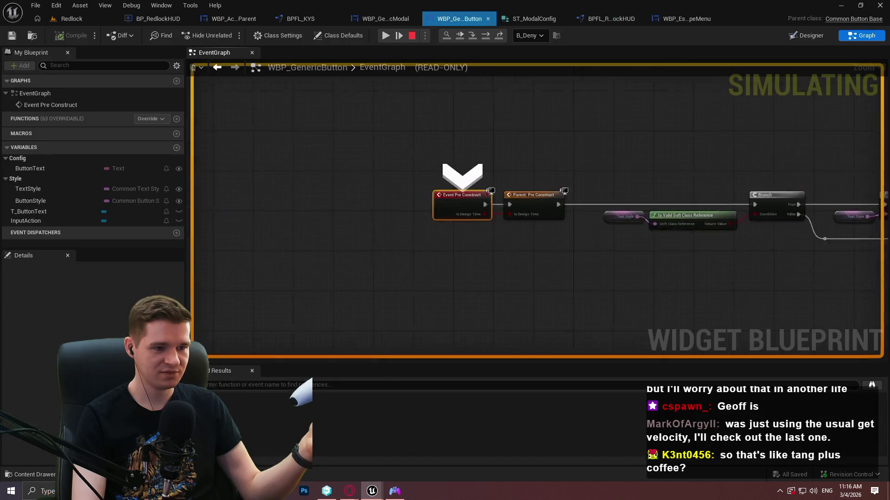
{"action": "key", "text": "F10"}
{"action": "key", "text": "F10"}
{"action": "key", "text": "F10"}
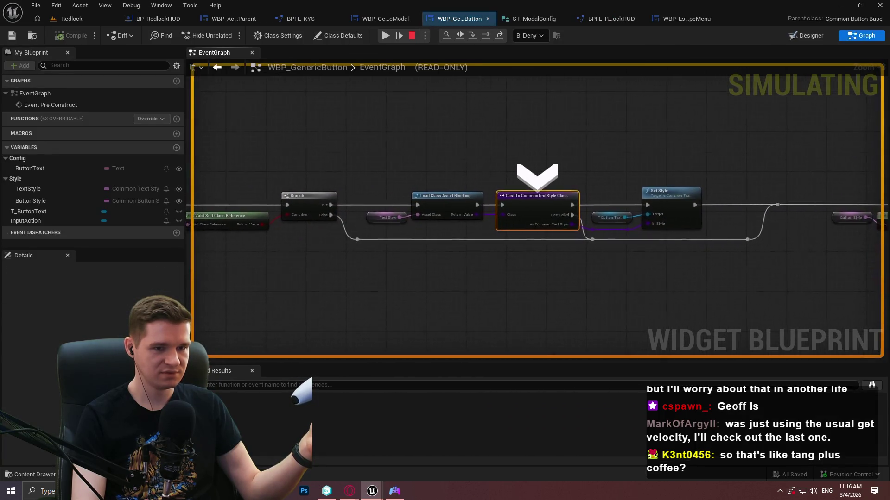
{"action": "key", "text": "F10"}
{"action": "key", "text": "F10"}
{"action": "key", "text": "F10"}
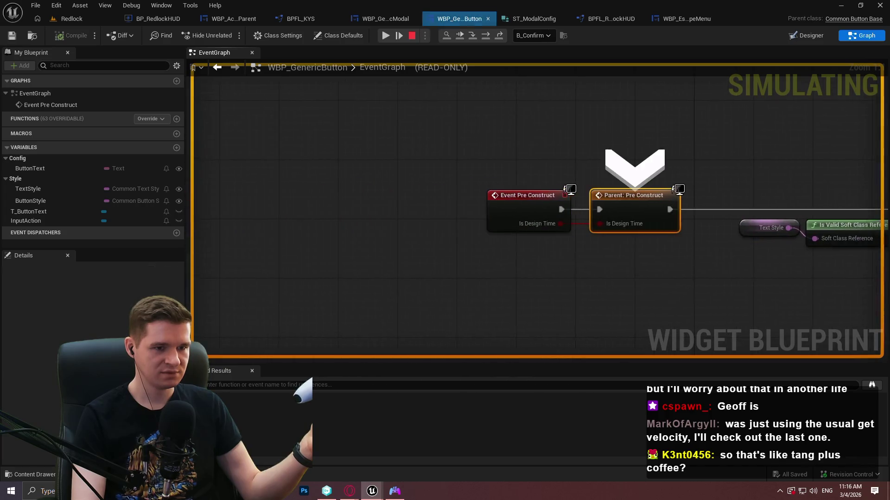
{"action": "key", "text": "F10"}
{"action": "key", "text": "F10"}
{"action": "key", "text": "F10"}
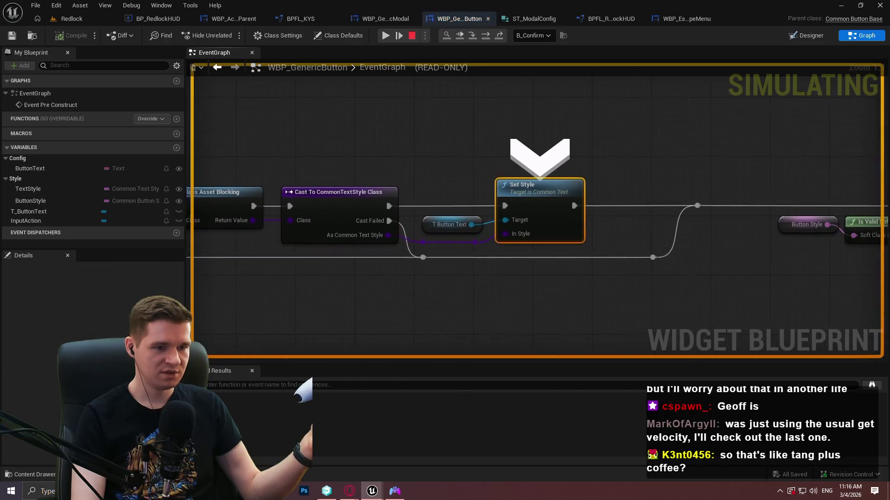
{"action": "key", "text": "F10"}
{"action": "key", "text": "F10"}
{"action": "key", "text": "F10"}
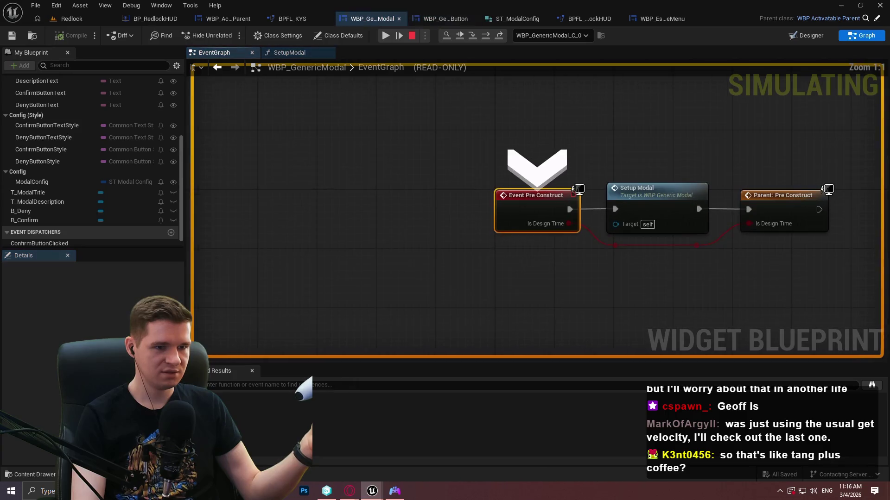
Step into WBP_GenericModal's SetupModal and back out to AddModalToStack's modal cast
{"action": "key", "text": "F11"}
{"action": "key", "text": "F11"}
{"action": "key", "text": "F11"}
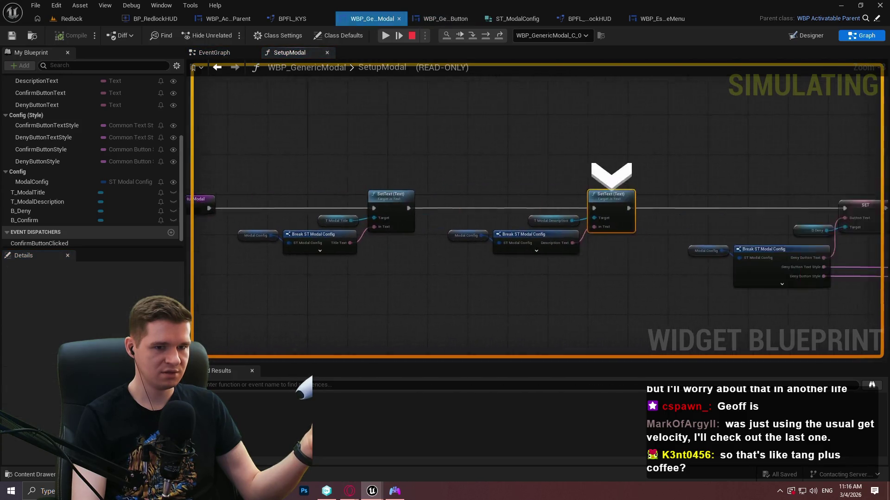
{"action": "key", "text": "F11"}
{"action": "key", "text": "F11"}
{"action": "key", "text": "F11"}
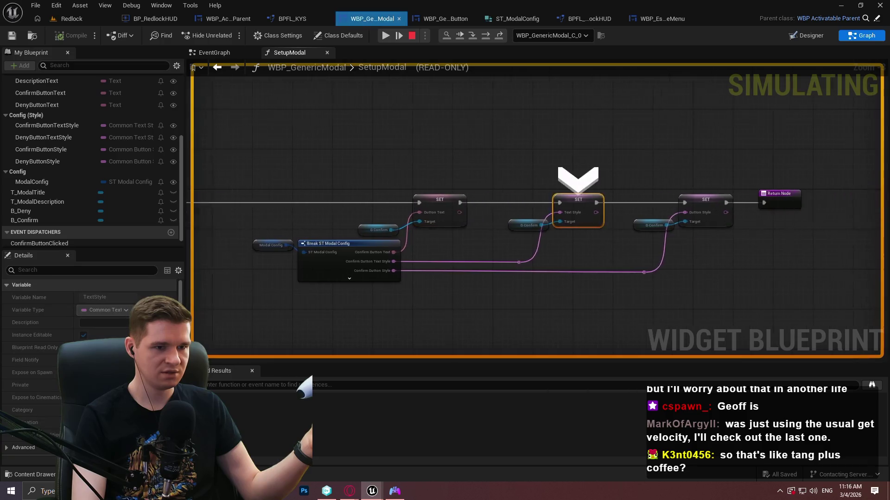
{"action": "key", "text": "F11"}
{"action": "key", "text": "F11"}
{"action": "key", "text": "F11"}
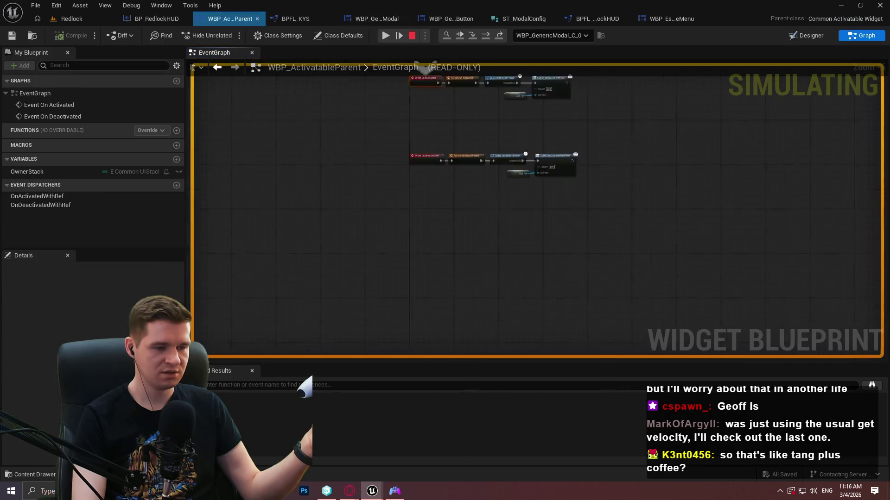
{"action": "key", "text": "F11"}
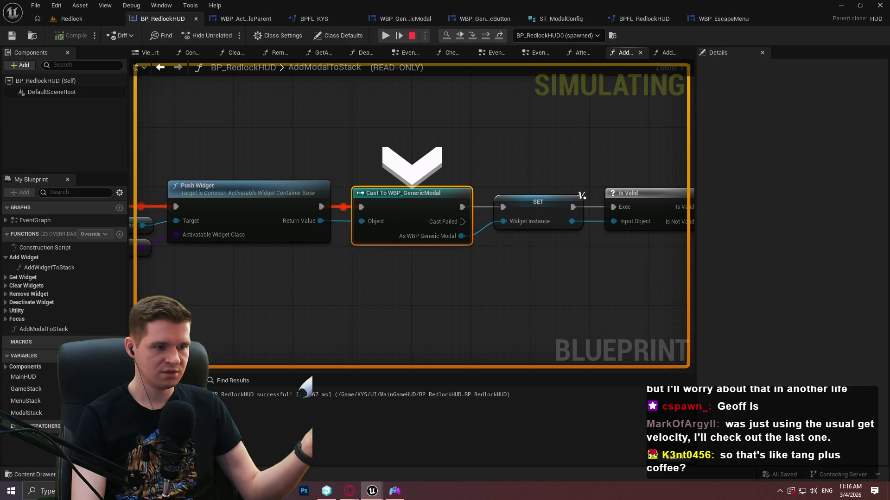
Step through IsValid, SetupModal and the button bindings into StoreInputs in BPFL_KYS
{"action": "key", "text": "F11"}
{"action": "key", "text": "F11"}
{"action": "key", "text": "F11"}
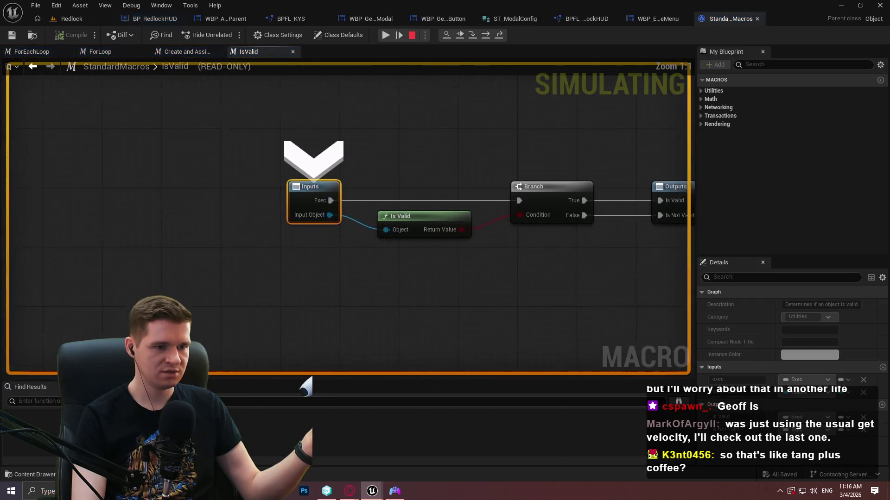
{"action": "key", "text": "F11"}
{"action": "key", "text": "F11"}
{"action": "key", "text": "F11"}
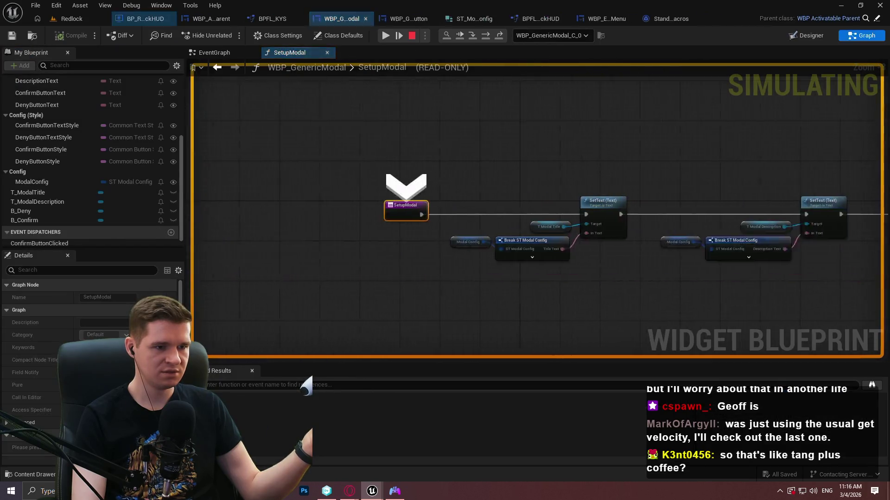
{"action": "key", "text": "F11"}
{"action": "key", "text": "F11"}
{"action": "key", "text": "F11"}
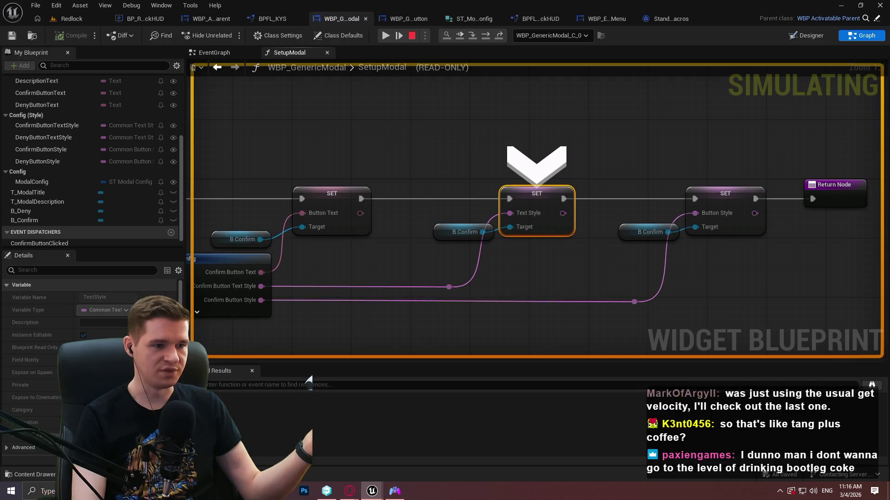
{"action": "key", "text": "F11"}
{"action": "key", "text": "F11"}
{"action": "key", "text": "F11"}
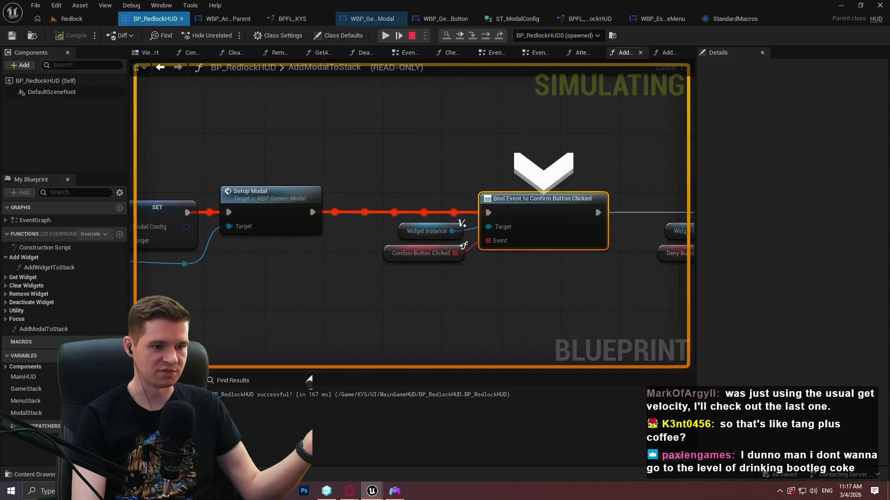
{"action": "key", "text": "F11"}
{"action": "key", "text": "F11"}
{"action": "key", "text": "F11"}
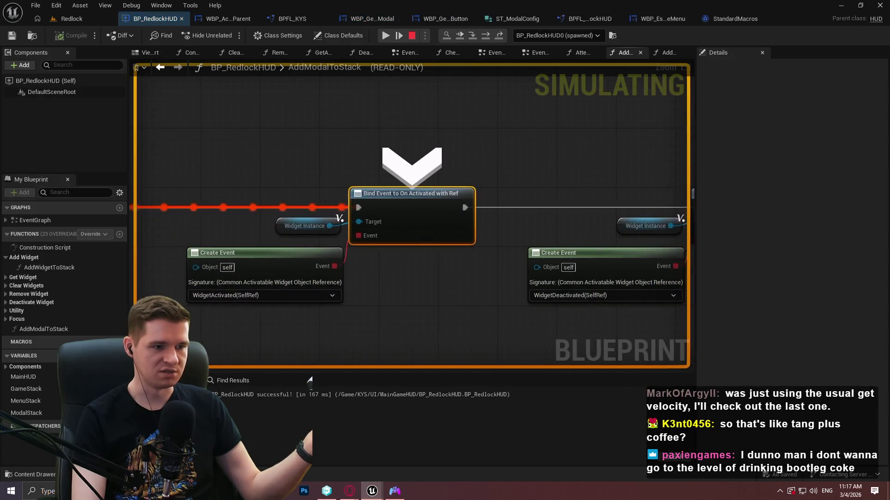
{"action": "key", "text": "F11"}
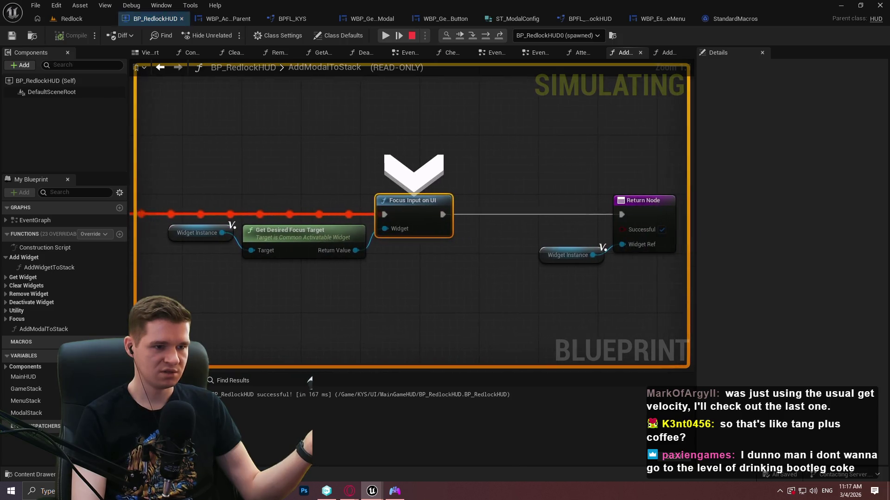
{"action": "key", "text": "F11"}
{"action": "key", "text": "F11"}
{"action": "key", "text": "F11"}
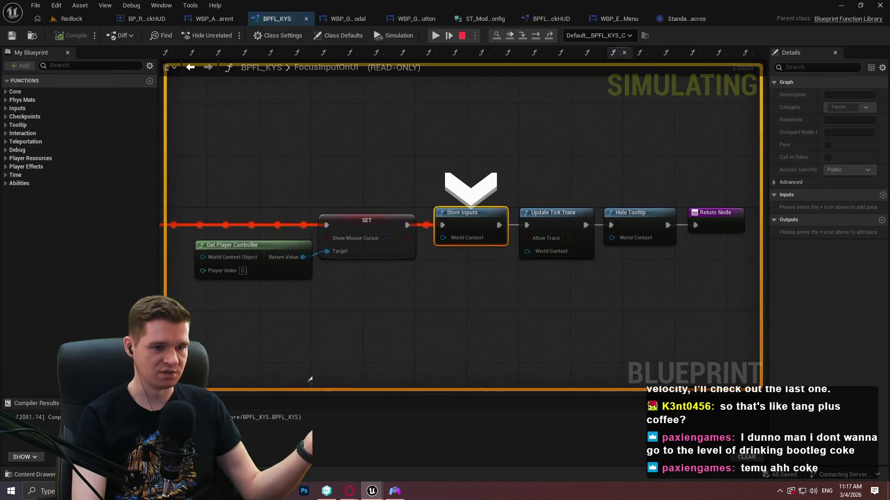
Step through StoreInputs, UpdateTickTrace and HideTooltip to AddModalToStack's Return Node, then resume the game
{"action": "key", "text": "F11"}
{"action": "key", "text": "F11"}
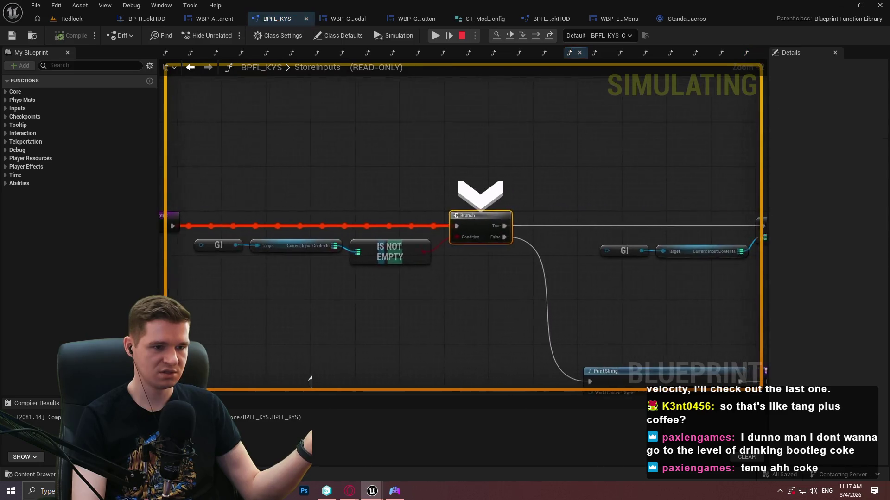
{"action": "key", "text": "F11"}
{"action": "key", "text": "F11"}
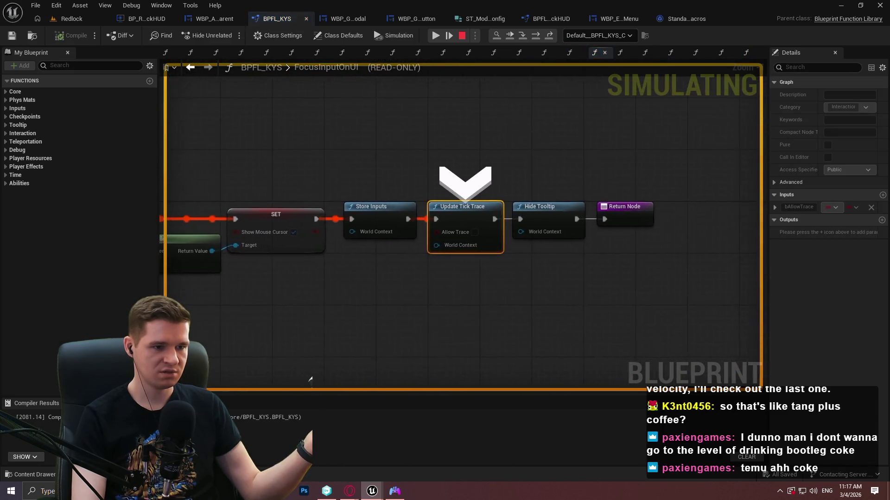
{"action": "key", "text": "F11"}
{"action": "key", "text": "F11"}
{"action": "key", "text": "F11"}
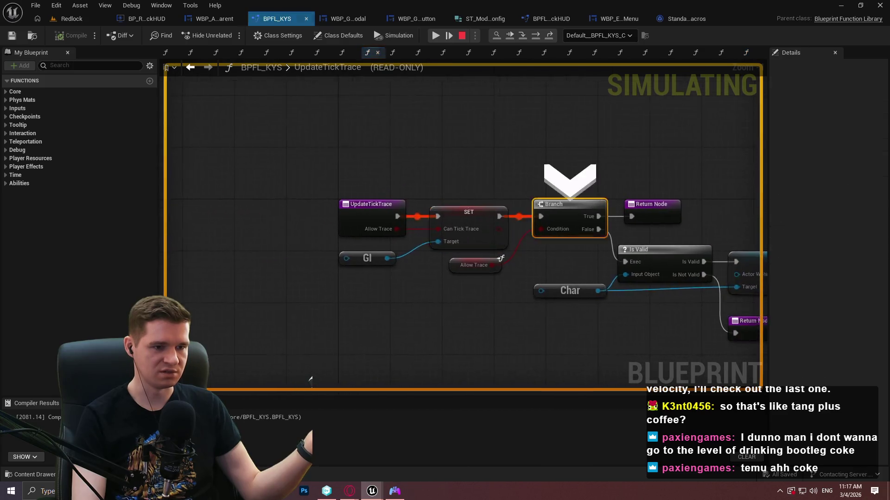
{"action": "key", "text": "F11"}
{"action": "key", "text": "F11"}
{"action": "key", "text": "F11"}
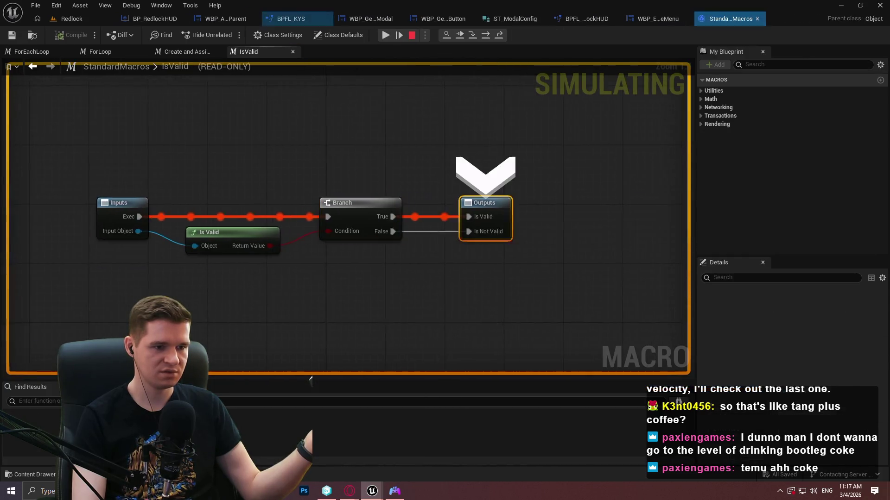
{"action": "key", "text": "F11"}
{"action": "key", "text": "F11"}
{"action": "key", "text": "F11"}
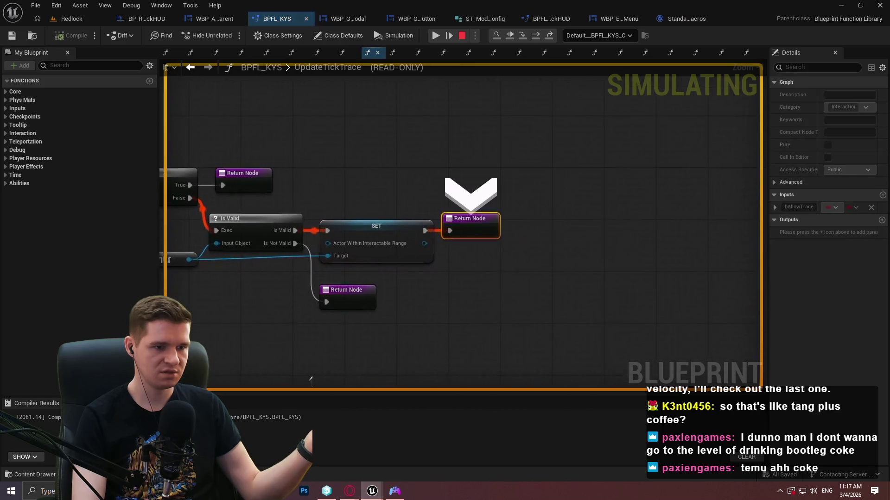
{"action": "key", "text": "F11"}
{"action": "key", "text": "F11"}
{"action": "key", "text": "F11"}
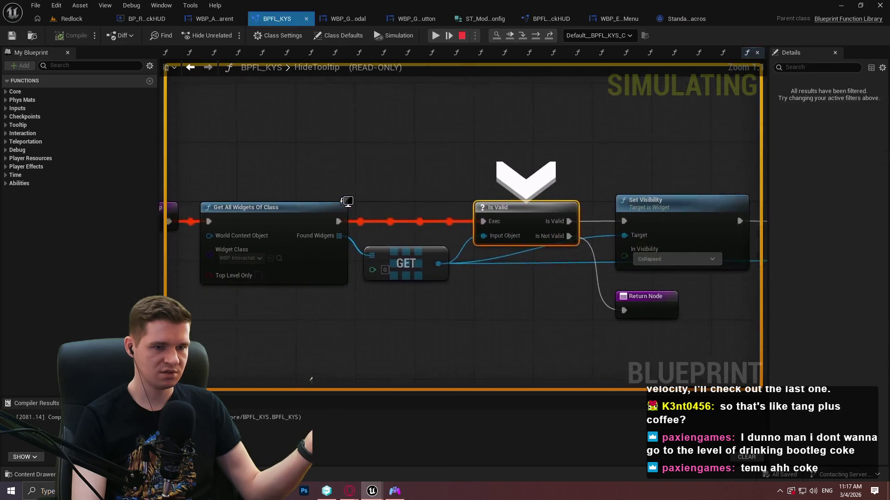
{"action": "key", "text": "F11"}
{"action": "key", "text": "F11"}
{"action": "key", "text": "F11"}
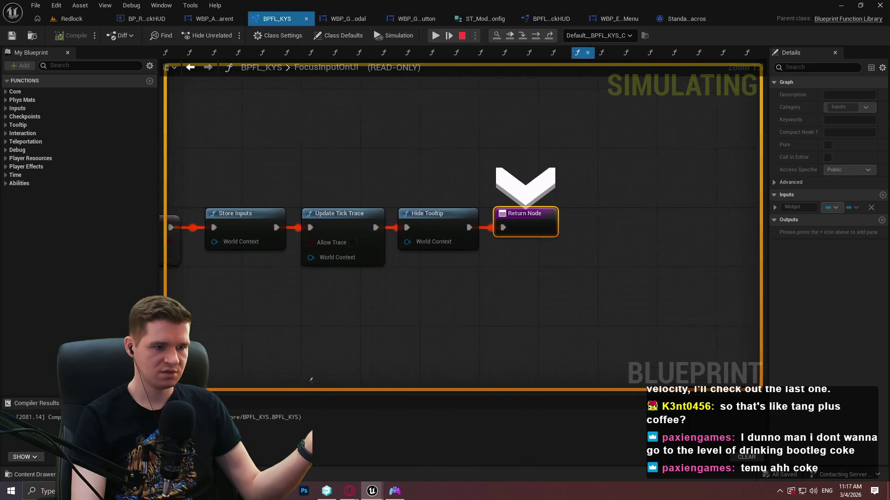
{"action": "key", "text": "F11"}
{"action": "key", "text": "F11"}
{"action": "key", "text": "F11"}
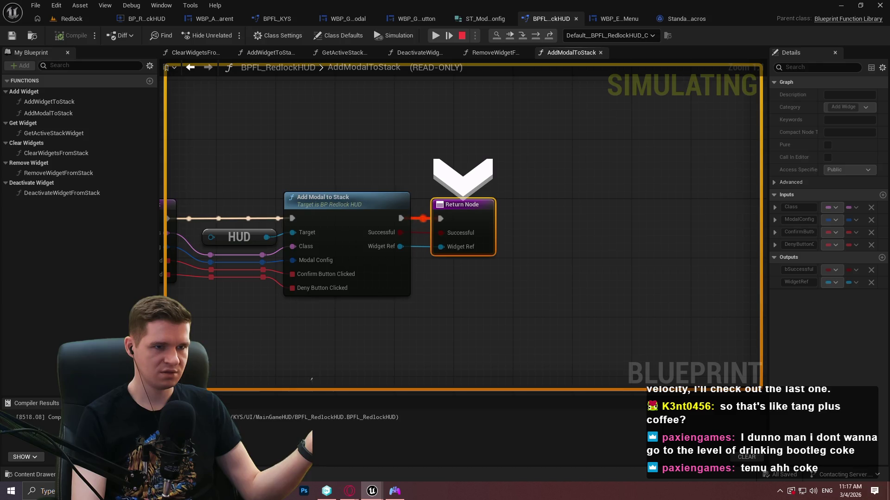
{"action": "left_click", "coordinate": [433, 33]}
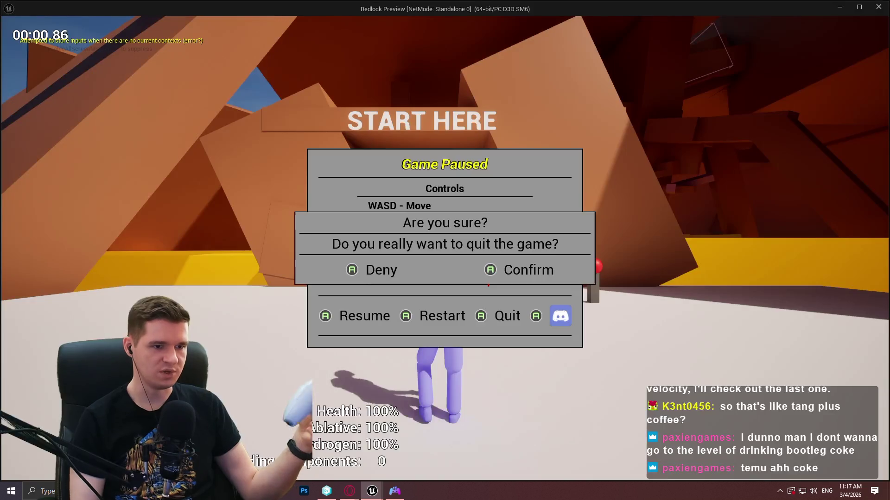
Decline the quit dialog with Deny, then choose Quit again to hit the AddModalToStack breakpoint
{"action": "key", "text": "Left"}
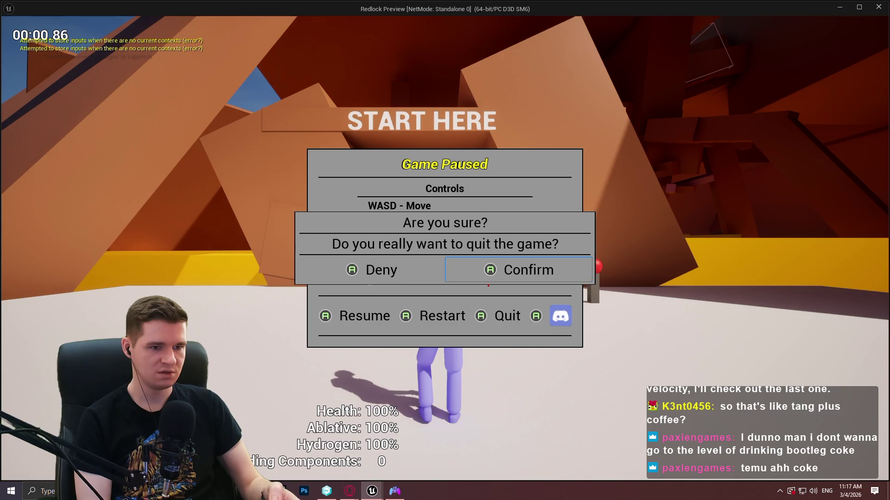
{"action": "key", "text": "Left"}
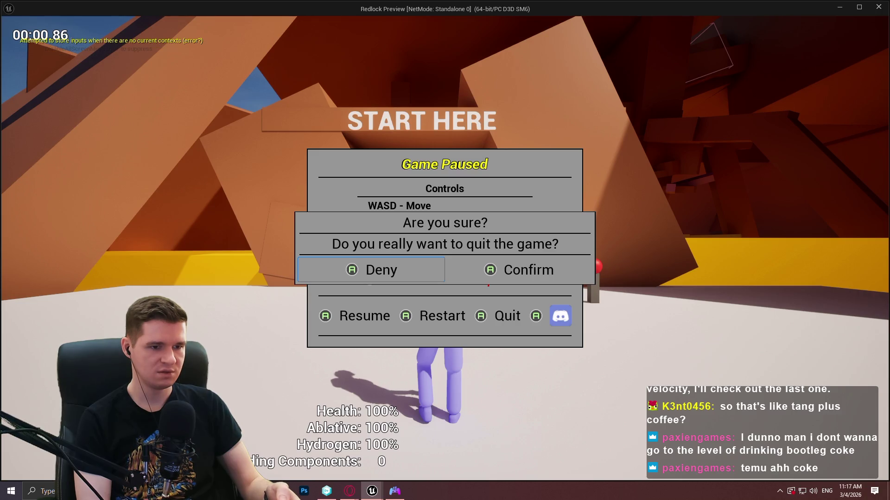
{"action": "key", "text": "Left"}
{"action": "key", "text": "Return"}
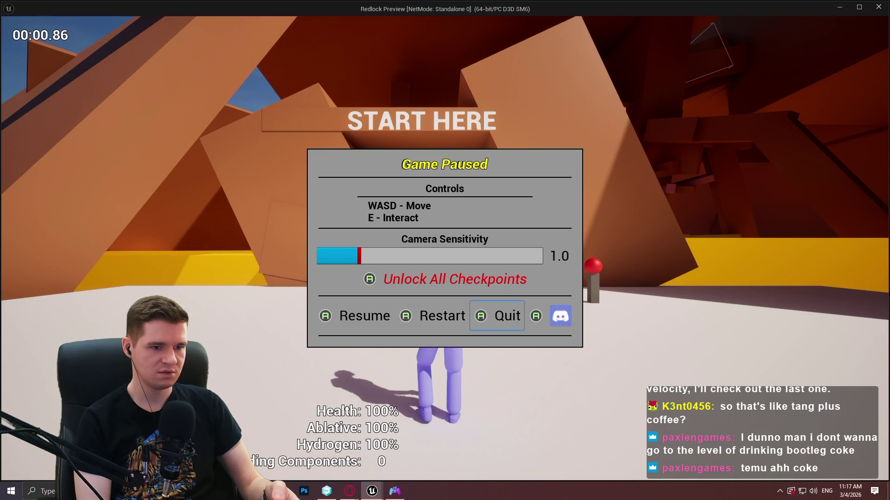
{"action": "key", "text": "Return"}
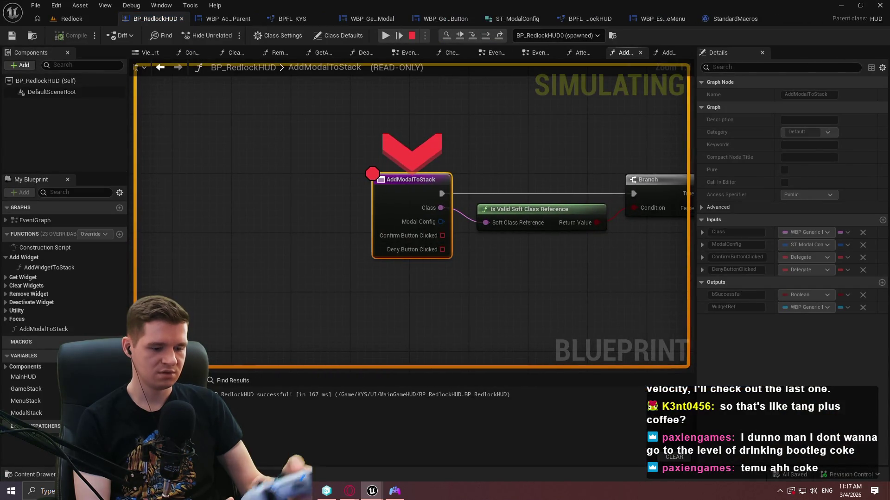
Step through the B_Confirm button setup, SetupModal, the activatable parent and the Confirm/Deny bindings
{"action": "key", "text": "F10"}
{"action": "key", "text": "F10"}
{"action": "key", "text": "F10"}
{"action": "key", "text": "F10"}
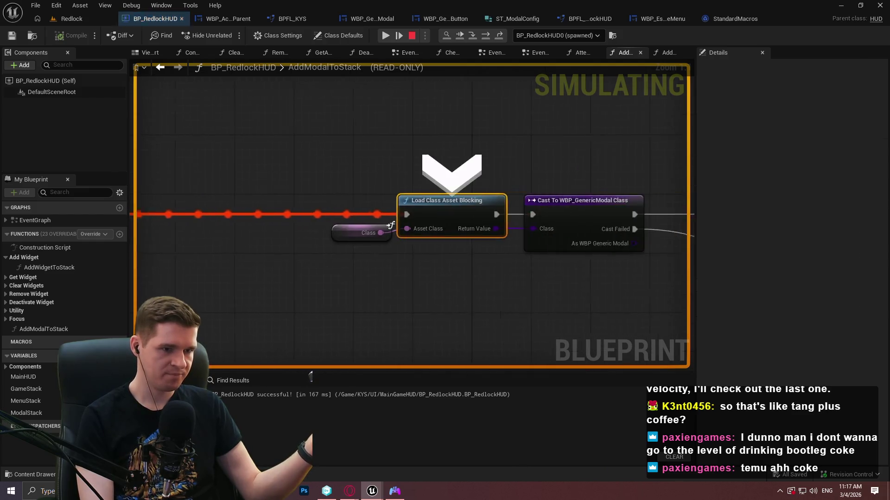
{"action": "key", "text": "F10"}
{"action": "key", "text": "F10"}
{"action": "key", "text": "F10"}
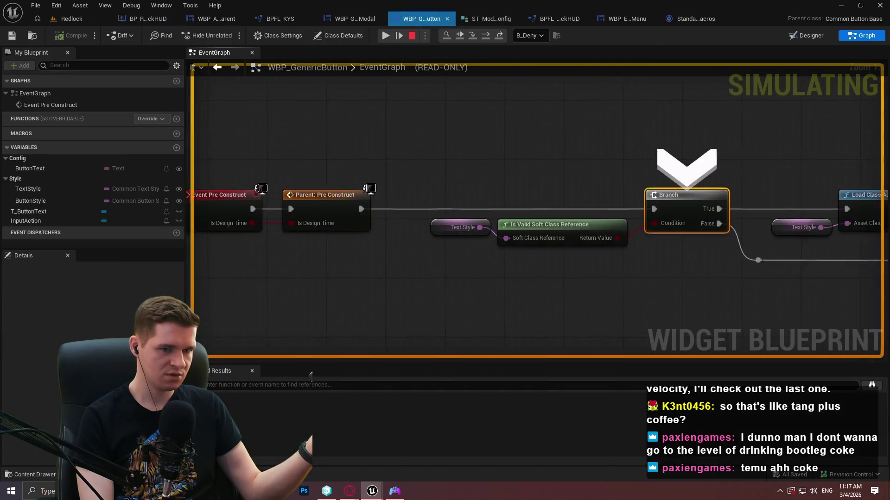
{"action": "key", "text": "F10"}
{"action": "key", "text": "F10"}
{"action": "key", "text": "F10"}
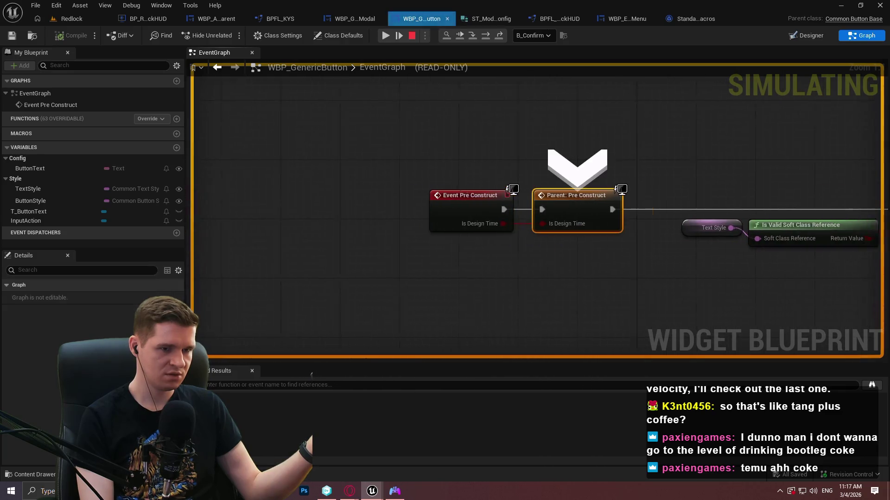
{"action": "key", "text": "F10"}
{"action": "key", "text": "F10"}
{"action": "key", "text": "F10"}
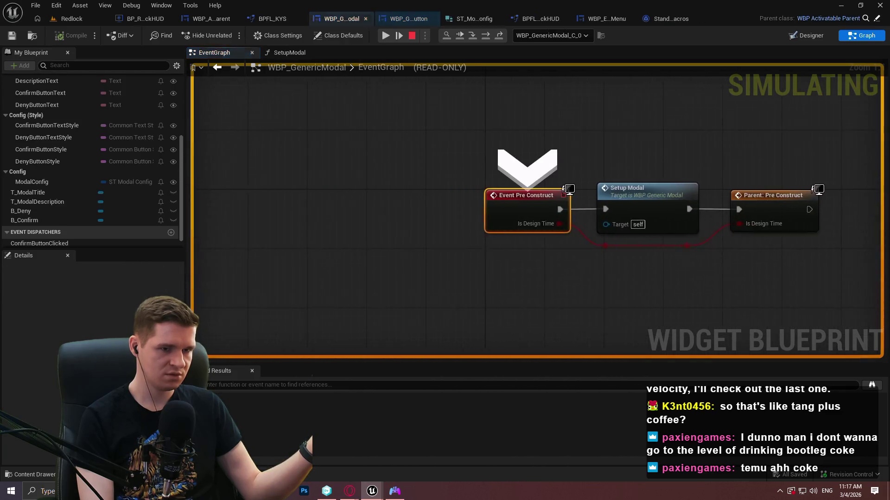
{"action": "key", "text": "F10"}
{"action": "key", "text": "F10"}
{"action": "key", "text": "F10"}
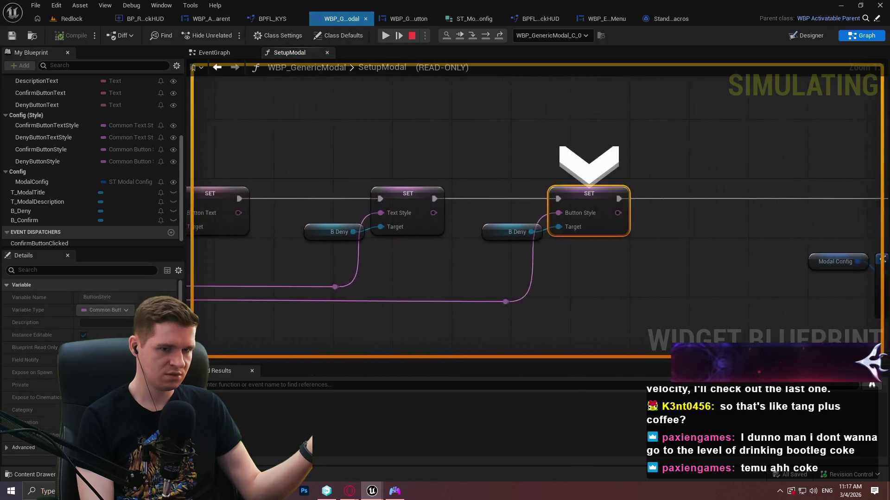
{"action": "key", "text": "F10"}
{"action": "key", "text": "F10"}
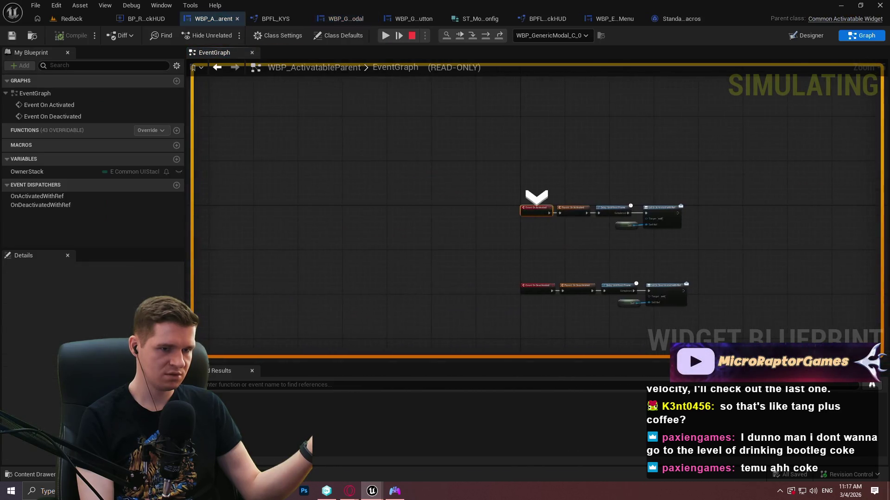
{"action": "key", "text": "F10"}
{"action": "key", "text": "F10"}
{"action": "key", "text": "F10"}
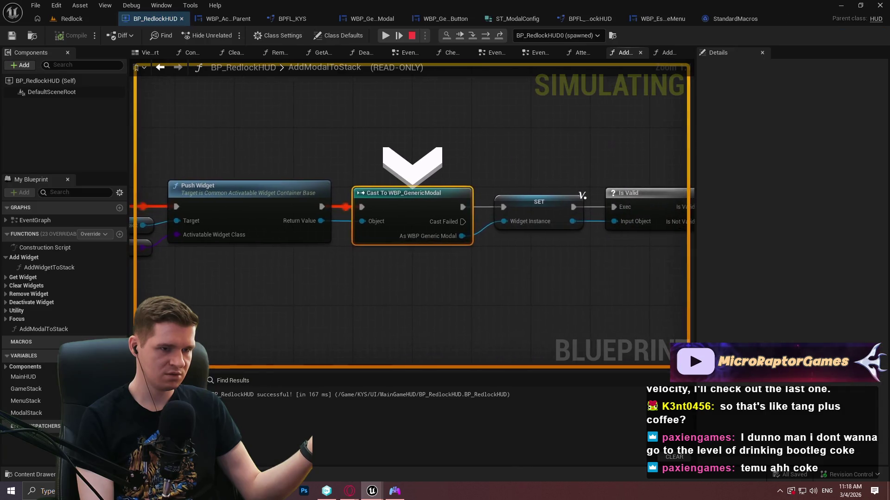
{"action": "key", "text": "F10"}
{"action": "key", "text": "F10"}
{"action": "key", "text": "F10"}
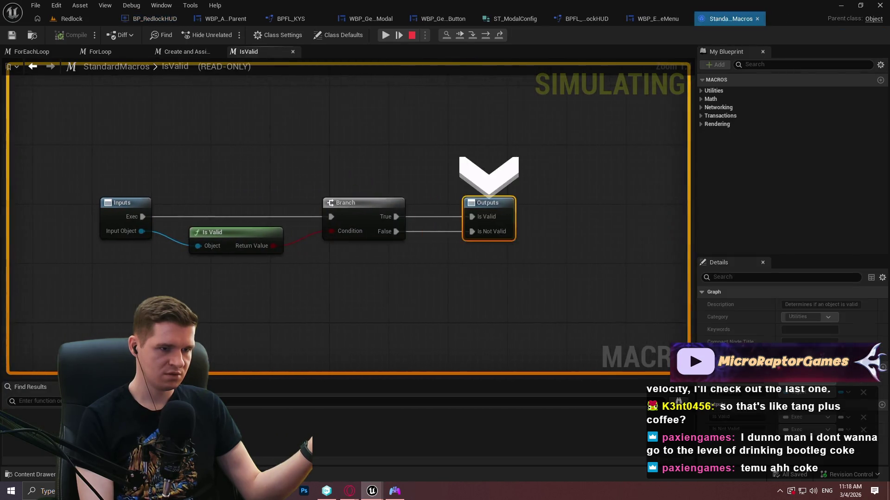
{"action": "key", "text": "F10"}
{"action": "key", "text": "F10"}
{"action": "key", "text": "F10"}
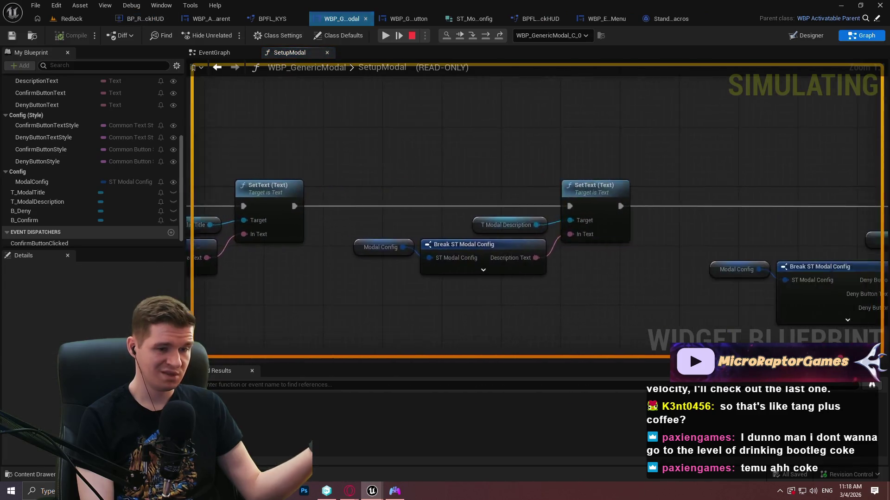
{"action": "key", "text": "F10"}
{"action": "key", "text": "F10"}
{"action": "key", "text": "F10"}
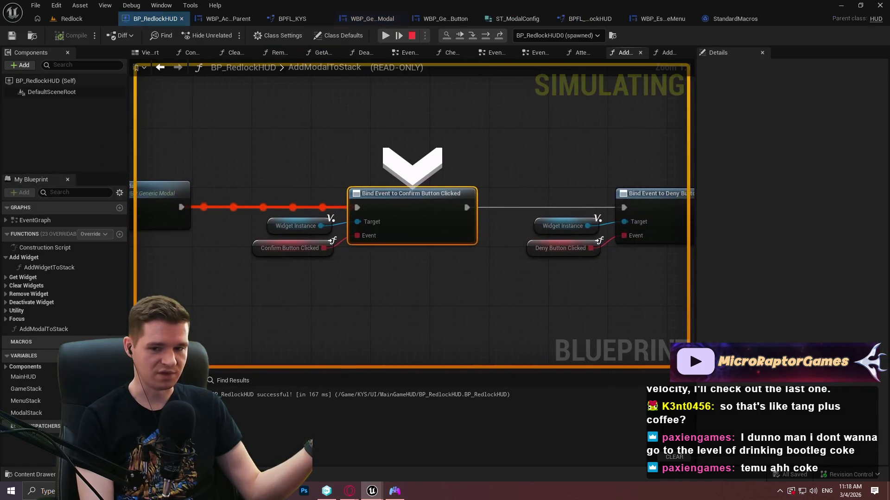
{"action": "key", "text": "F10"}
{"action": "key", "text": "F10"}
{"action": "key", "text": "F10"}
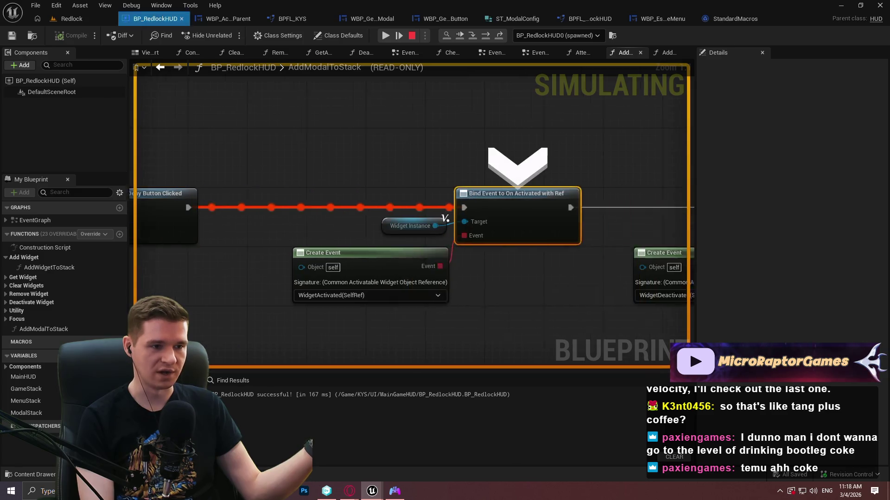
Step into FocusInputOnUI through StoreInputs and UpdateTickTrace, then resume to the Cancel/Quit modal
{"action": "key", "text": "F11"}
{"action": "key", "text": "F11"}
{"action": "key", "text": "F11"}
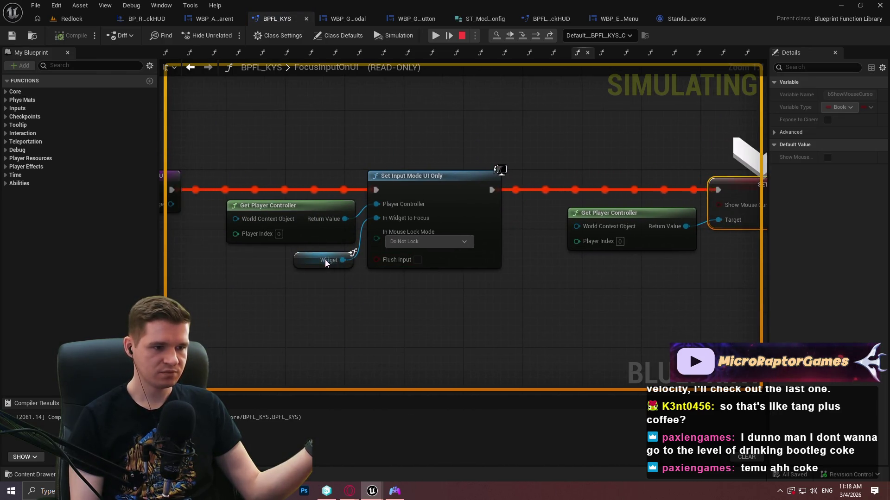
{"action": "mouse_move", "coordinate": [326, 261]}
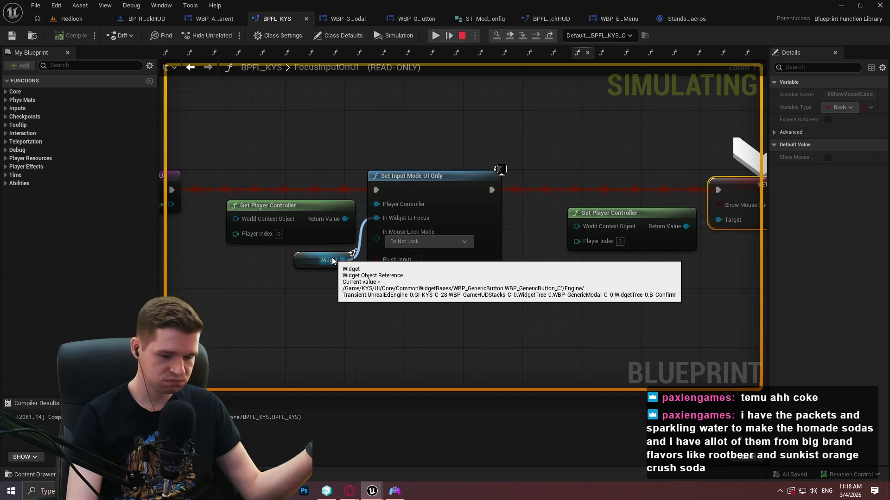
{"action": "key", "text": "F10"}
{"action": "key", "text": "F10"}
{"action": "key", "text": "F10"}
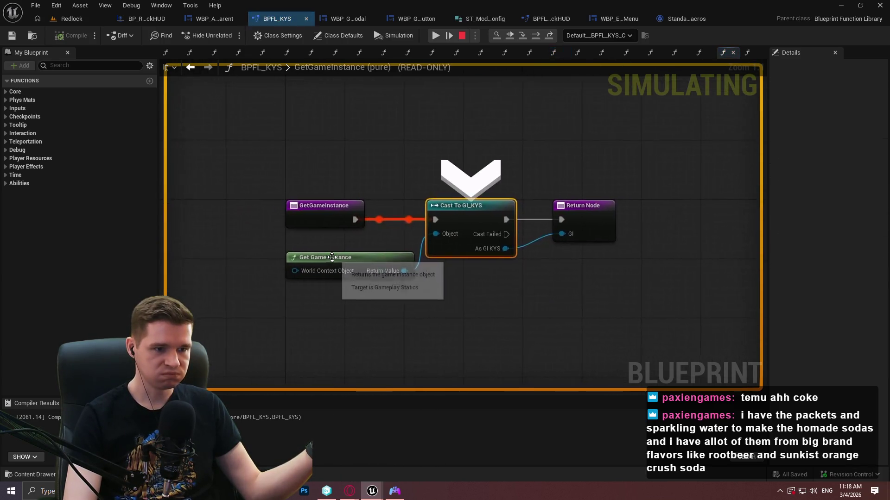
{"action": "key", "text": "F10"}
{"action": "key", "text": "F10"}
{"action": "key", "text": "F10"}
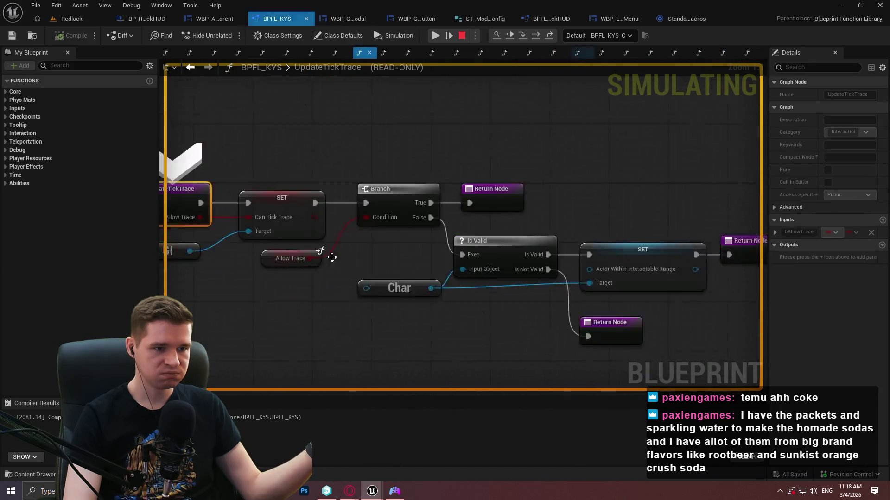
{"action": "key", "text": "F10"}
{"action": "key", "text": "F10"}
{"action": "key", "text": "F10"}
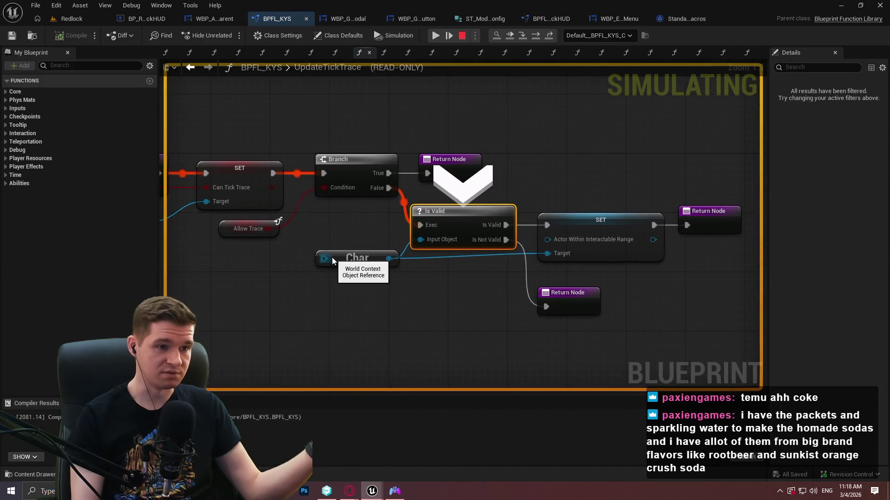
{"action": "left_click", "coordinate": [435, 36]}
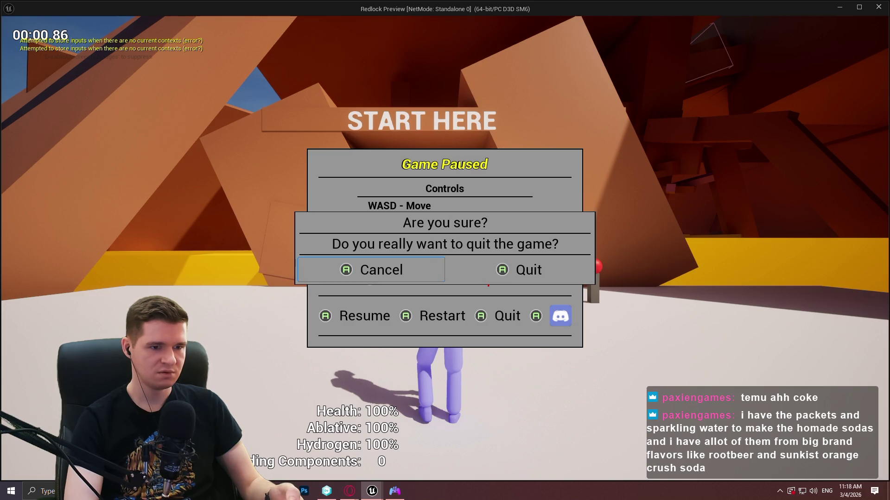
Remove the breakpoint from the AddModalToStack node and resume the game
{"action": "key", "text": "Escape"}
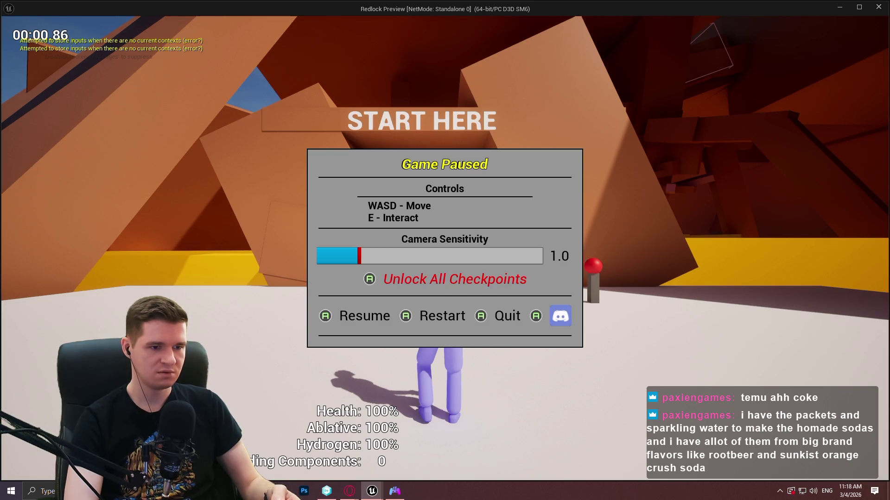
{"action": "key", "text": "Return"}
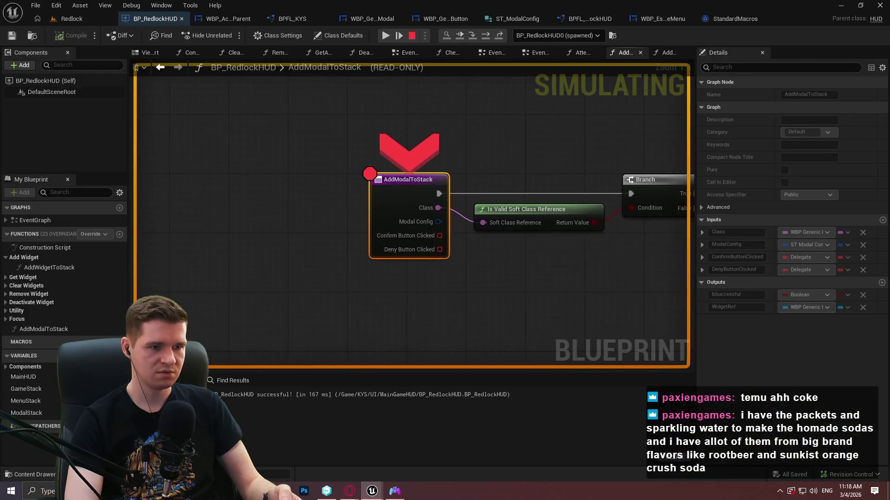
{"action": "right_click", "coordinate": [381, 191]}
{"action": "left_click", "coordinate": [395, 269]}
{"action": "left_click", "coordinate": [384, 36]}
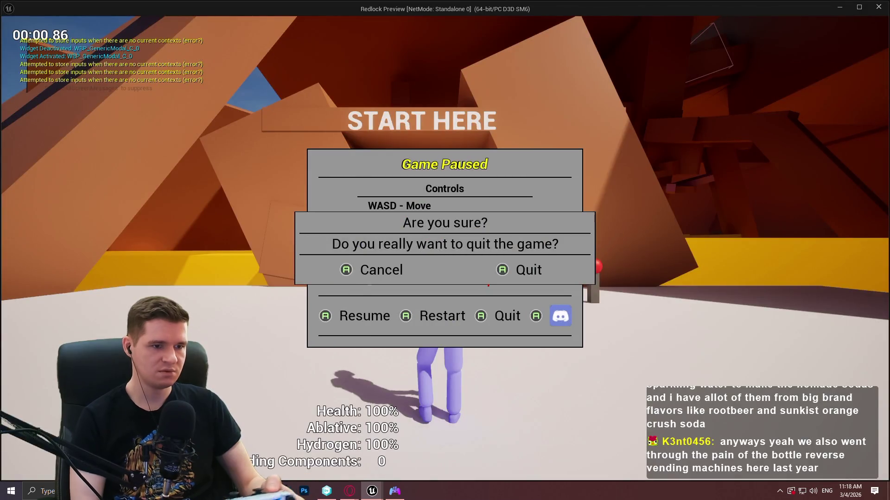
Cancel the quit dialog, resume, reopen the pause menu and reopen the quit confirmation
{"action": "key", "text": "Right"}
{"action": "key", "text": "Left"}
{"action": "key", "text": "Return"}
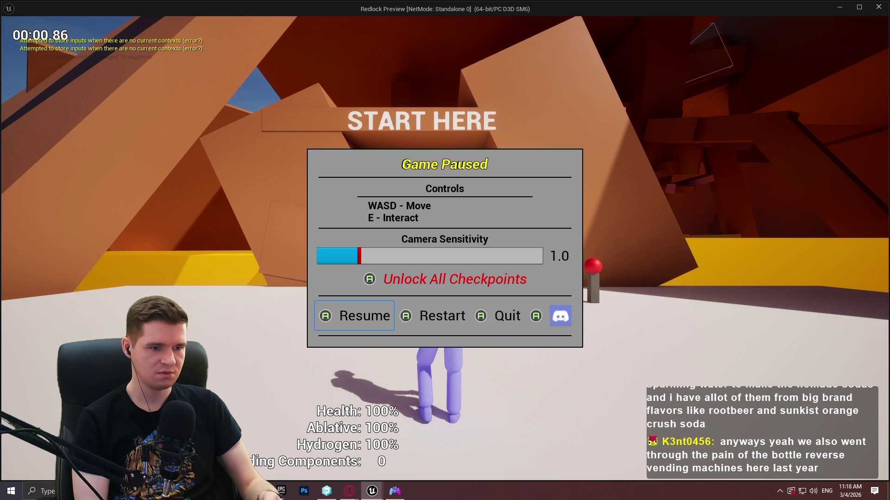
{"action": "key", "text": "Return"}
{"action": "key", "text": "Escape"}
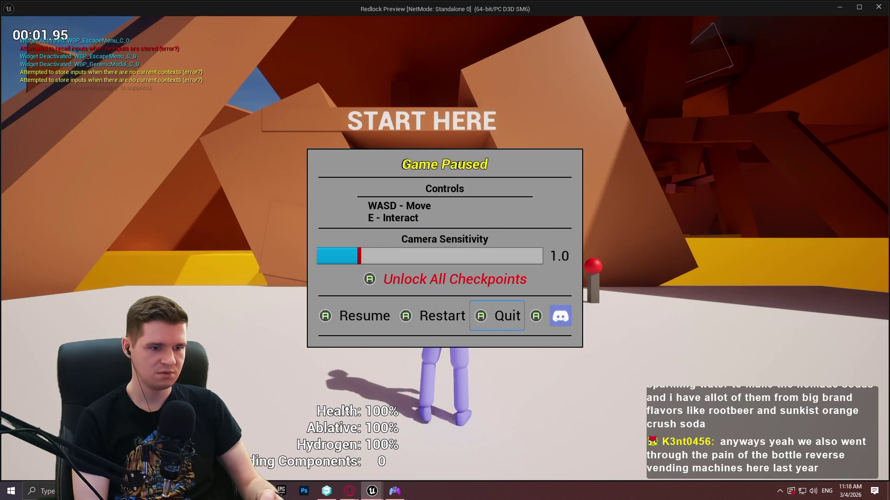
{"action": "key", "text": "Return"}
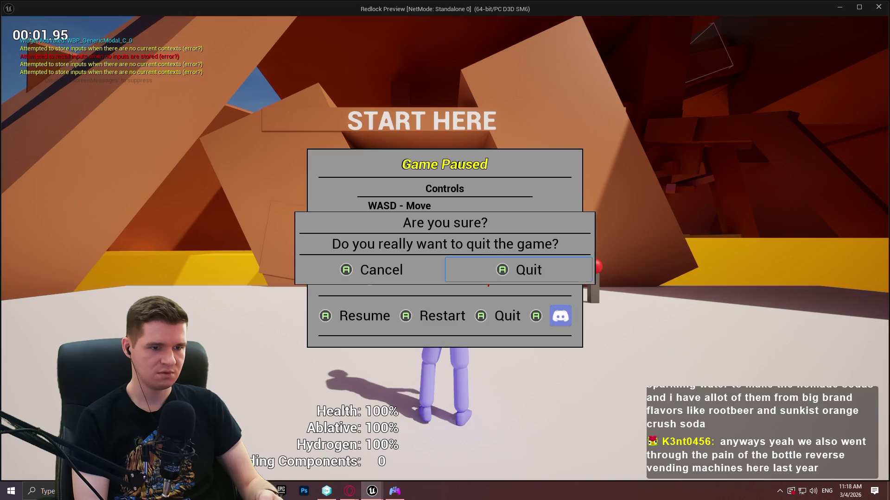
{"action": "key", "text": "Return"}
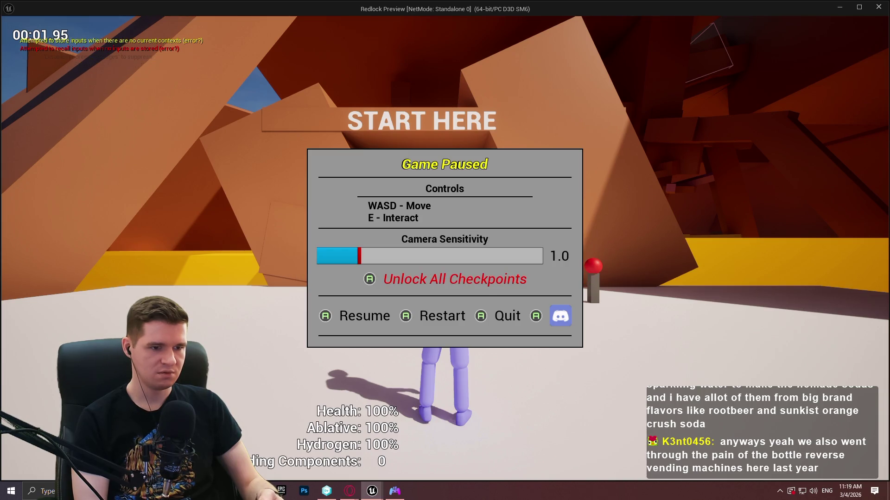
{"action": "key", "text": "Return"}
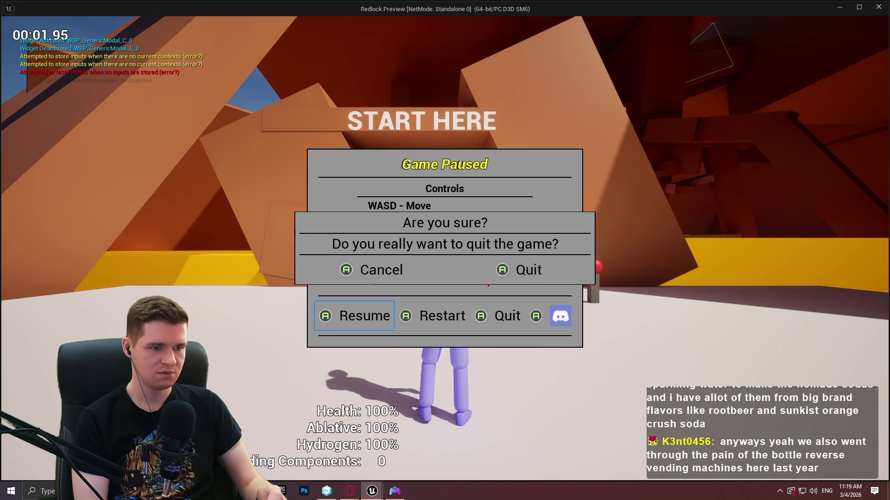
Toggle quit-dialog focus between Cancel and Quit, then cancel back to the pause menu
{"action": "key", "text": "Right"}
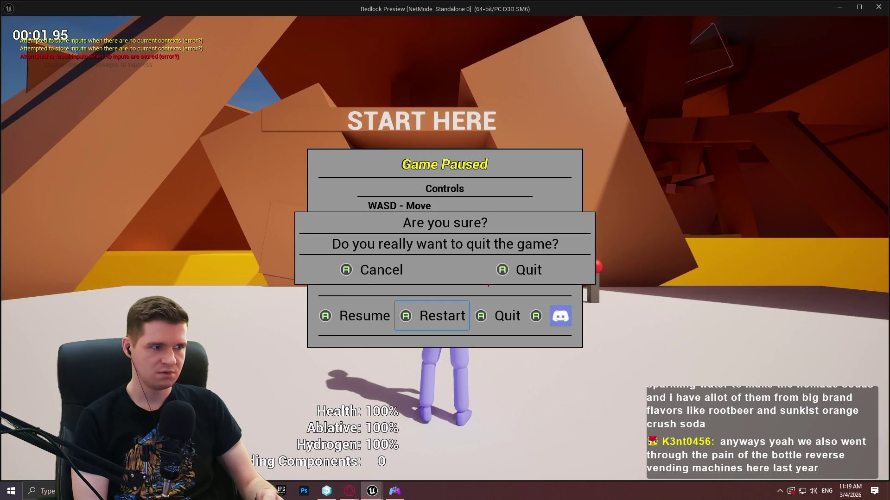
{"action": "key", "text": "Up"}
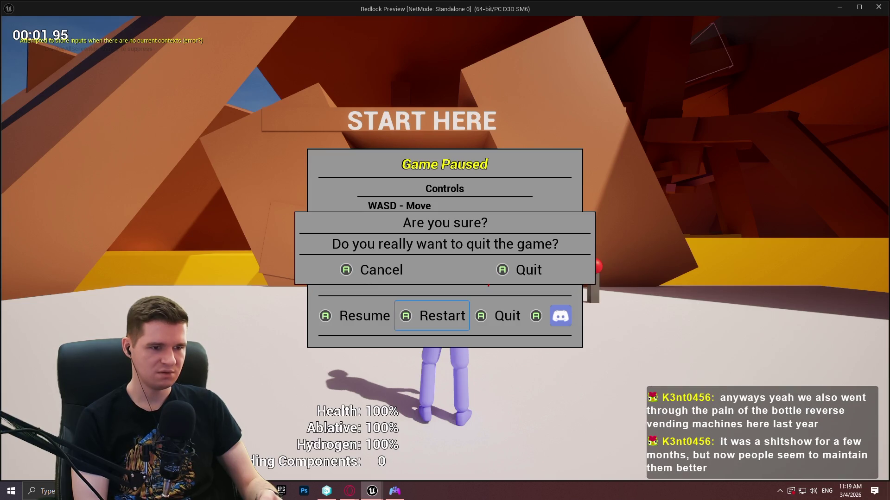
{"action": "key", "text": "Up"}
{"action": "key", "text": "Left"}
{"action": "key", "text": "Right"}
{"action": "key", "text": "Left"}
{"action": "key", "text": "Right"}
{"action": "key", "text": "Left"}
{"action": "key", "text": "Right"}
{"action": "key", "text": "Left"}
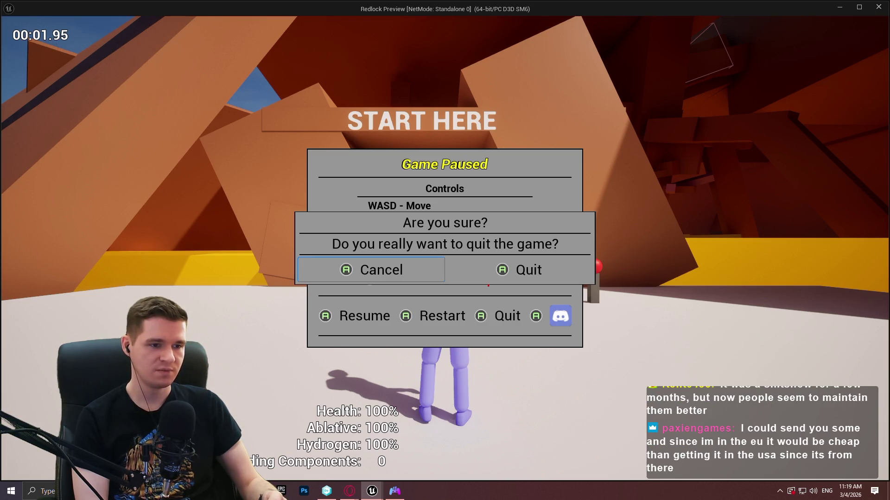
{"action": "key", "text": "Return"}
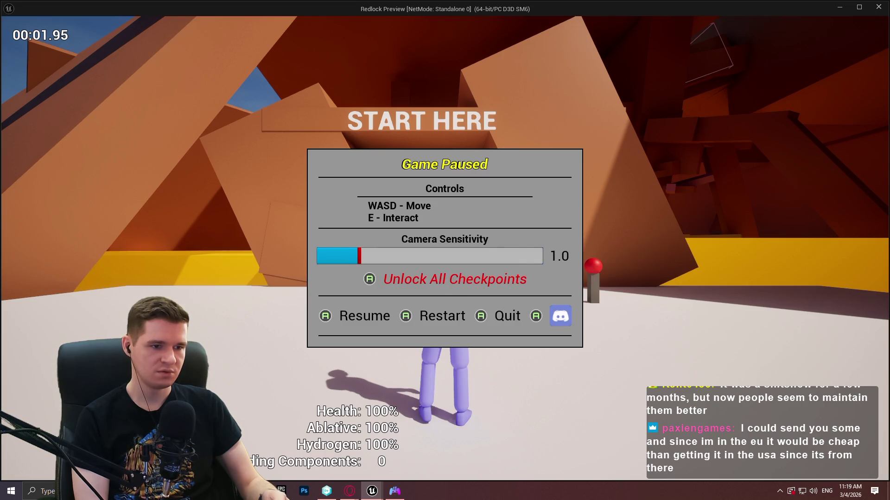
{"action": "key", "text": "Down"}
{"action": "key", "text": "Down"}
{"action": "key", "text": "Right"}
{"action": "key", "text": "Right"}
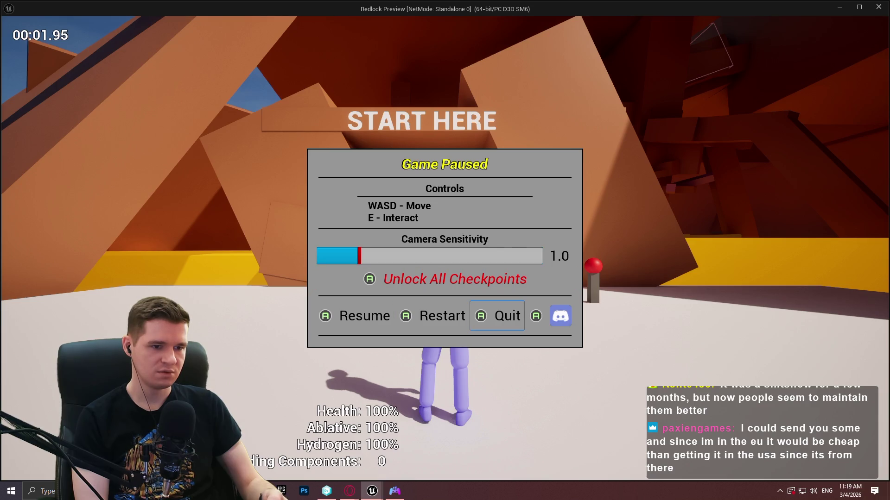
Open the quit modal, toggle focus between Deny and Confirm, and press Confirm
{"action": "key", "text": "Return"}
{"action": "key", "text": "Left"}
{"action": "key", "text": "Left"}
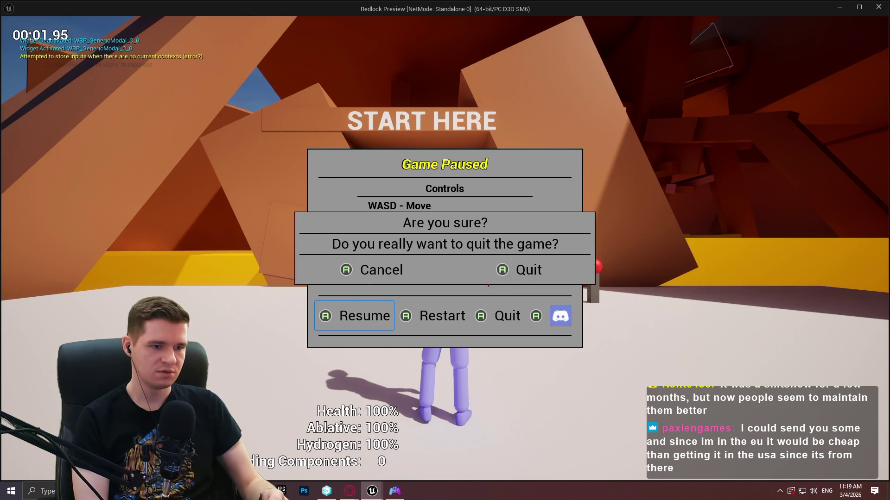
{"action": "key", "text": "Right"}
{"action": "key", "text": "Right"}
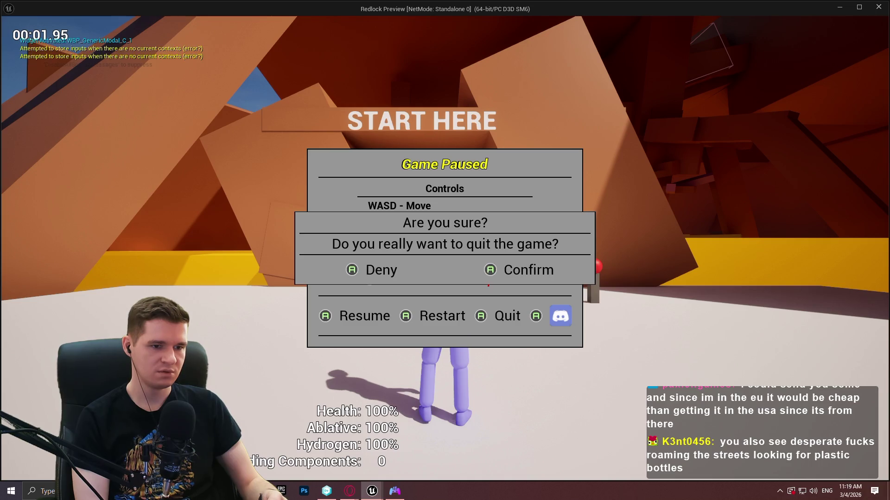
{"action": "key", "text": "Left"}
{"action": "key", "text": "Left"}
{"action": "key", "text": "Left"}
{"action": "key", "text": "Left"}
{"action": "key", "text": "Right"}
{"action": "key", "text": "Right"}
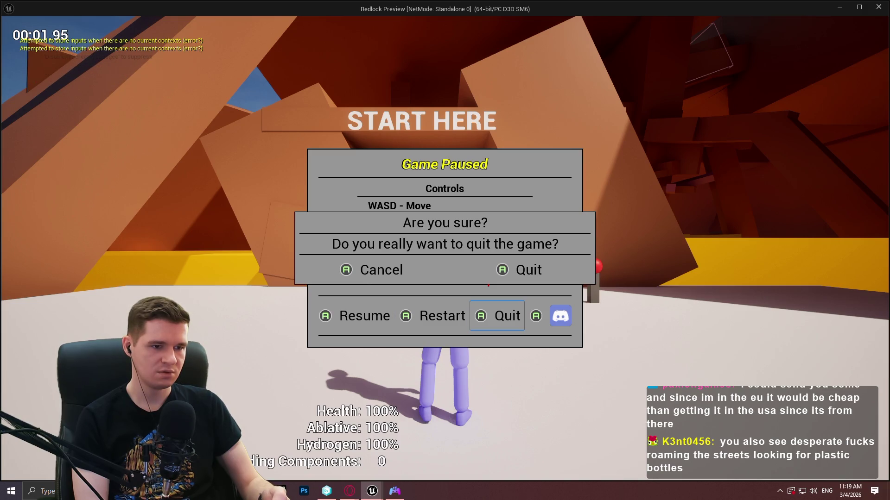
{"action": "key", "text": "Return"}
{"action": "key", "text": "Right"}
{"action": "key", "text": "Left"}
{"action": "key", "text": "Right"}
{"action": "key", "text": "Left"}
{"action": "key", "text": "Right"}
{"action": "key", "text": "Return"}
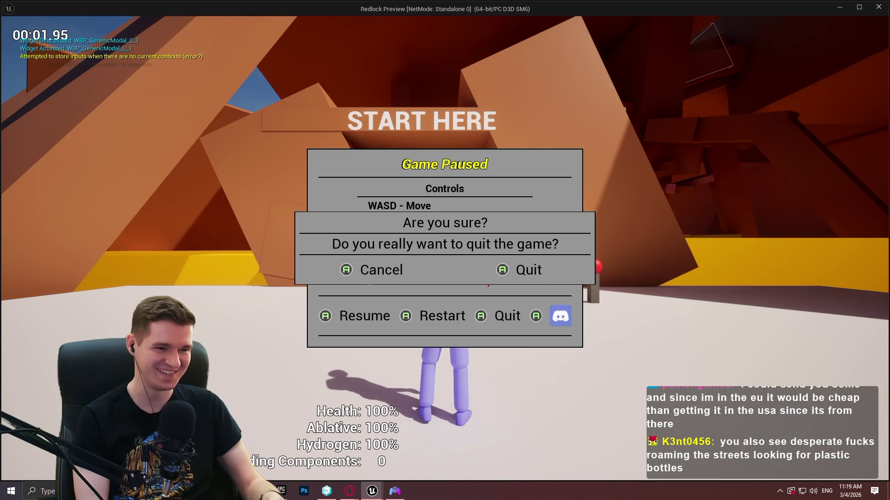
Move focus through the pause menu, press Resume with the modal still showing, then stop the preview
{"action": "key", "text": "Down"}
{"action": "key", "text": "Down"}
{"action": "key", "text": "Right"}
{"action": "key", "text": "Right"}
{"action": "key", "text": "Right"}
{"action": "key", "text": "Down"}
{"action": "key", "text": "Up"}
{"action": "key", "text": "Down"}
{"action": "key", "text": "Right"}
{"action": "key", "text": "Right"}
{"action": "key", "text": "Up"}
{"action": "key", "text": "Up"}
{"action": "key", "text": "Down"}
{"action": "key", "text": "Right"}
{"action": "key", "text": "Right"}
{"action": "key", "text": "Right"}
{"action": "key", "text": "Up"}
{"action": "key", "text": "Up"}
{"action": "key", "text": "Down"}
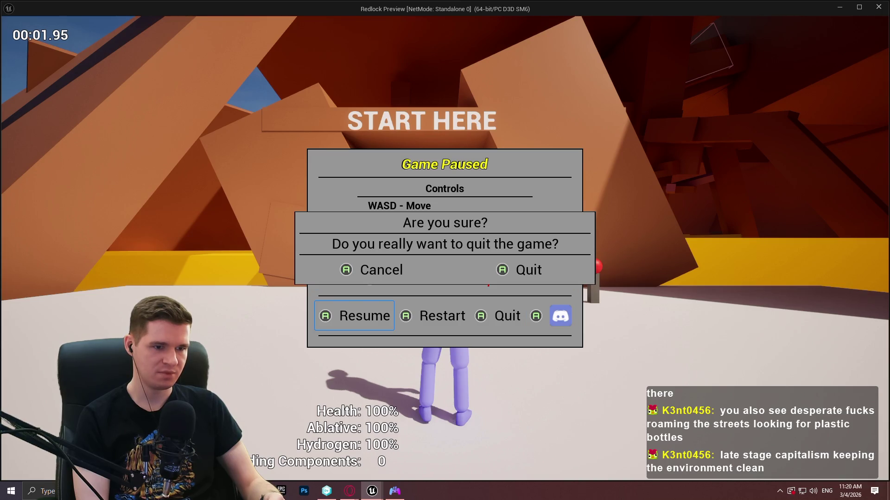
{"action": "key", "text": "Right"}
{"action": "key", "text": "Right"}
{"action": "key", "text": "Left"}
{"action": "key", "text": "Left"}
{"action": "key", "text": "Return"}
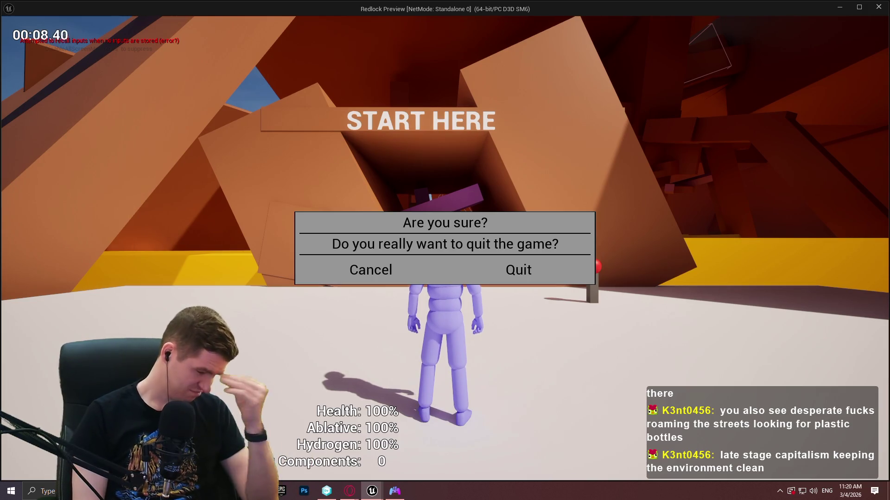
{"action": "key", "text": "Escape"}
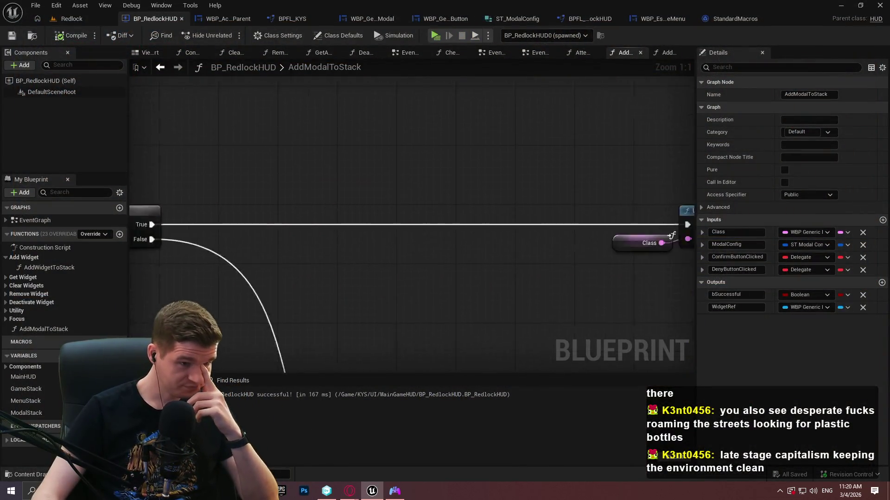
Pan across AddModalToStack from Push Widget through Cast, Is Valid, Setup Modal, bindings and Return
{"action": "scroll", "coordinate": [145, 187], "scroll_direction": "down", "scroll_amount": 1}
{"action": "mouse_move", "coordinate": [483, 204]}
{"action": "left_mouse_down"}
{"action": "mouse_move", "coordinate": [145, 188]}
{"action": "mouse_move", "coordinate": [223, 176]}
{"action": "mouse_move", "coordinate": [129, 142]}
{"action": "left_mouse_up"}
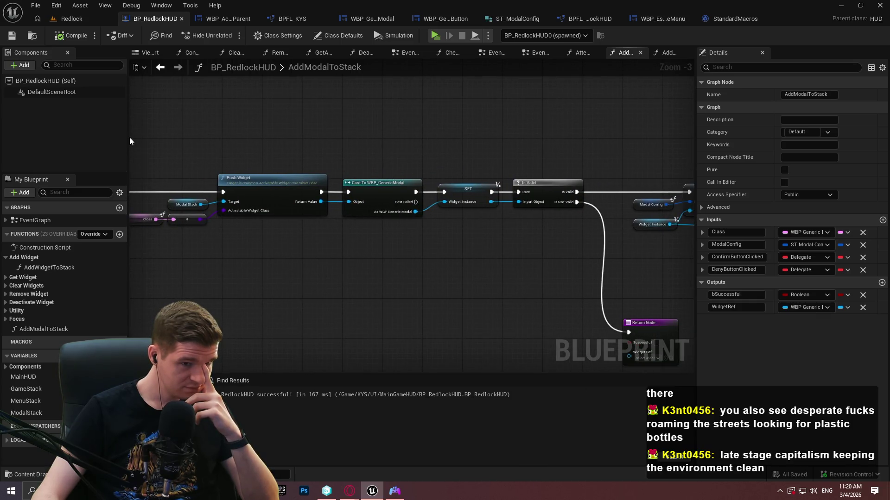
{"action": "mouse_move", "coordinate": [129, 137]}
{"action": "left_mouse_down"}
{"action": "mouse_move", "coordinate": [261, 116]}
{"action": "mouse_move", "coordinate": [130, 129]}
{"action": "left_mouse_up"}
{"action": "left_click_drag", "start_coordinate": [522, 119], "coordinate": [130, 132]}
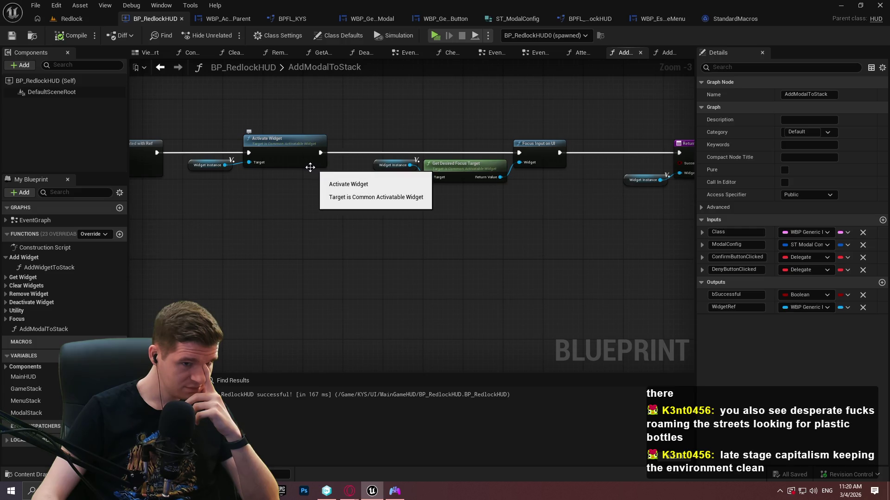
{"action": "mouse_move", "coordinate": [270, 175]}
{"action": "left_mouse_down"}
{"action": "mouse_move", "coordinate": [620, 250]}
{"action": "mouse_move", "coordinate": [658, 285]}
{"action": "mouse_move", "coordinate": [690, 285]}
{"action": "left_mouse_up"}
{"action": "left_click_drag", "start_coordinate": [324, 281], "coordinate": [648, 283]}
{"action": "left_click_drag", "start_coordinate": [278, 282], "coordinate": [510, 283]}
{"action": "left_click_drag", "start_coordinate": [736, 271], "coordinate": [234, 222]}
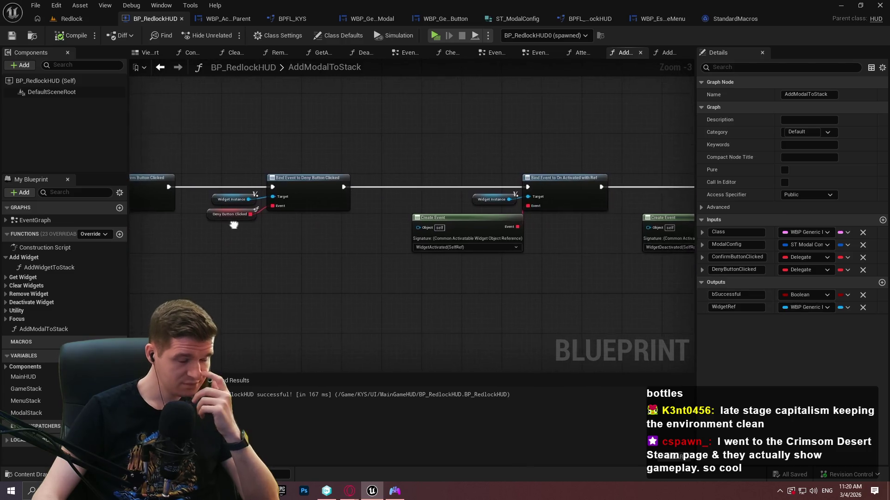
{"action": "mouse_move", "coordinate": [649, 260]}
{"action": "left_mouse_down"}
{"action": "mouse_move", "coordinate": [223, 292]}
{"action": "mouse_move", "coordinate": [463, 297]}
{"action": "mouse_move", "coordinate": [602, 324]}
{"action": "mouse_move", "coordinate": [626, 343]}
{"action": "left_mouse_up"}
{"action": "left_click_drag", "start_coordinate": [189, 346], "coordinate": [695, 288]}
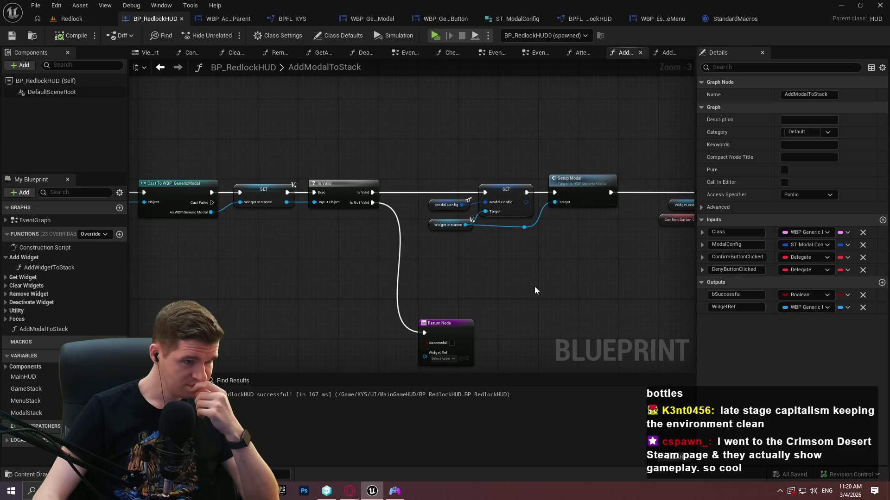
{"action": "mouse_move", "coordinate": [501, 285]}
{"action": "left_mouse_down"}
{"action": "mouse_move", "coordinate": [747, 280]}
{"action": "mouse_move", "coordinate": [695, 280]}
{"action": "left_mouse_up"}
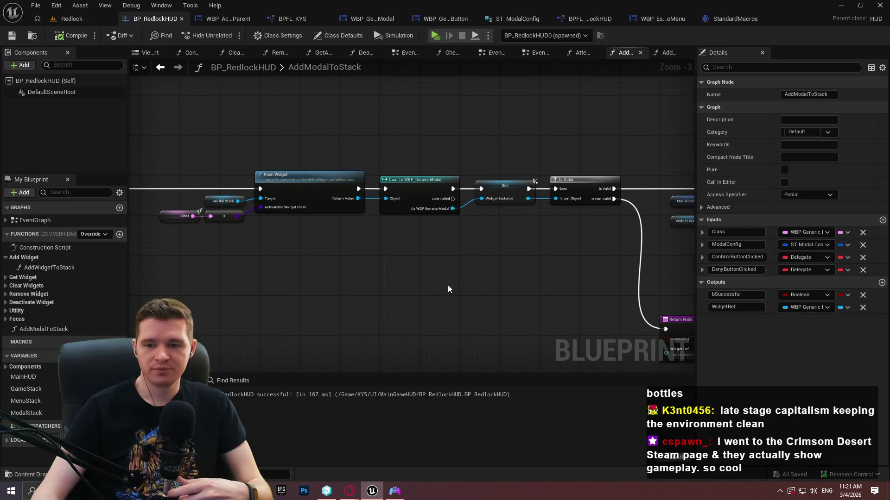
{"action": "scroll", "coordinate": [379, 263], "scroll_direction": "down", "scroll_amount": 3}
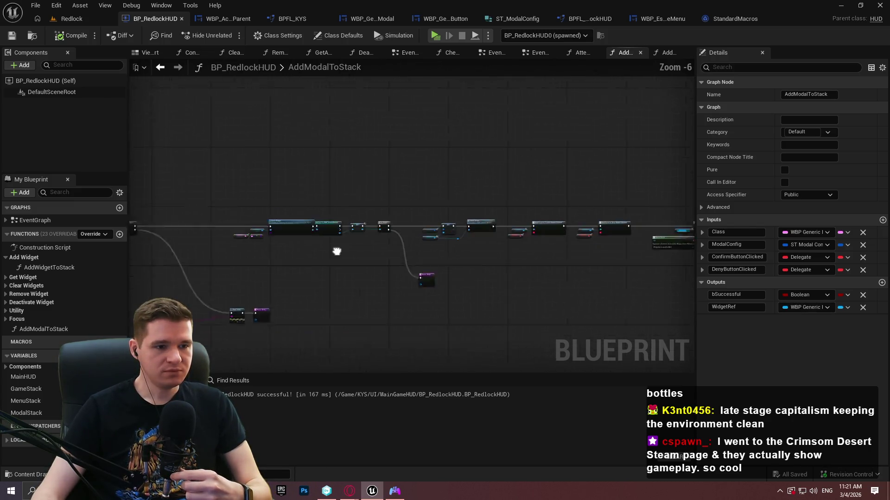
{"action": "left_click_drag", "start_coordinate": [535, 219], "coordinate": [235, 222]}
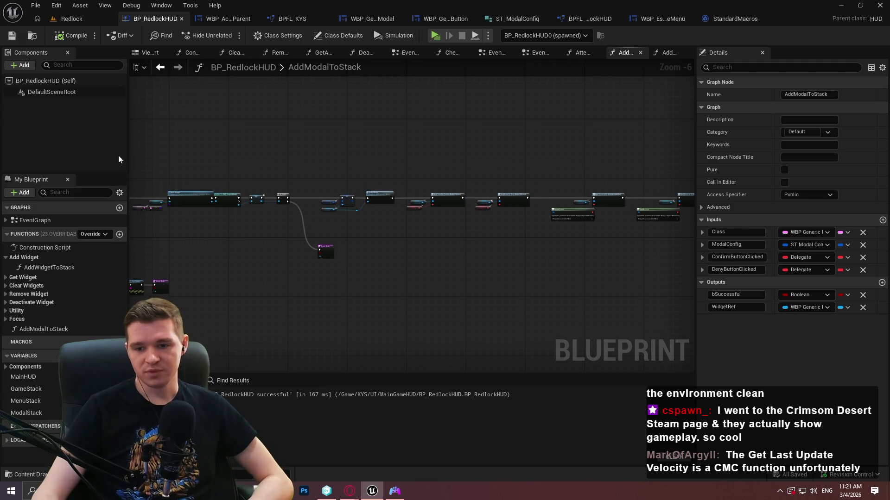
{"action": "scroll", "coordinate": [302, 210], "scroll_direction": "up", "scroll_amount": 4}
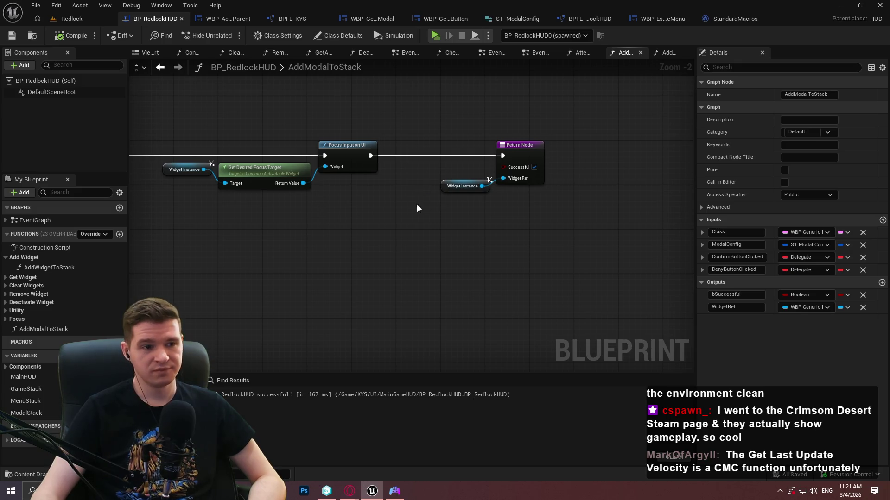
{"action": "scroll", "coordinate": [487, 205], "scroll_direction": "up", "scroll_amount": 2}
{"action": "left_click_drag", "start_coordinate": [490, 203], "coordinate": [592, 198]}
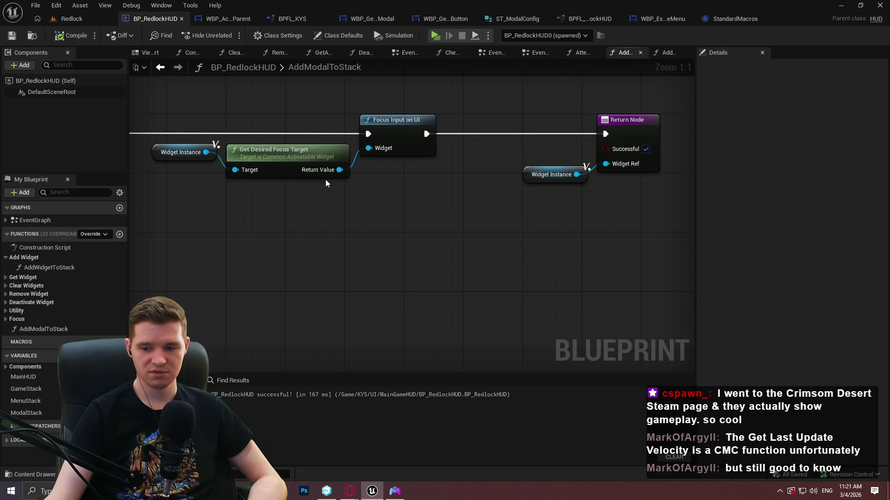
Close StandardMacros and open the timed platform's BP_TimedPlatform_Sink blueprint from the level
{"action": "left_click", "coordinate": [764, 19]}
{"action": "left_click", "coordinate": [74, 20]}
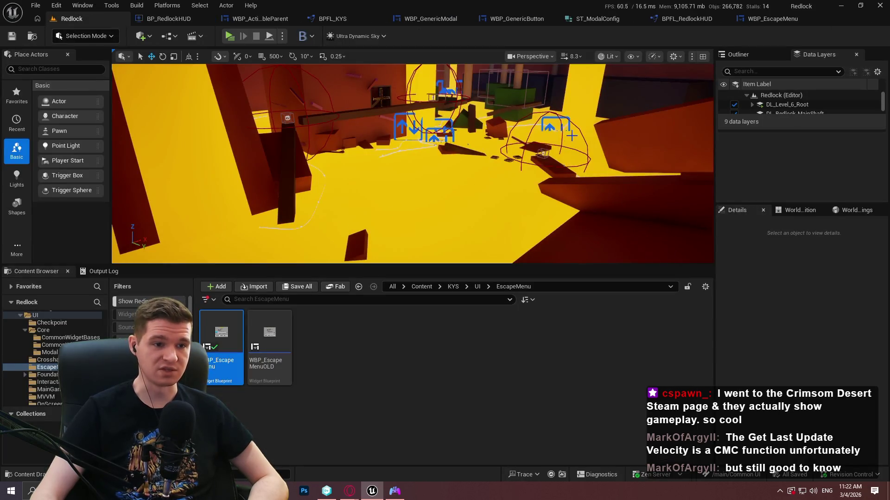
{"action": "left_click", "coordinate": [541, 153]}
{"action": "left_click", "coordinate": [858, 225]}
{"action": "left_click", "coordinate": [827, 246]}
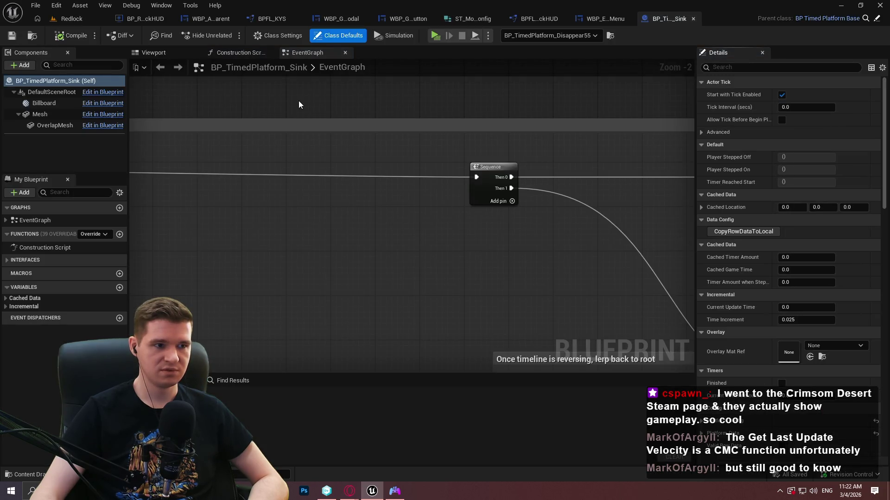
Search 'physics' in the blueprint's action list, dismiss it, and close BP_TimedPlatform_Sink
{"action": "right_click", "coordinate": [299, 104]}
{"action": "type", "text": "physics"}
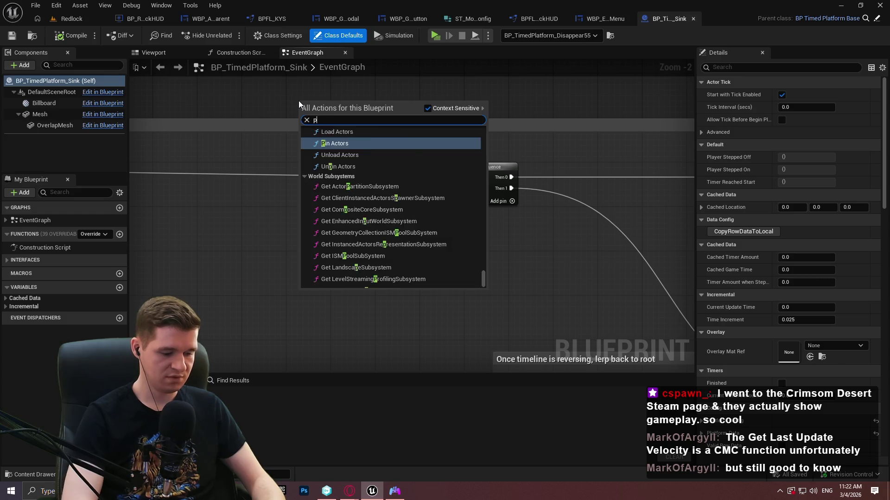
{"action": "left_click_drag", "start_coordinate": [485, 231], "coordinate": [484, 134]}
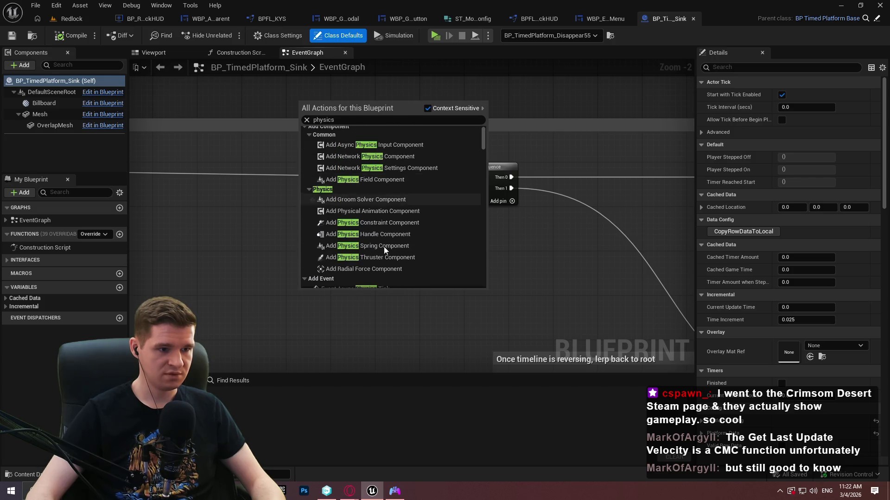
{"action": "scroll", "coordinate": [387, 250], "scroll_direction": "down", "scroll_amount": 3}
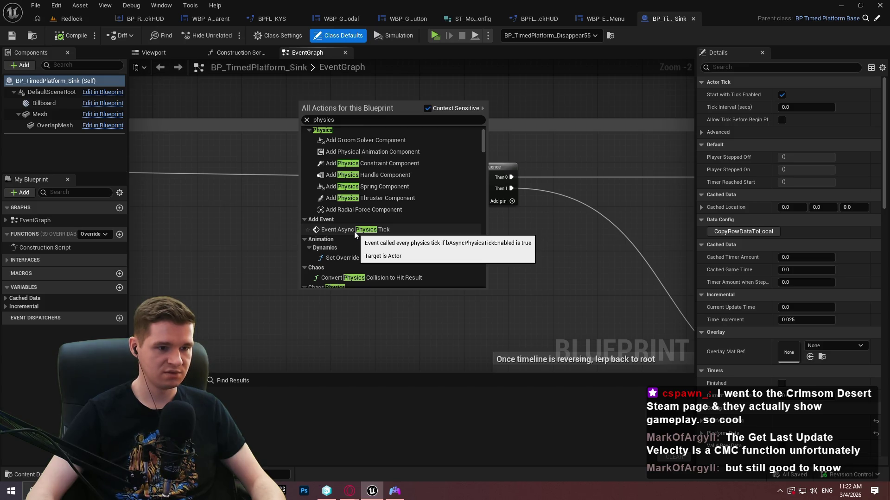
{"action": "key", "text": "Escape"}
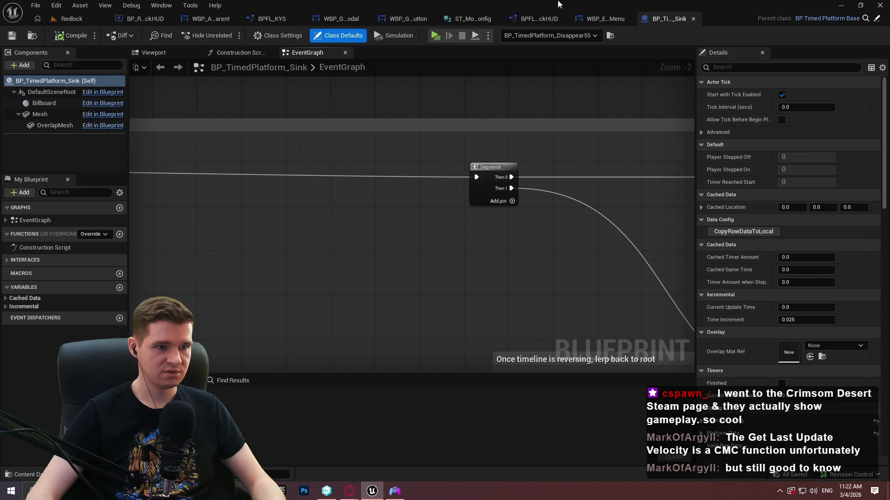
{"action": "left_click", "coordinate": [693, 19]}
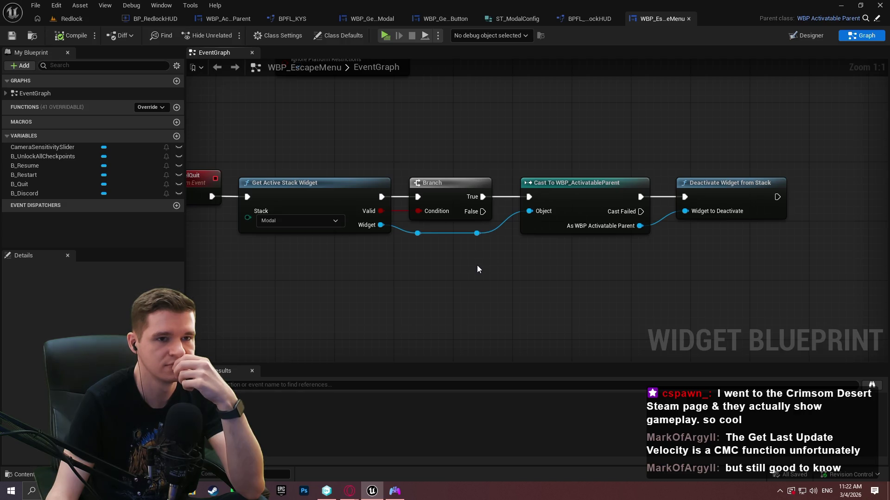
Open the Widget Reflector from Tools > Debug and return to the Redlock level
{"action": "left_click", "coordinate": [74, 18]}
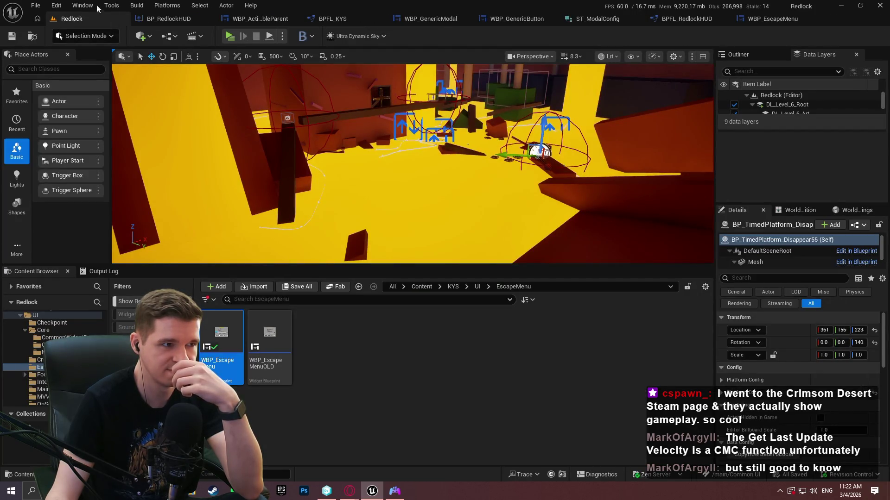
{"action": "left_click", "coordinate": [111, 5]}
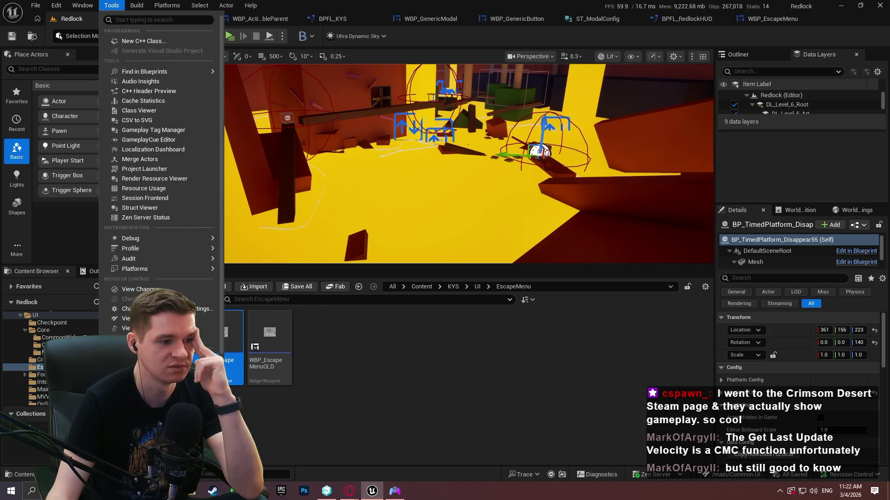
{"action": "mouse_move", "coordinate": [167, 241]}
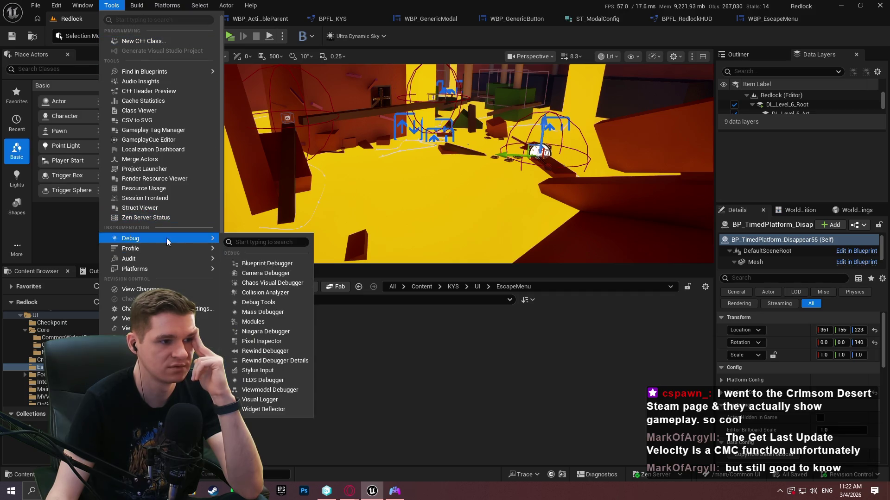
{"action": "left_click", "coordinate": [292, 409]}
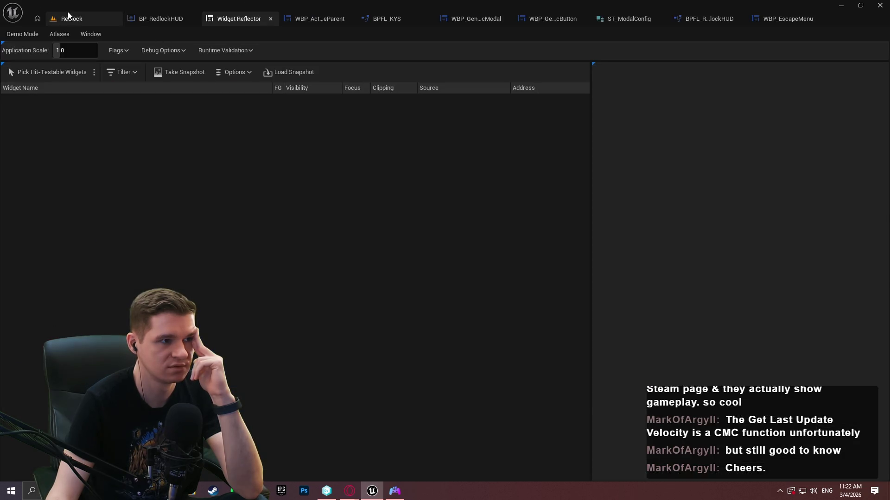
{"action": "left_click", "coordinate": [70, 18]}
Start Play In Editor, reopen the Widget Reflector and pick hit-testable widgets from the game
{"action": "key", "text": "alt+p"}
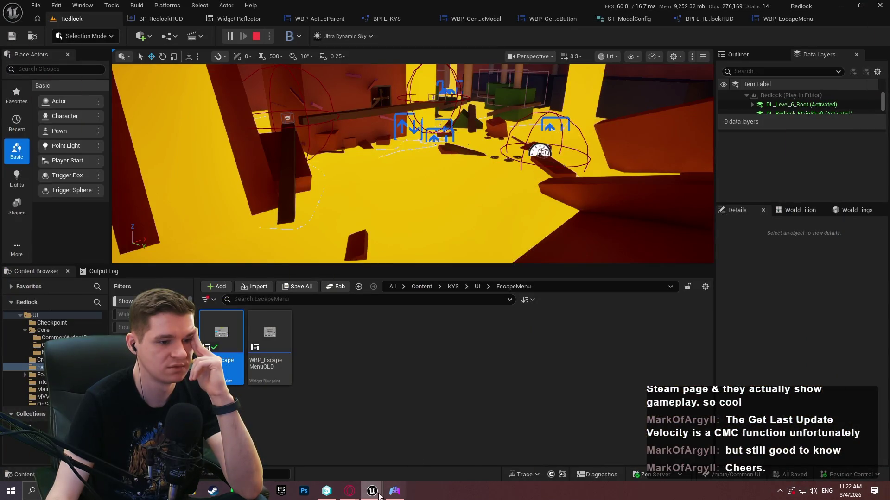
{"action": "mouse_move", "coordinate": [371, 490]}
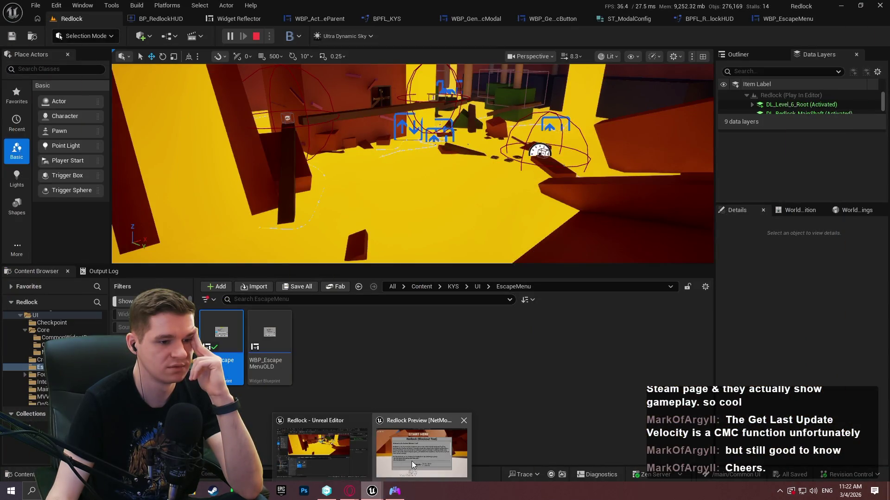
{"action": "left_click", "coordinate": [111, 5]}
{"action": "mouse_move", "coordinate": [185, 240]}
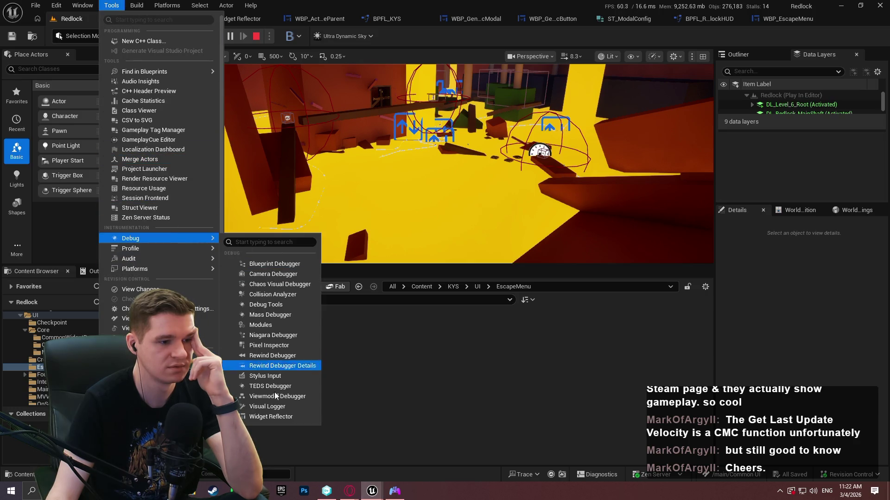
{"action": "left_click", "coordinate": [276, 419]}
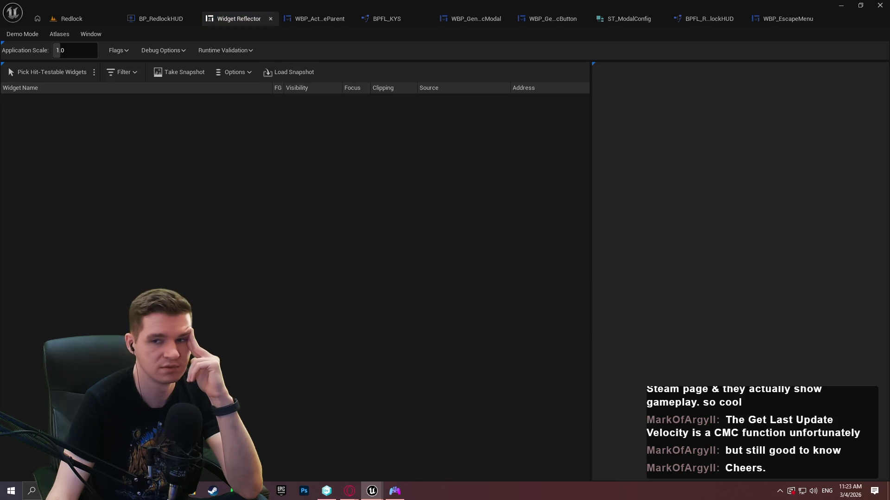
{"action": "left_click", "coordinate": [43, 73]}
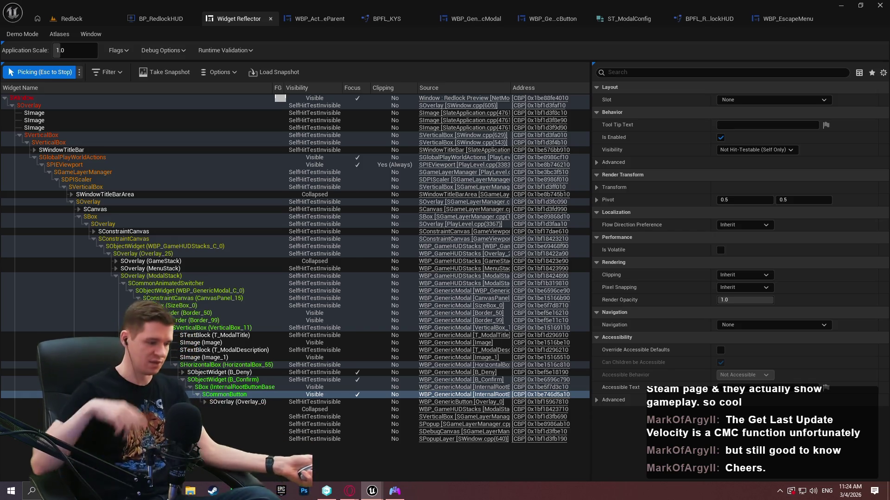
Stop widget picking, check the captured ModalStack tree, then return to the Redlock level editor
{"action": "key", "text": "Escape"}
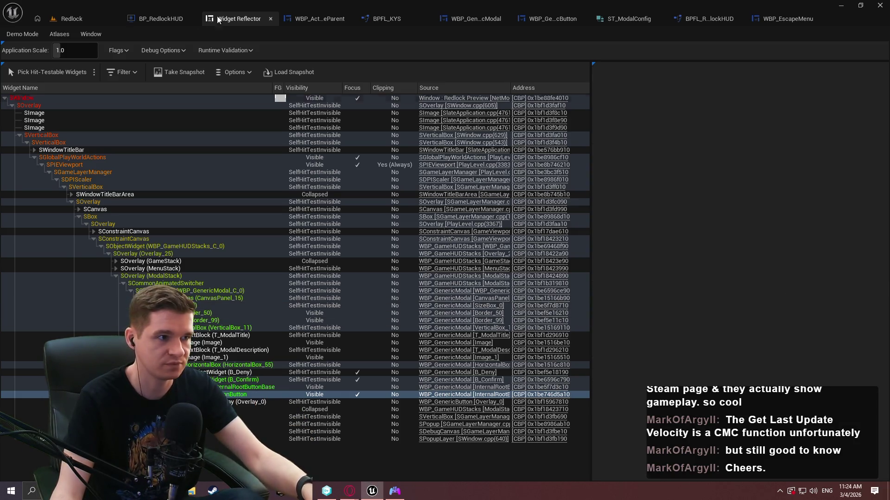
{"action": "left_click", "coordinate": [70, 19]}
{"action": "left_click", "coordinate": [229, 21]}
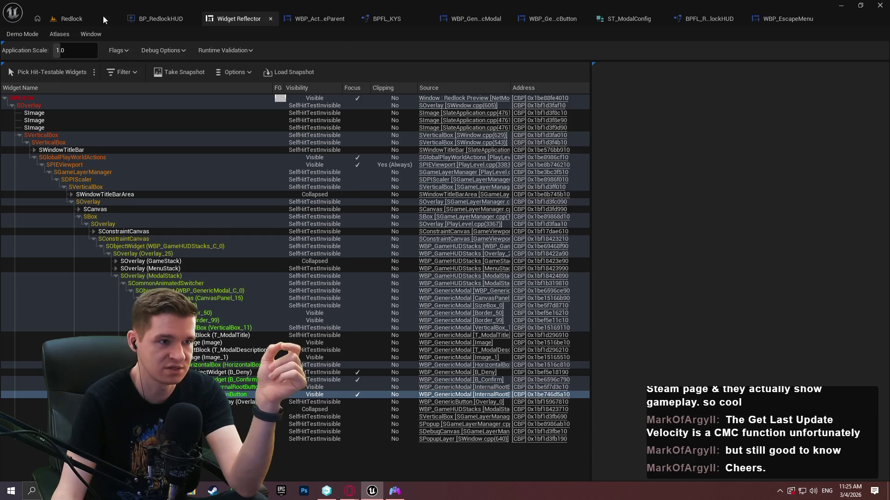
{"action": "left_click", "coordinate": [82, 21]}
Open the WBP_GameHUDStacks widget blueprint from UI > MainGameHUD
{"action": "left_click", "coordinate": [477, 286]}
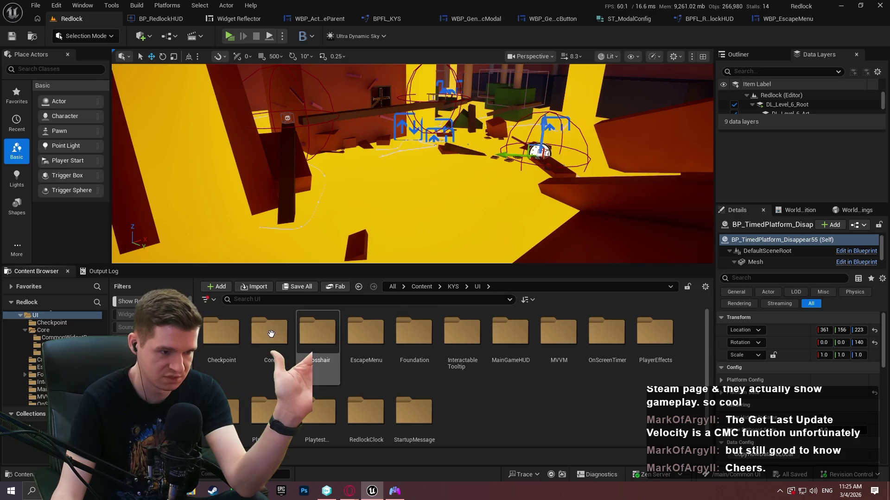
{"action": "double_click", "coordinate": [414, 336]}
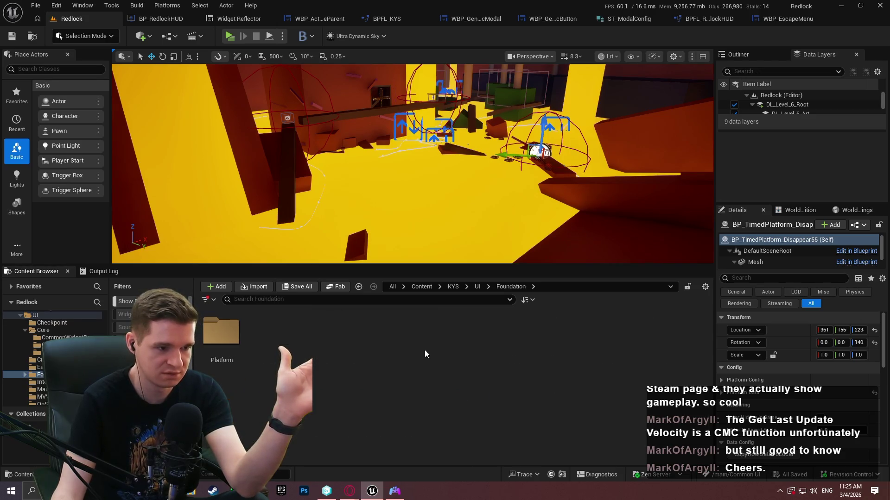
{"action": "left_click", "coordinate": [476, 286]}
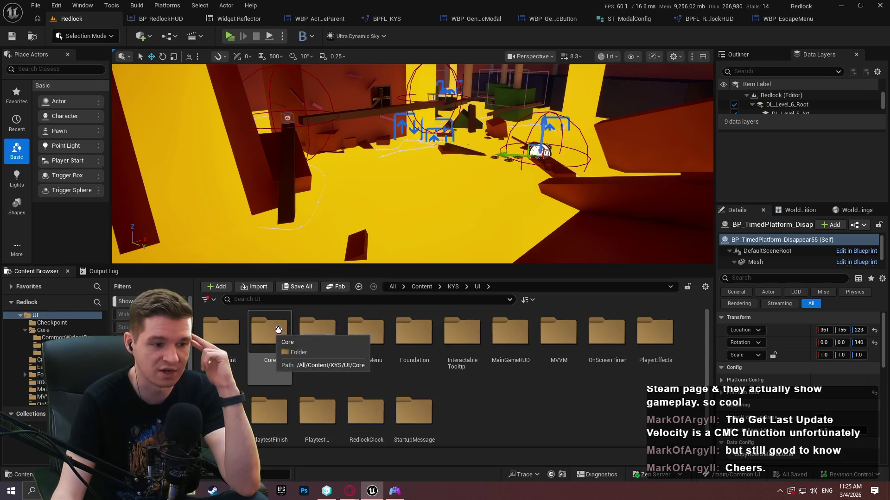
{"action": "double_click", "coordinate": [503, 340]}
{"action": "double_click", "coordinate": [319, 354]}
Select GameStack and widen the Details panel to reach its Navigation settings
{"action": "left_click", "coordinate": [43, 302]}
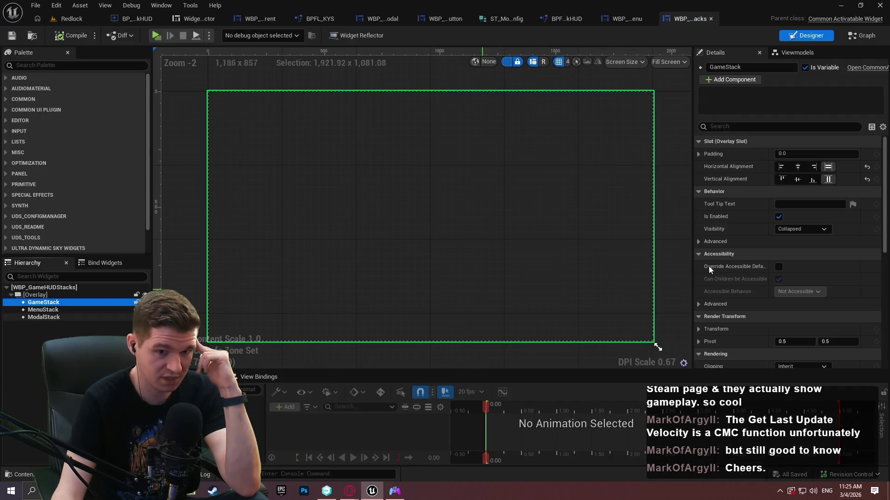
{"action": "scroll", "coordinate": [754, 224], "scroll_direction": "down", "scroll_amount": 2}
{"action": "scroll", "coordinate": [739, 271], "scroll_direction": "down", "scroll_amount": 3}
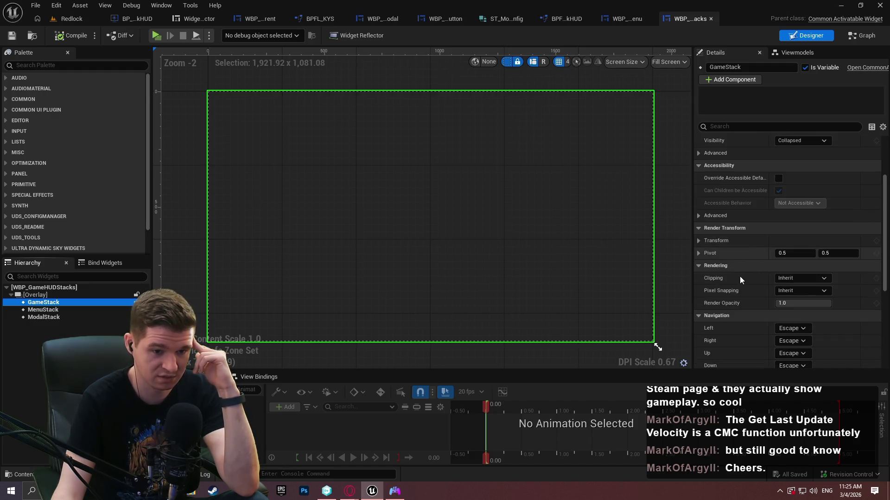
{"action": "scroll", "coordinate": [728, 276], "scroll_direction": "down", "scroll_amount": 2}
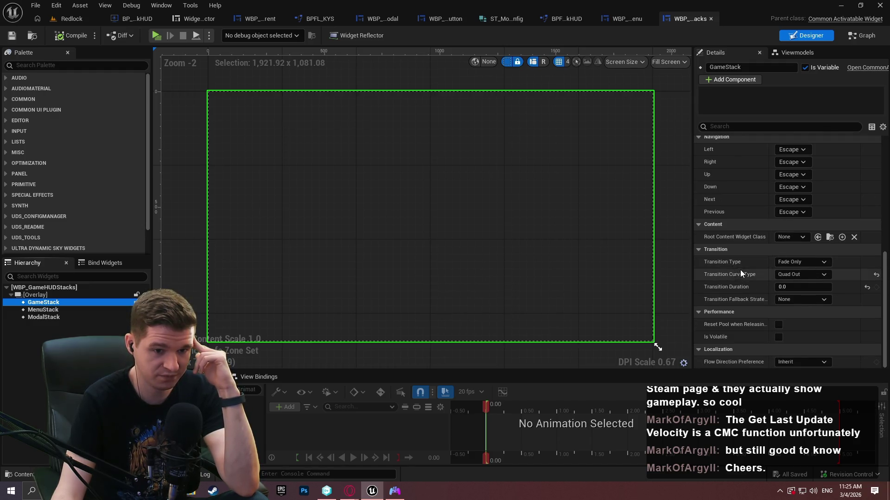
{"action": "left_click_drag", "start_coordinate": [693, 311], "coordinate": [630, 315]}
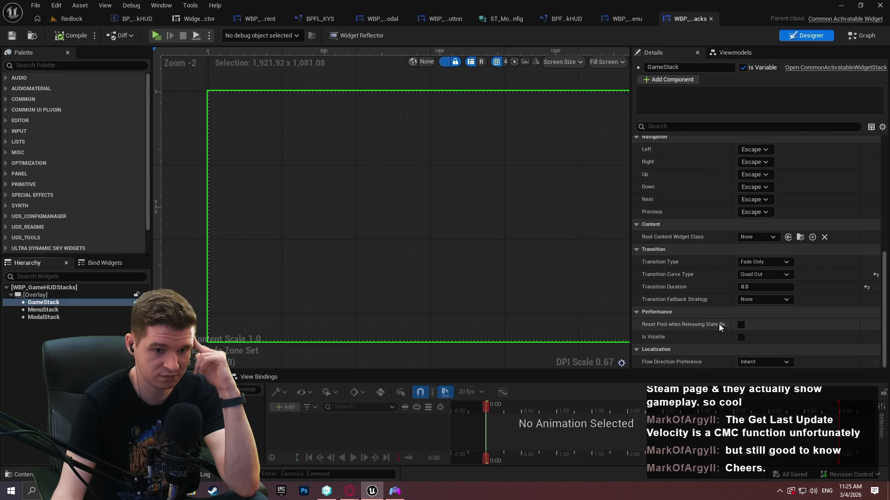
{"action": "scroll", "coordinate": [715, 320], "scroll_direction": "up", "scroll_amount": 2}
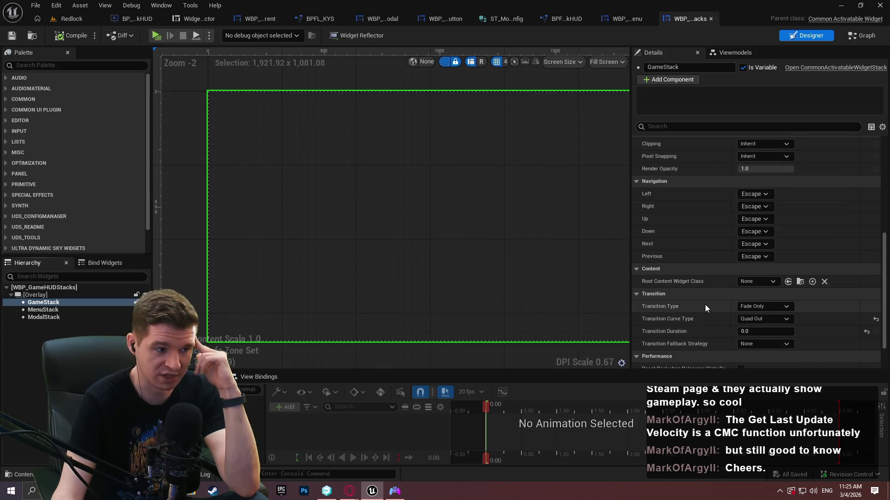
Set GameStack's Left, Right, Up, Down, Next and Previous navigation to Stop
{"action": "left_click", "coordinate": [757, 194]}
{"action": "left_click", "coordinate": [754, 219]}
{"action": "left_click", "coordinate": [751, 206]}
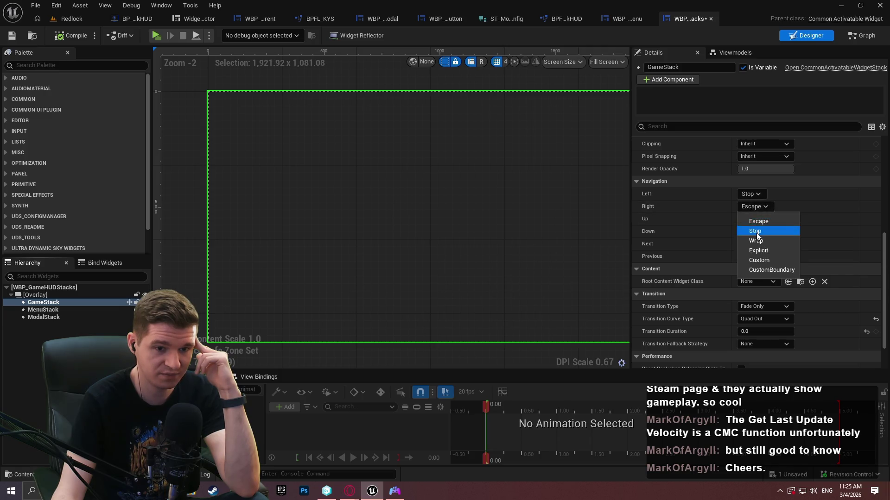
{"action": "left_click", "coordinate": [755, 230]}
{"action": "left_click", "coordinate": [762, 219]}
{"action": "left_click", "coordinate": [755, 243]}
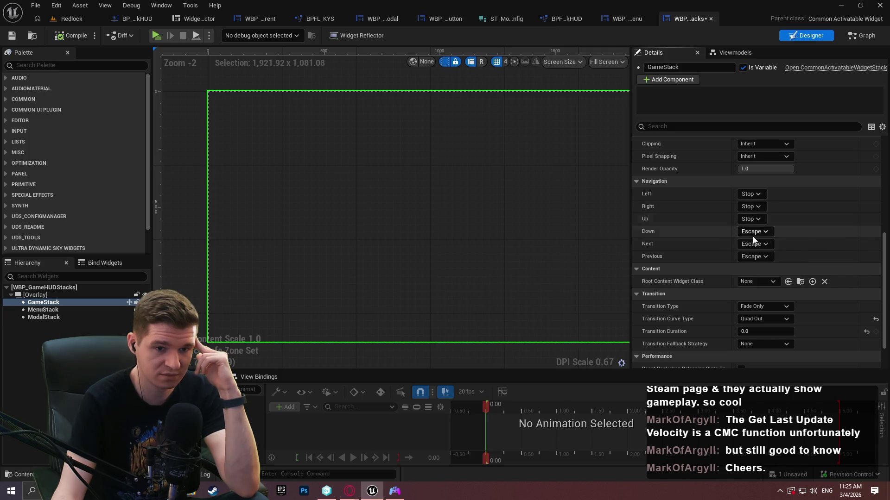
{"action": "left_click", "coordinate": [751, 231]}
{"action": "left_click", "coordinate": [754, 256]}
{"action": "left_click", "coordinate": [753, 243]}
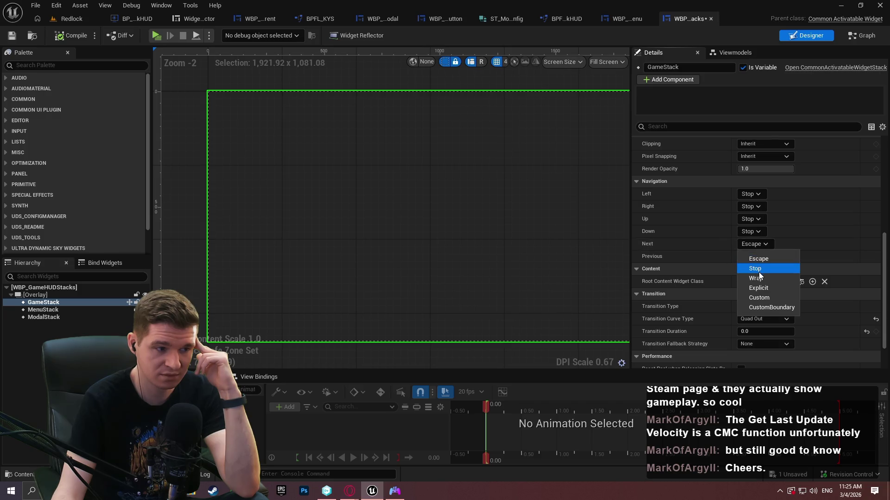
{"action": "left_click", "coordinate": [756, 268]}
{"action": "left_click", "coordinate": [753, 256]}
{"action": "left_click", "coordinate": [755, 281]}
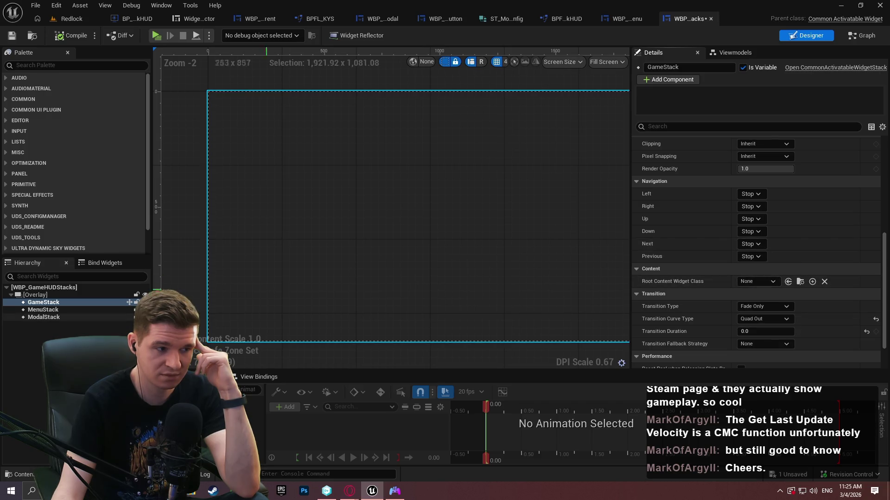
Set all six of MenuStack's navigation directions to Stop
{"action": "left_click", "coordinate": [83, 309]}
{"action": "left_click", "coordinate": [753, 206]}
{"action": "left_click", "coordinate": [763, 209]}
{"action": "left_click", "coordinate": [764, 209]}
{"action": "left_click", "coordinate": [755, 231]}
{"action": "left_click", "coordinate": [752, 218]}
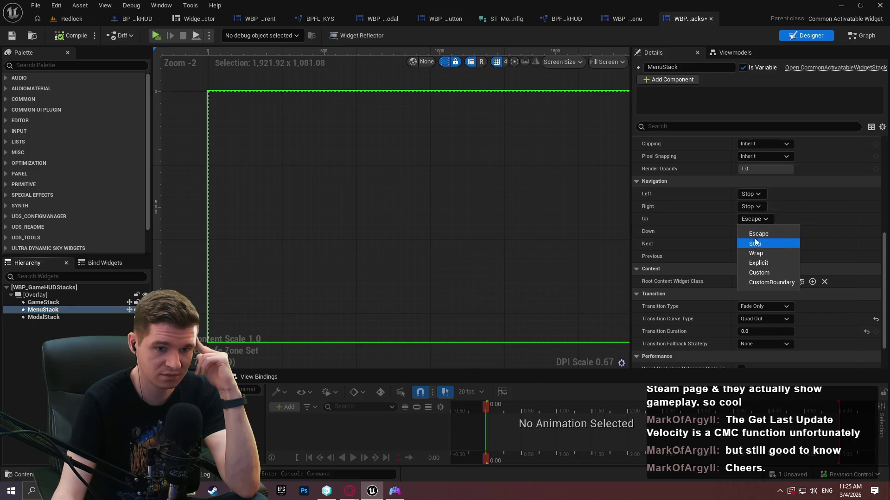
{"action": "left_click", "coordinate": [755, 243]}
{"action": "left_click", "coordinate": [753, 231]}
{"action": "left_click", "coordinate": [755, 255]}
{"action": "left_click", "coordinate": [754, 246]}
{"action": "left_click", "coordinate": [755, 278]}
{"action": "left_click", "coordinate": [755, 246]}
{"action": "left_click", "coordinate": [755, 269]}
{"action": "left_click", "coordinate": [755, 258]}
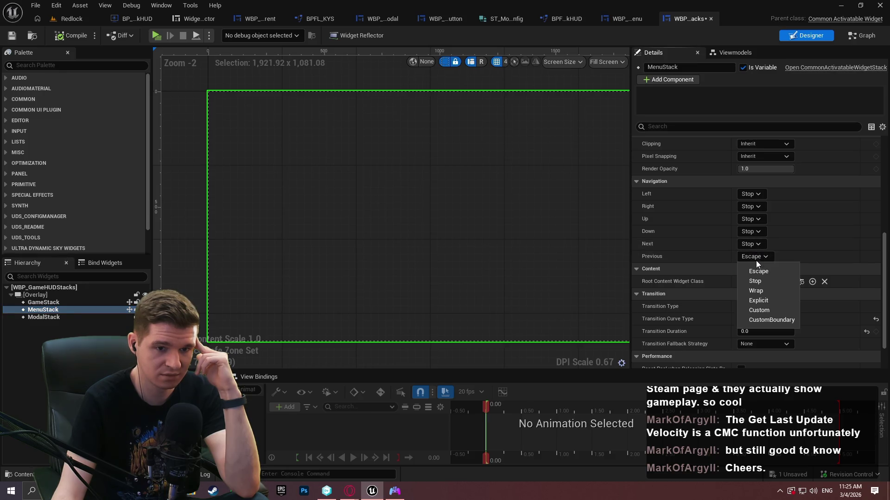
{"action": "left_click", "coordinate": [760, 282]}
Set all six of ModalStack's navigation directions to Stop
{"action": "left_click", "coordinate": [63, 318]}
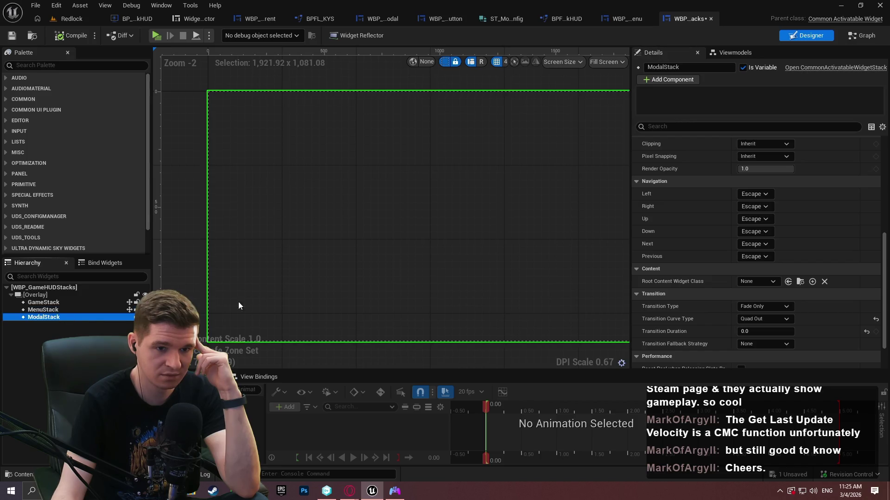
{"action": "left_click", "coordinate": [751, 194]}
{"action": "left_click", "coordinate": [748, 193]}
{"action": "left_click", "coordinate": [754, 218]}
{"action": "left_click", "coordinate": [755, 206]}
{"action": "left_click", "coordinate": [754, 231]}
{"action": "left_click", "coordinate": [758, 220]}
{"action": "left_click", "coordinate": [755, 243]}
{"action": "left_click", "coordinate": [750, 231]}
{"action": "left_click", "coordinate": [754, 256]}
{"action": "left_click", "coordinate": [756, 244]}
{"action": "left_click", "coordinate": [755, 268]}
{"action": "left_click", "coordinate": [751, 256]}
{"action": "left_click", "coordinate": [755, 281]}
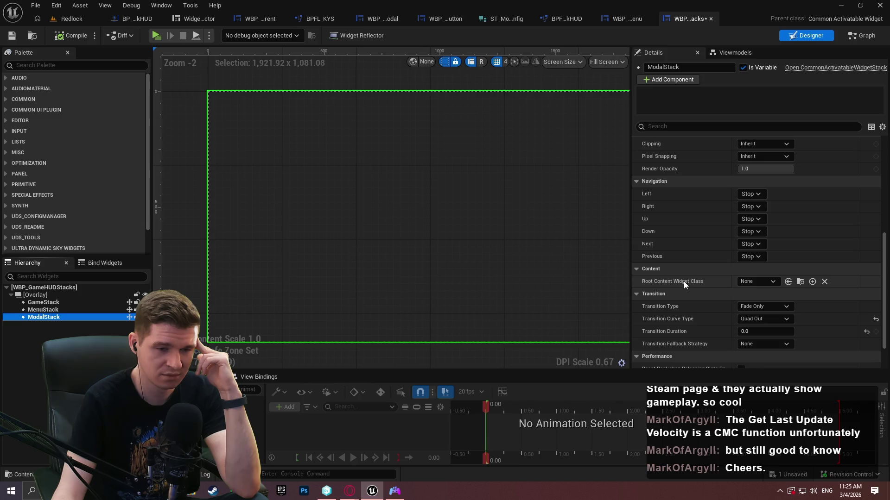
{"action": "scroll", "coordinate": [686, 320], "scroll_direction": "down", "scroll_amount": 2}
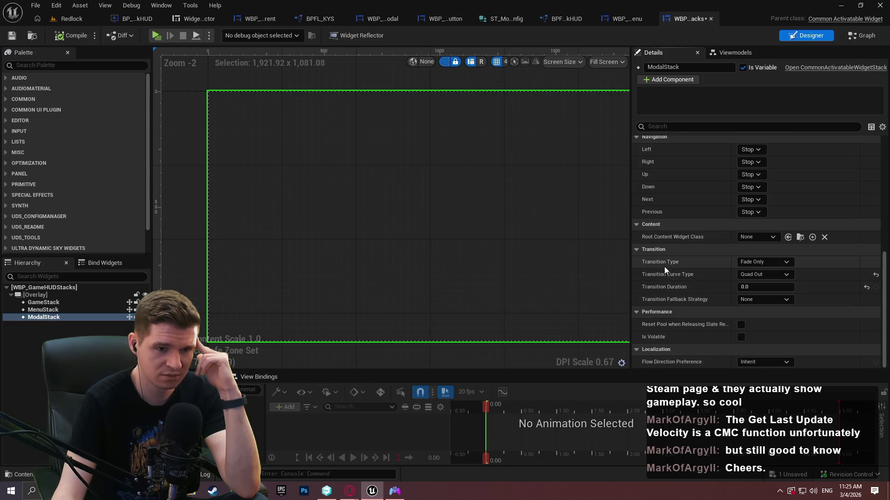
{"action": "mouse_move", "coordinate": [686, 239]}
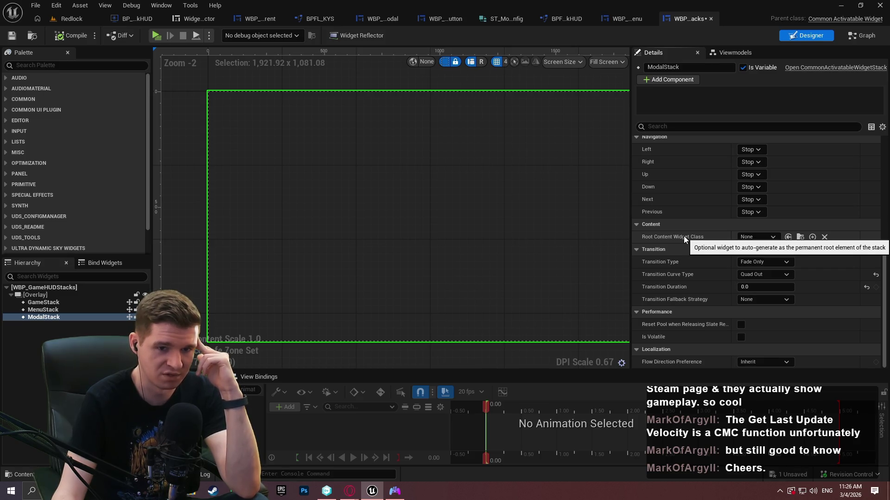
{"action": "mouse_move", "coordinate": [678, 302]}
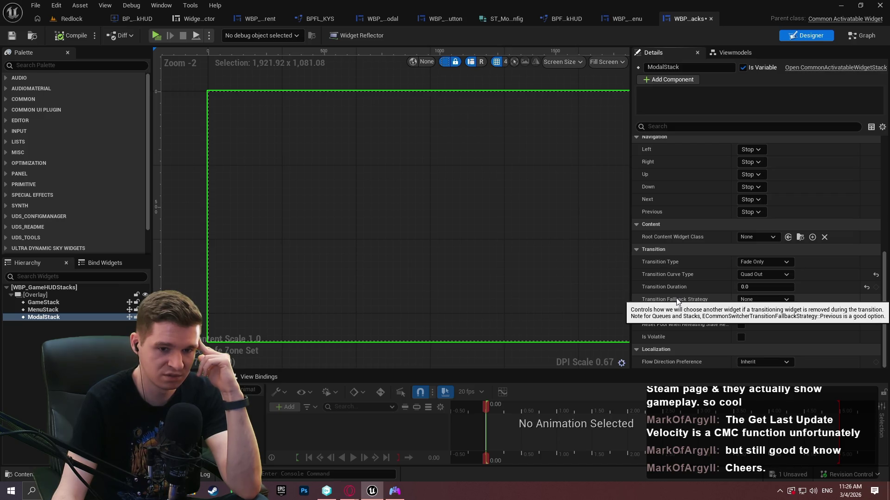
{"action": "left_click", "coordinate": [746, 300]}
{"action": "left_click", "coordinate": [738, 300]}
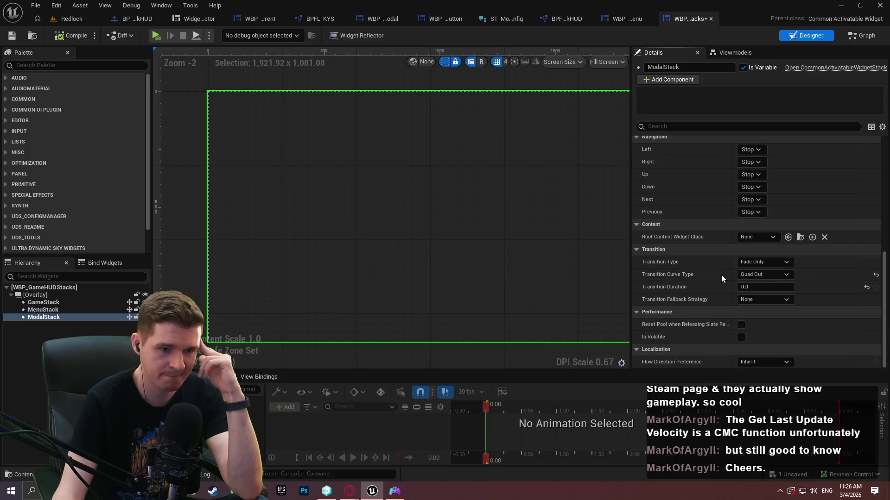
{"action": "scroll", "coordinate": [688, 308], "scroll_direction": "up", "scroll_amount": 5}
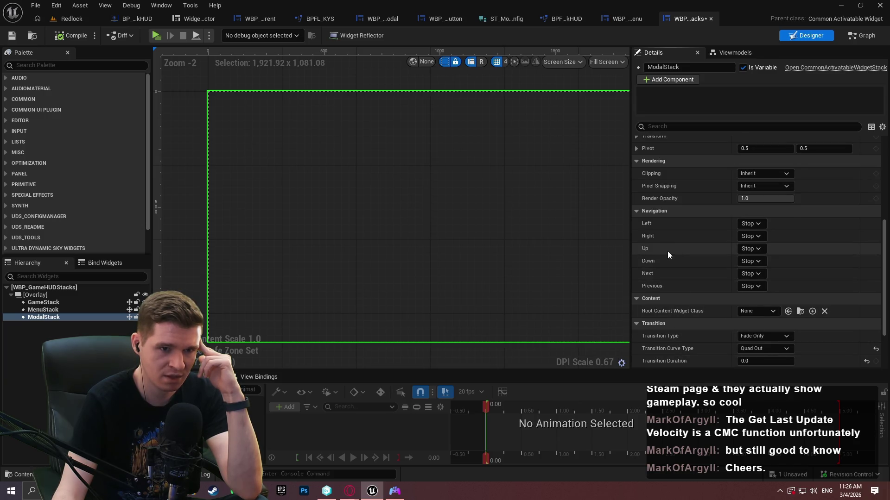
{"action": "scroll", "coordinate": [662, 265], "scroll_direction": "up", "scroll_amount": 2}
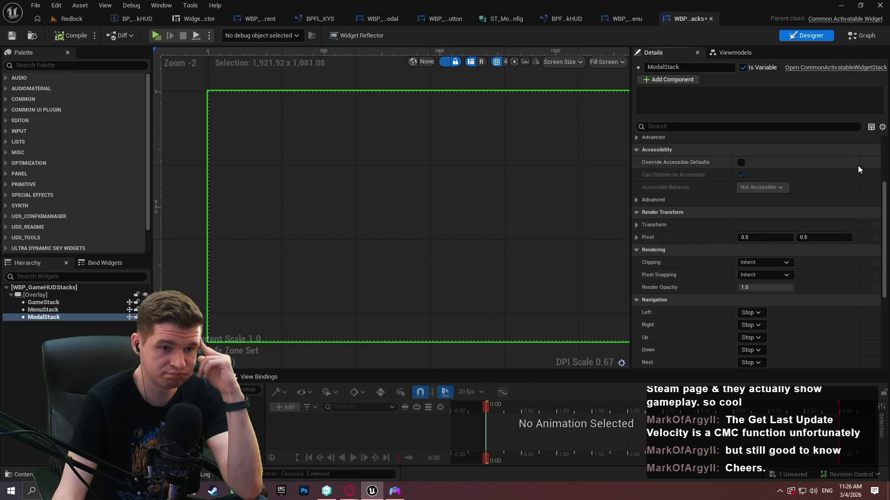
{"action": "mouse_move", "coordinate": [883, 195]}
{"action": "left_mouse_down"}
{"action": "mouse_move", "coordinate": [882, 154]}
{"action": "mouse_move", "coordinate": [866, 283]}
{"action": "left_mouse_up"}
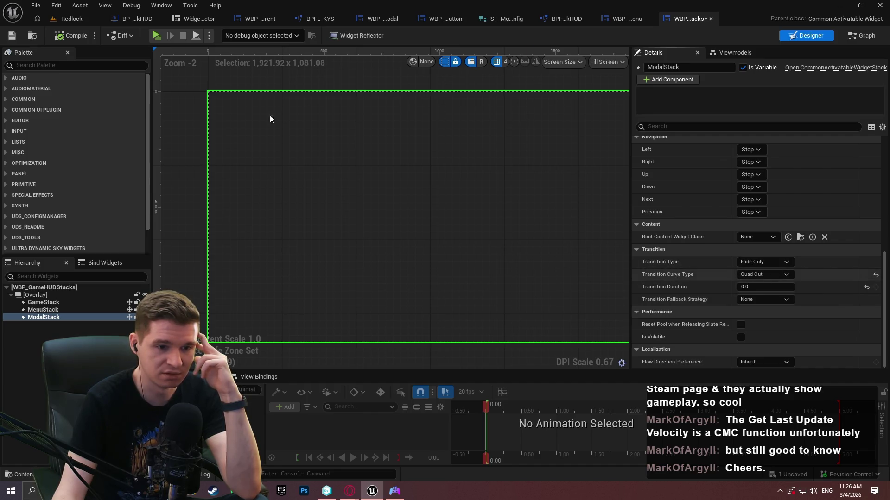
Start a play session, pause the game and move menu focus onto Quit
{"action": "left_click", "coordinate": [160, 37]}
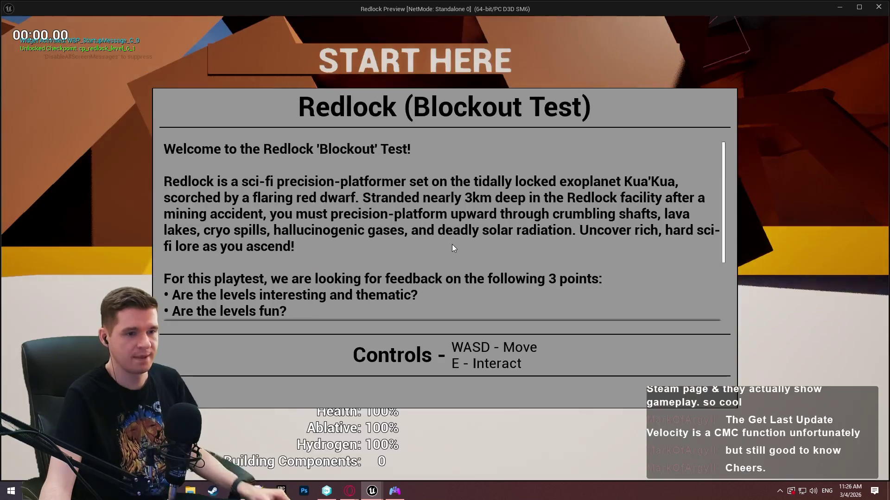
{"action": "left_click", "coordinate": [444, 365]}
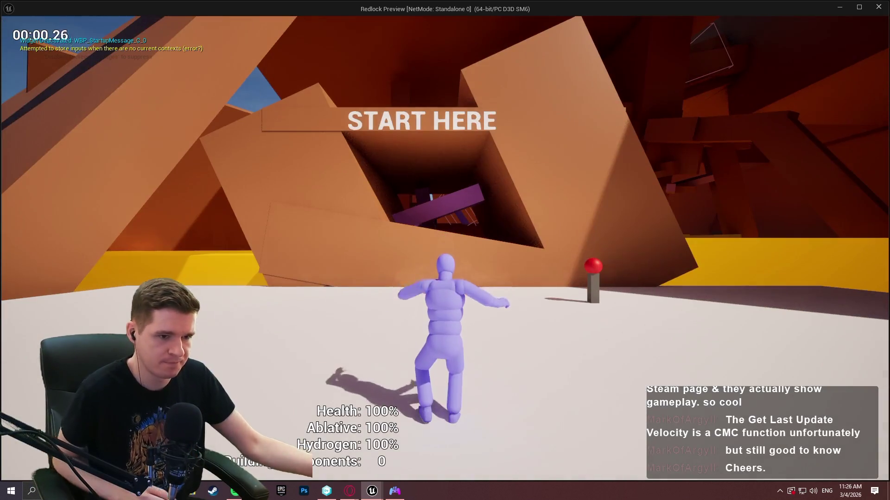
{"action": "key", "text": "Escape"}
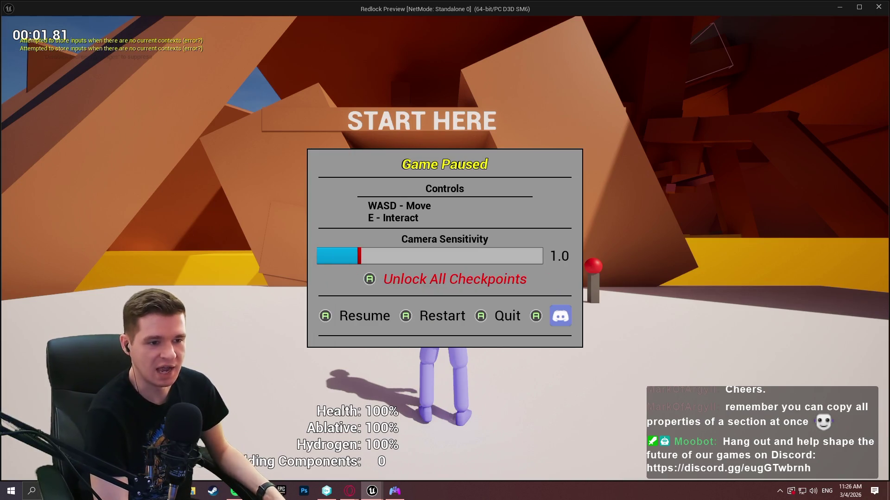
{"action": "key", "text": "Right"}
{"action": "key", "text": "Right"}
{"action": "key", "text": "Left"}
{"action": "key", "text": "Right"}
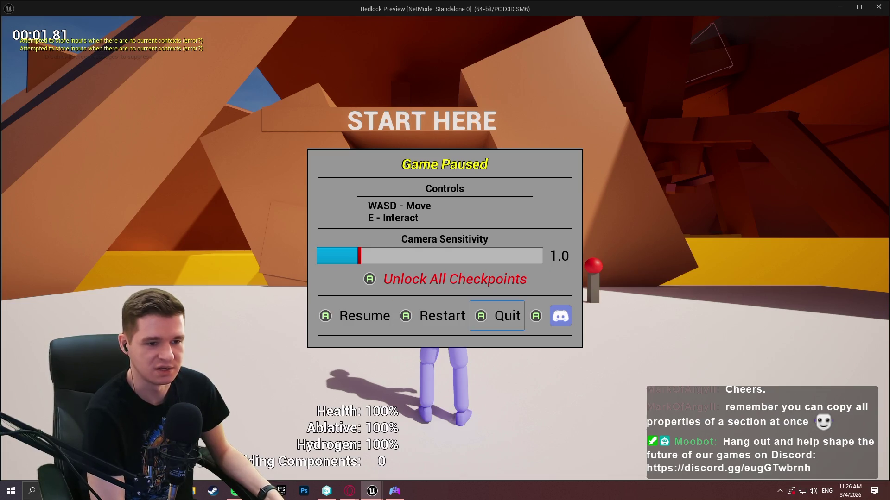
{"action": "key", "text": "Right"}
{"action": "key", "text": "Left"}
{"action": "key", "text": "Left"}
{"action": "key", "text": "Right"}
{"action": "key", "text": "Left"}
{"action": "key", "text": "Right"}
{"action": "key", "text": "Left"}
{"action": "key", "text": "Left"}
{"action": "key", "text": "Right"}
{"action": "key", "text": "Right"}
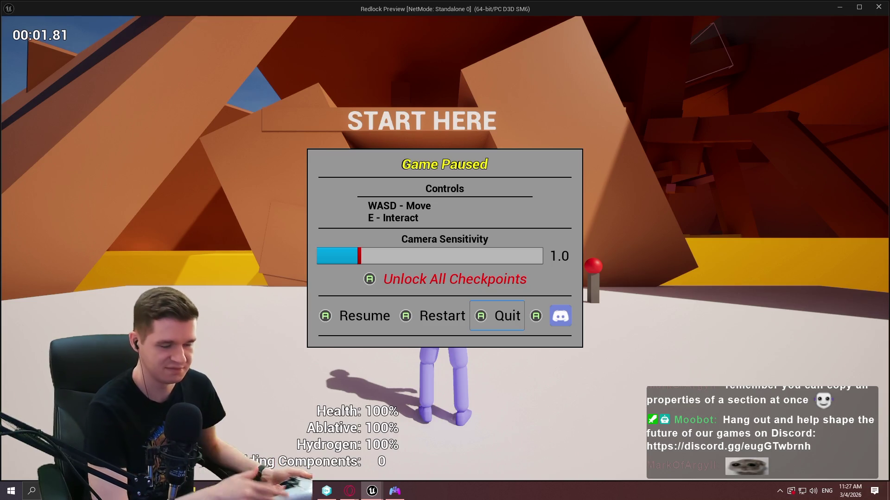
Choose Quit, deny the Are you sure? dialog, then bring it up again
{"action": "key", "text": "Return"}
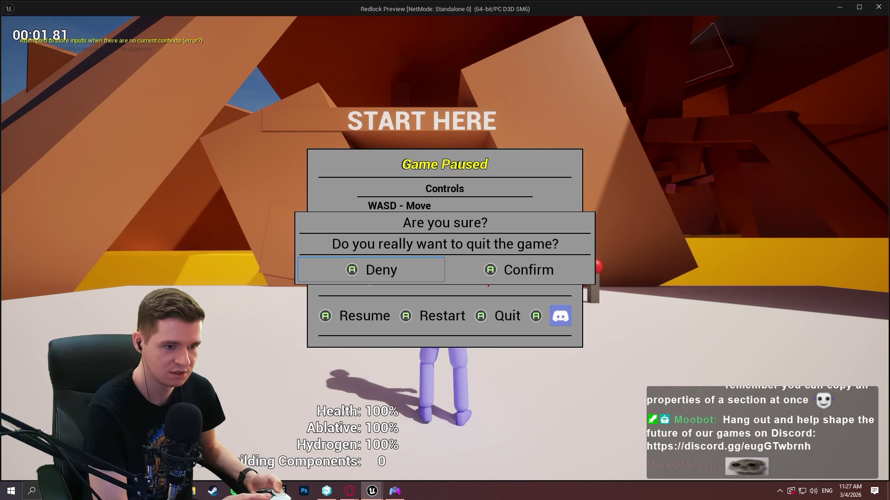
{"action": "key", "text": "Return"}
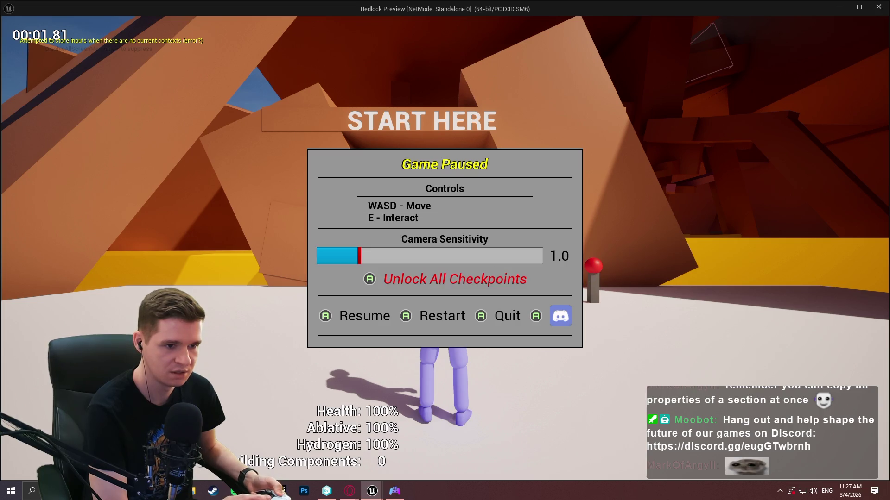
{"action": "key", "text": "Right"}
{"action": "key", "text": "Right"}
{"action": "key", "text": "Return"}
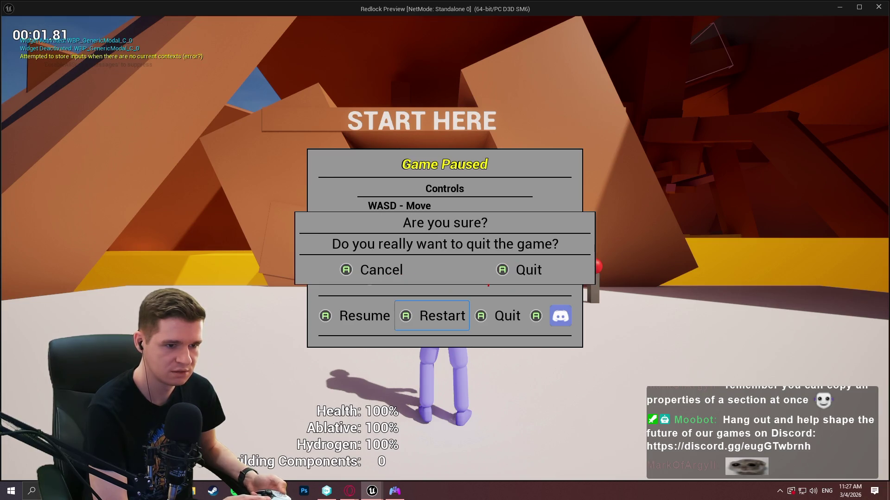
Check whether arrow keys leak focus to the pause menu, then Confirm to end the preview
{"action": "key", "text": "Down"}
{"action": "key", "text": "Right"}
{"action": "key", "text": "Right"}
{"action": "key", "text": "Down"}
{"action": "key", "text": "Right"}
{"action": "key", "text": "Right"}
{"action": "key", "text": "Up"}
{"action": "key", "text": "Down"}
{"action": "key", "text": "Right"}
{"action": "key", "text": "Right"}
{"action": "key", "text": "Right"}
{"action": "key", "text": "Up"}
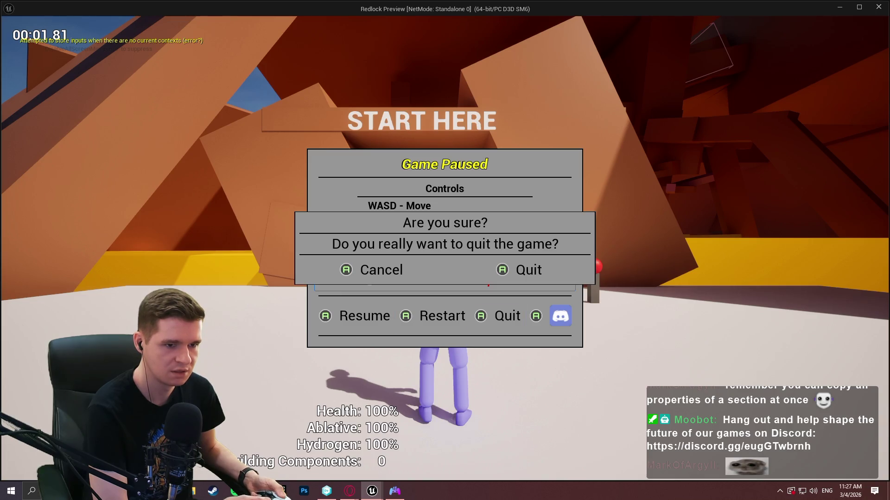
{"action": "key", "text": "Down"}
{"action": "key", "text": "Right"}
{"action": "key", "text": "Right"}
{"action": "key", "text": "Return"}
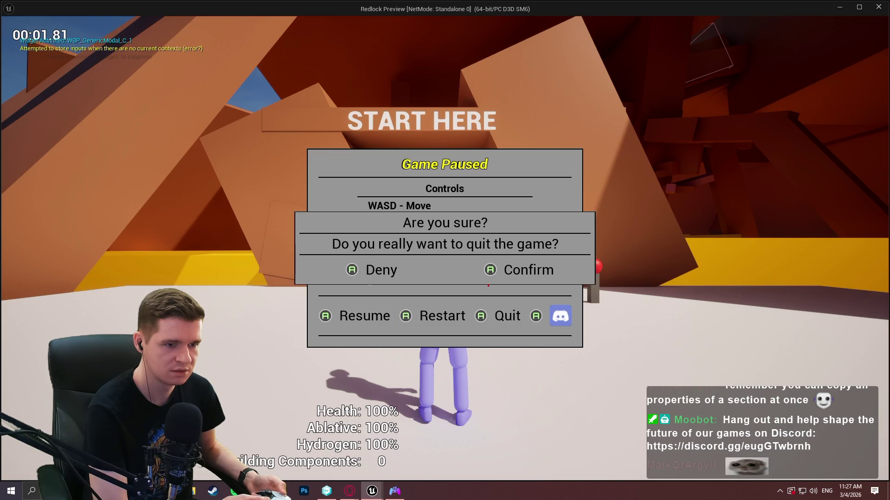
{"action": "key", "text": "Right"}
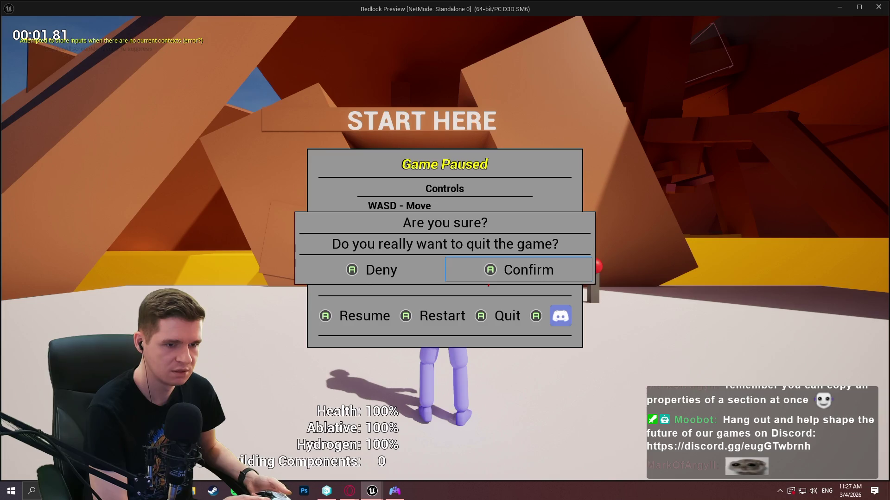
{"action": "key", "text": "Return"}
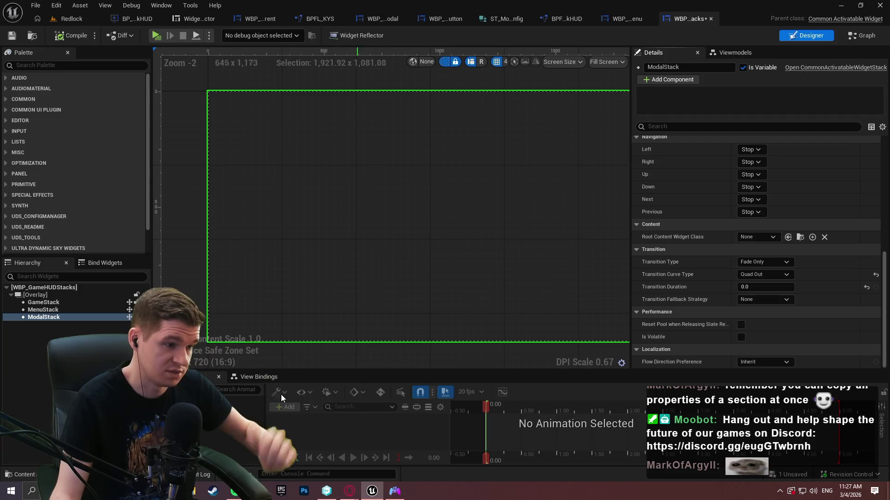
Set all six of ModalStack's navigation directions to Escape
{"action": "left_click", "coordinate": [749, 151]}
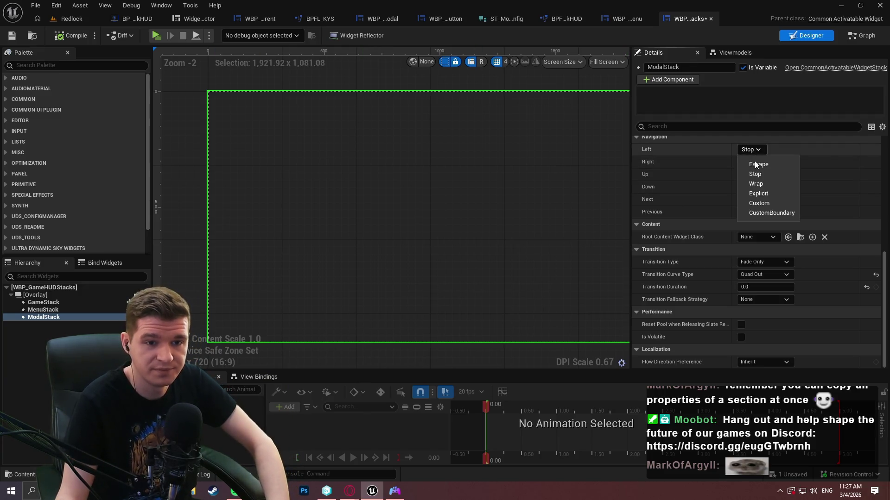
{"action": "left_click", "coordinate": [762, 165]}
{"action": "left_click", "coordinate": [758, 162]}
{"action": "left_click", "coordinate": [758, 177]}
{"action": "left_click", "coordinate": [757, 175]}
{"action": "left_click", "coordinate": [756, 193]}
{"action": "left_click", "coordinate": [757, 188]}
{"action": "left_click", "coordinate": [758, 202]}
{"action": "left_click", "coordinate": [757, 200]}
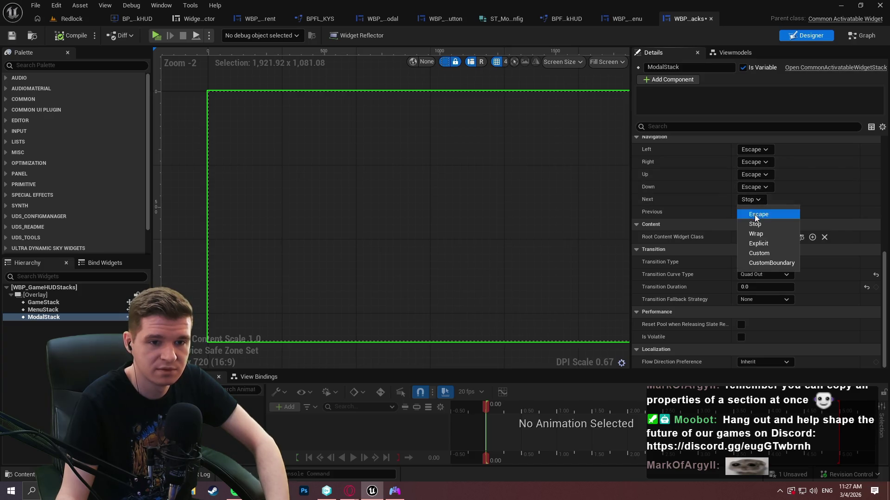
{"action": "left_click", "coordinate": [758, 215]}
{"action": "left_click", "coordinate": [757, 213]}
{"action": "left_click", "coordinate": [758, 226]}
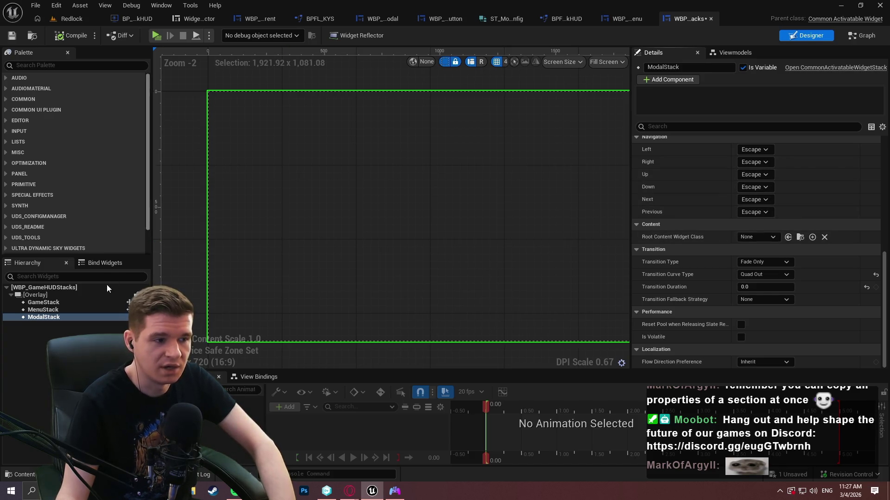
Select MenuStack and set its six navigation directions to Escape
{"action": "left_click", "coordinate": [81, 310]}
{"action": "left_click", "coordinate": [755, 149]}
{"action": "left_click", "coordinate": [757, 165]}
{"action": "left_click", "coordinate": [754, 162]}
{"action": "left_click", "coordinate": [751, 175]}
{"action": "left_click", "coordinate": [751, 179]}
{"action": "left_click", "coordinate": [751, 189]}
{"action": "left_click", "coordinate": [748, 187]}
{"action": "left_click", "coordinate": [757, 202]}
{"action": "left_click", "coordinate": [757, 200]}
{"action": "left_click", "coordinate": [758, 214]}
{"action": "left_click", "coordinate": [751, 211]}
{"action": "left_click", "coordinate": [758, 227]}
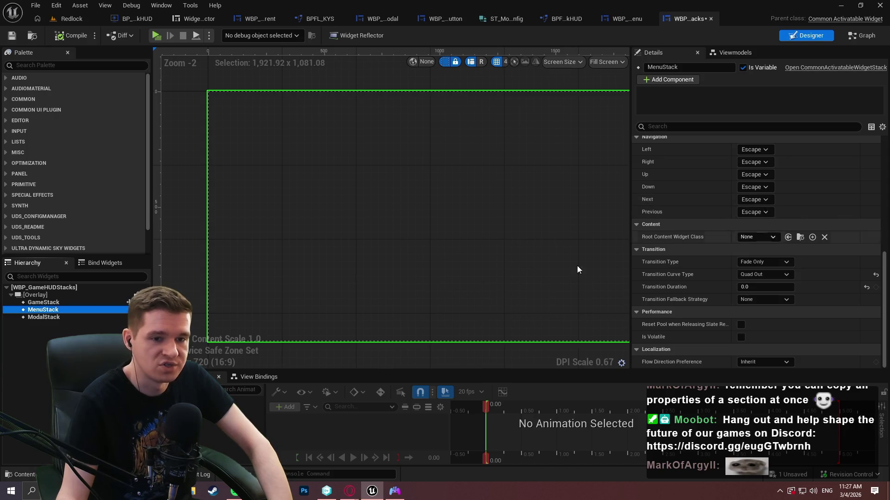
Select GameStack and set its six navigation directions to Escape
{"action": "left_click", "coordinate": [76, 301]}
{"action": "left_click", "coordinate": [755, 150]}
{"action": "left_click", "coordinate": [753, 164]}
{"action": "left_click", "coordinate": [753, 165]}
{"action": "left_click", "coordinate": [752, 175]}
{"action": "left_click", "coordinate": [753, 162]}
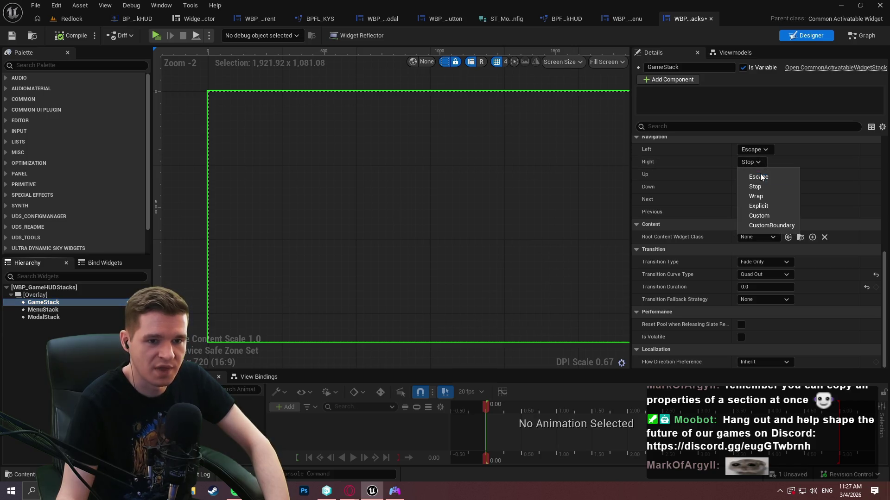
{"action": "left_click", "coordinate": [752, 177]}
{"action": "left_click", "coordinate": [752, 177]}
{"action": "left_click", "coordinate": [758, 189]}
{"action": "left_click", "coordinate": [760, 188]}
{"action": "left_click", "coordinate": [761, 201]}
{"action": "left_click", "coordinate": [763, 203]}
{"action": "left_click", "coordinate": [768, 215]}
{"action": "left_click", "coordinate": [757, 212]}
{"action": "left_click", "coordinate": [758, 225]}
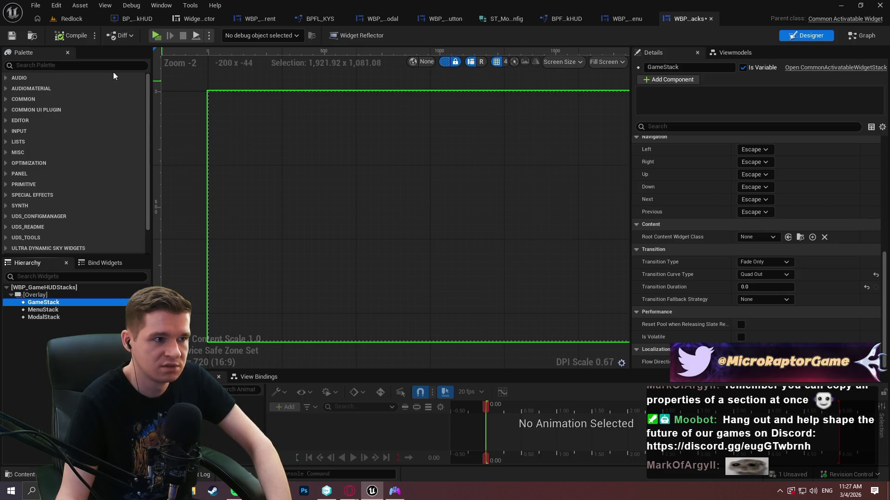
Save WBP_GameHUDStacks, cancelling the source-control checkout prompt, and recentre the designer canvas
{"action": "left_click", "coordinate": [12, 35]}
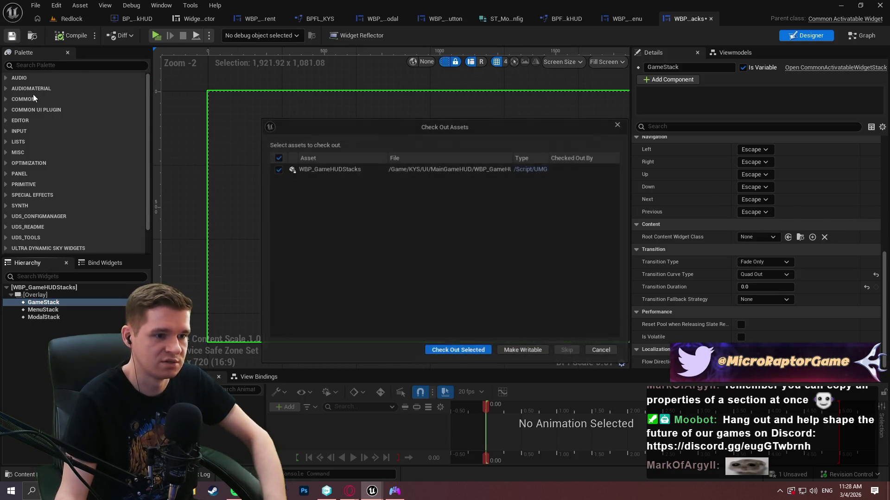
{"action": "left_click", "coordinate": [598, 350]}
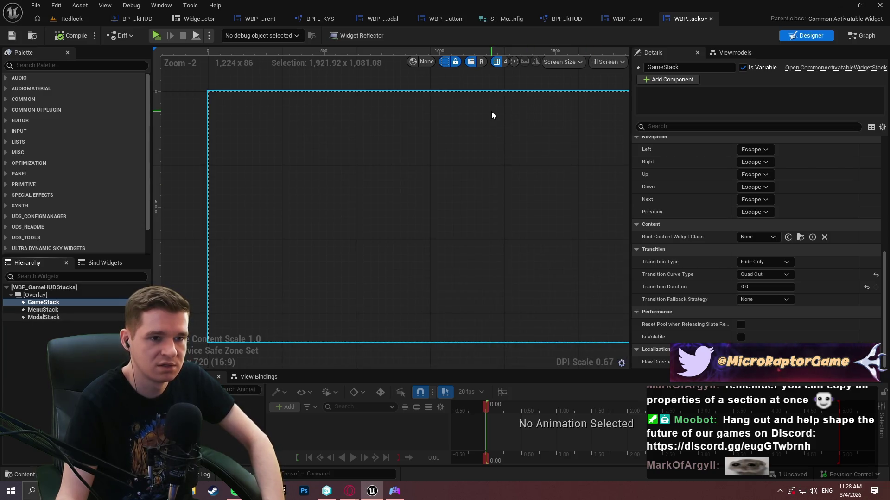
{"action": "scroll", "coordinate": [468, 162], "scroll_direction": "down", "scroll_amount": 1}
{"action": "mouse_move", "coordinate": [466, 151]}
{"action": "left_mouse_down"}
{"action": "mouse_move", "coordinate": [395, 157]}
{"action": "mouse_move", "coordinate": [451, 157]}
{"action": "mouse_move", "coordinate": [618, 338]}
{"action": "left_mouse_up"}
Search Google for 'ue4 common ui stack navigation between stacks' and open the background-stack forum thread
{"action": "mouse_move", "coordinate": [349, 491]}
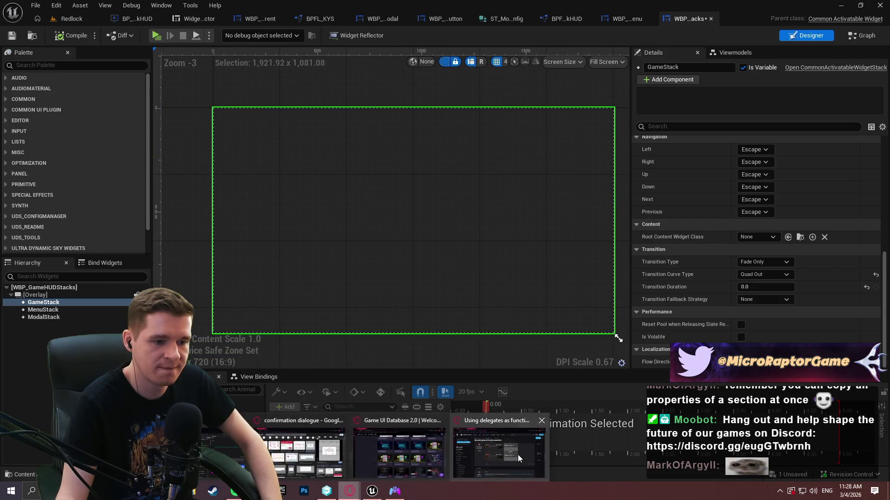
{"action": "left_click", "coordinate": [519, 454]}
{"action": "left_click", "coordinate": [224, 9]}
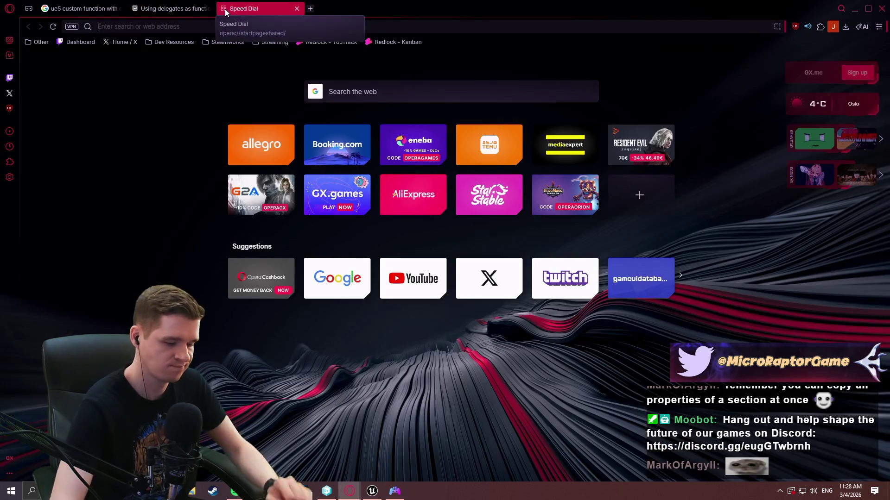
{"action": "type", "text": "ue4"}
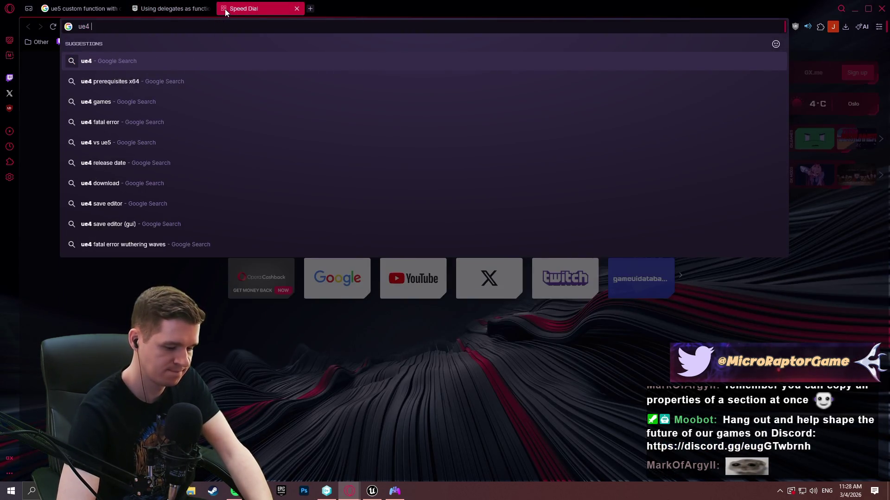
{"action": "type", "text": " comm"}
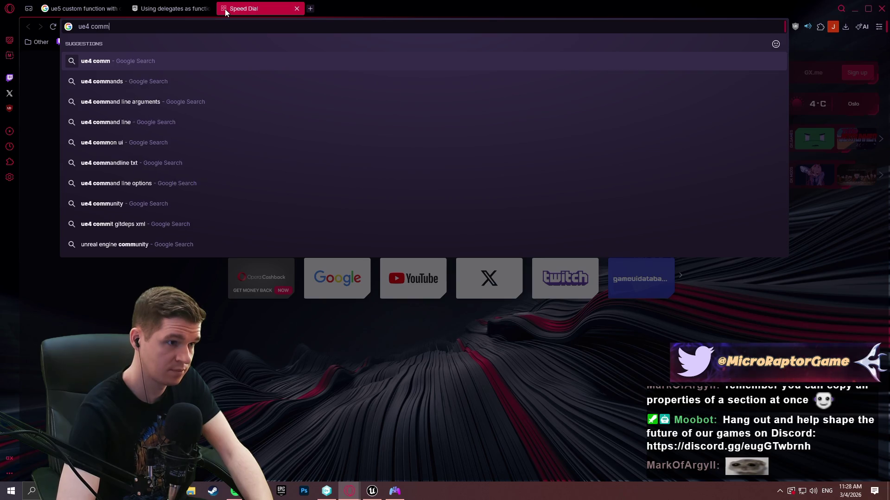
{"action": "type", "text": "on ui stack navi"}
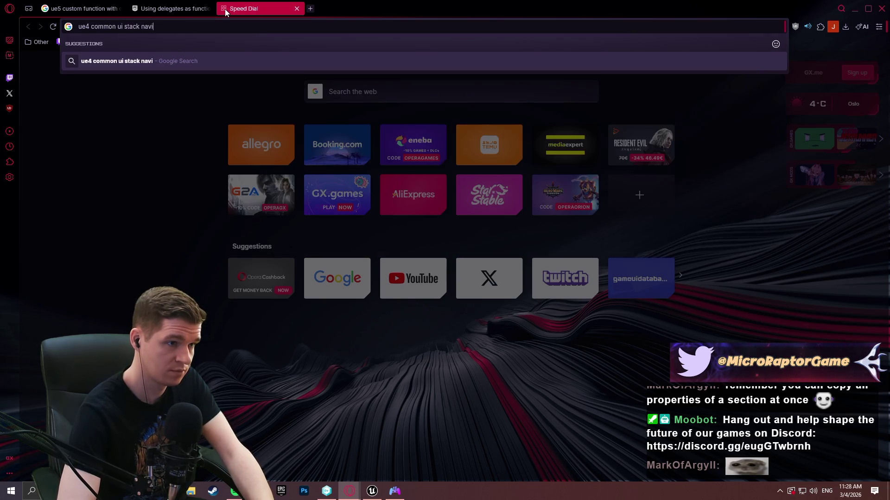
{"action": "type", "text": "gation between "}
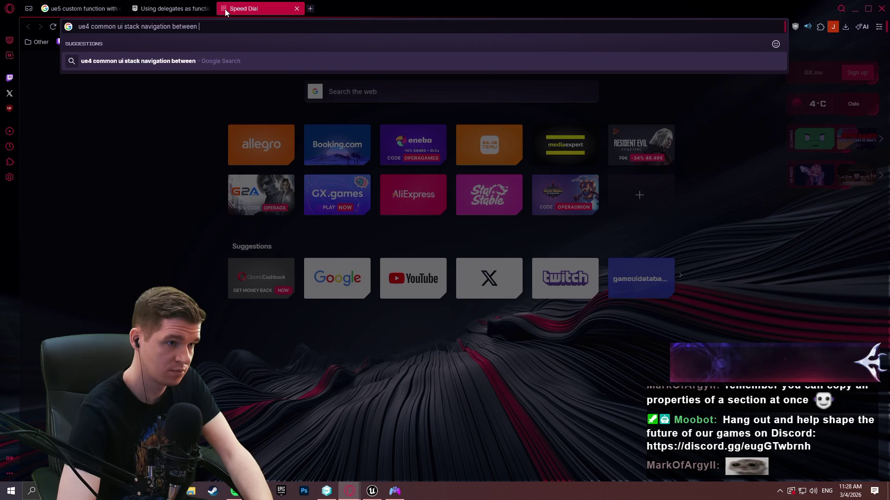
{"action": "type", "text": "stacks"}
{"action": "key", "text": "Return"}
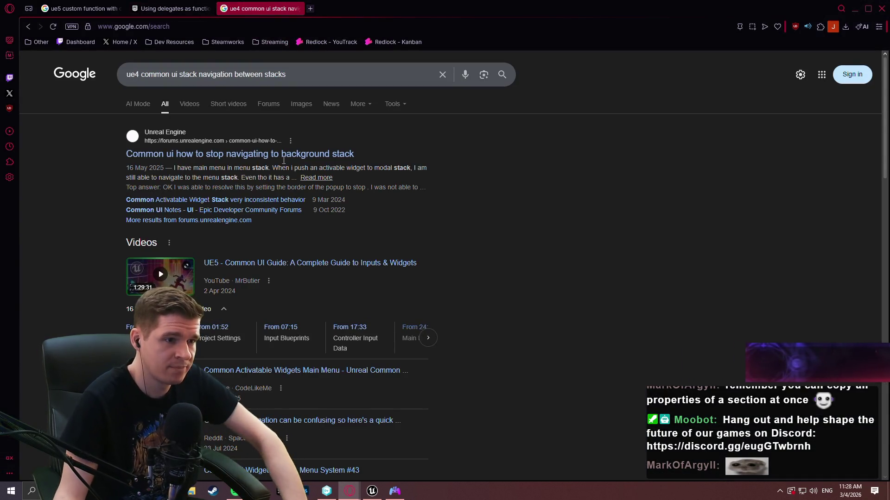
{"action": "left_click", "coordinate": [317, 161]}
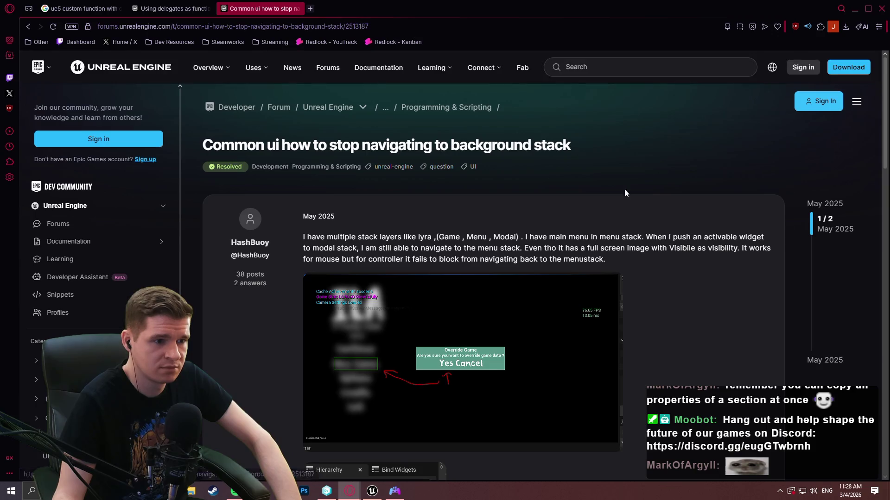
Read the thread and its accepted solution in post 2, then go back to the search results
{"action": "scroll", "coordinate": [680, 199], "scroll_direction": "down", "scroll_amount": 3}
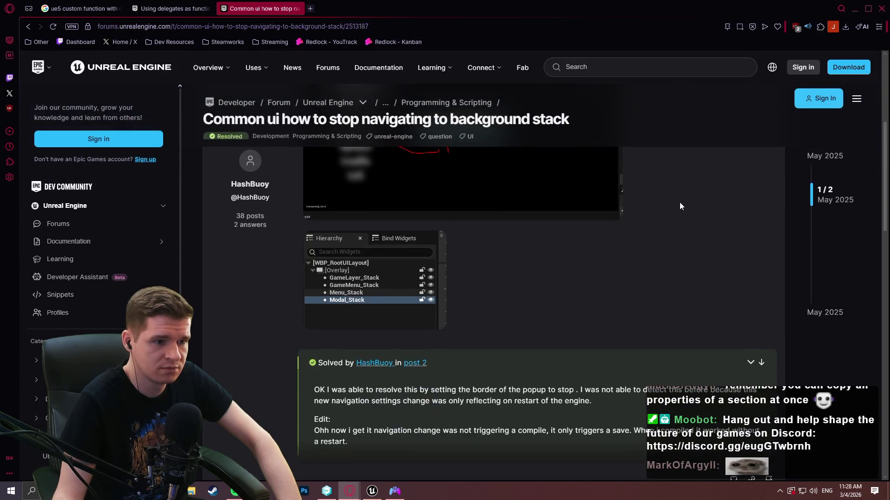
{"action": "scroll", "coordinate": [557, 236], "scroll_direction": "down", "scroll_amount": 4}
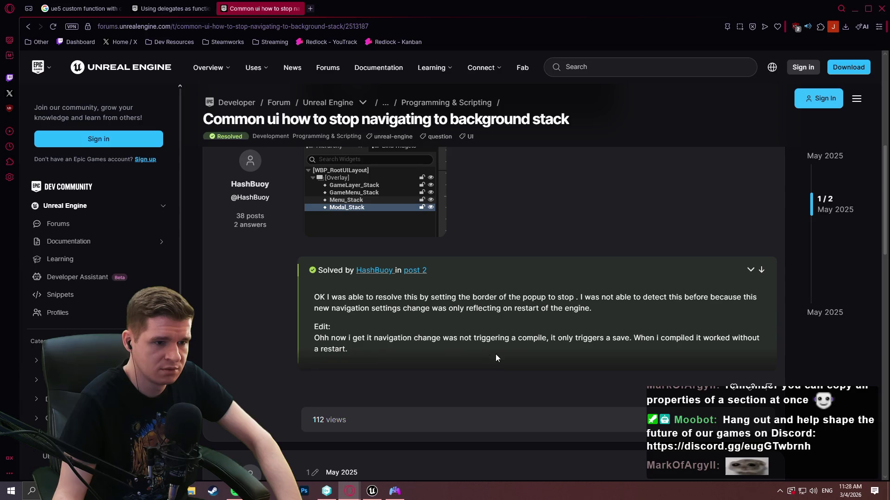
{"action": "scroll", "coordinate": [567, 361], "scroll_direction": "down", "scroll_amount": 2}
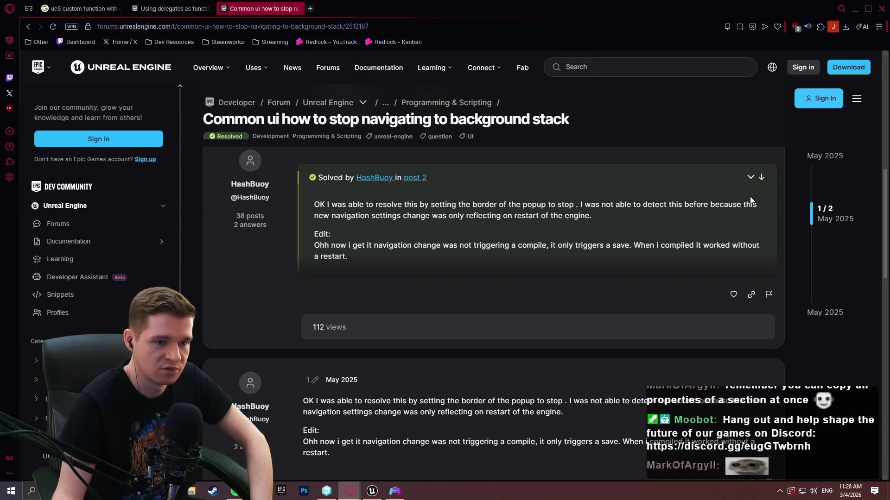
{"action": "left_click", "coordinate": [761, 177]}
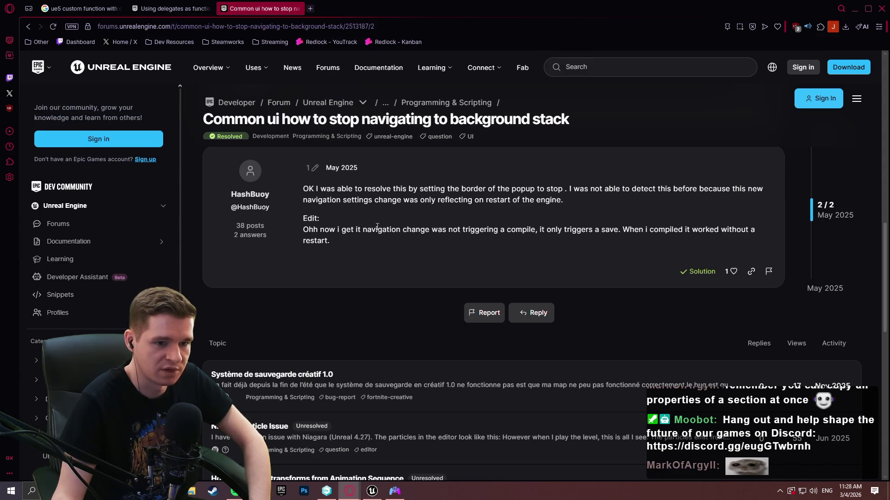
{"action": "scroll", "coordinate": [378, 227], "scroll_direction": "up", "scroll_amount": 6}
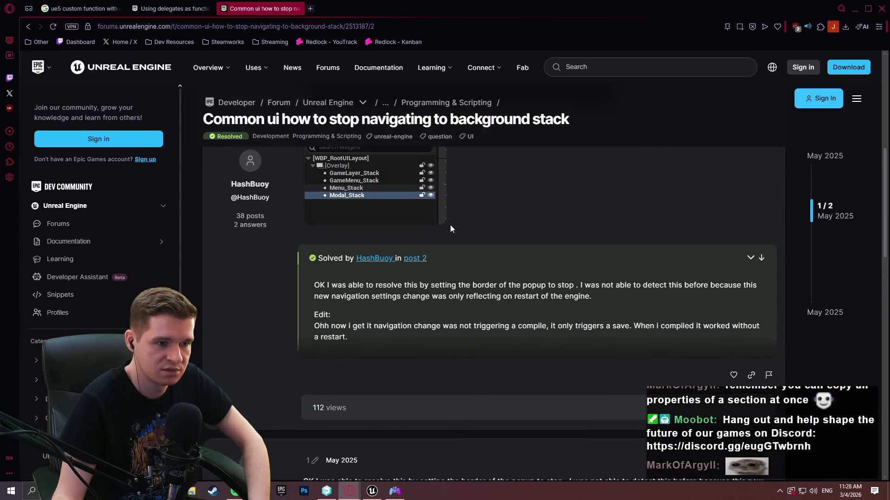
{"action": "scroll", "coordinate": [461, 225], "scroll_direction": "up", "scroll_amount": 2}
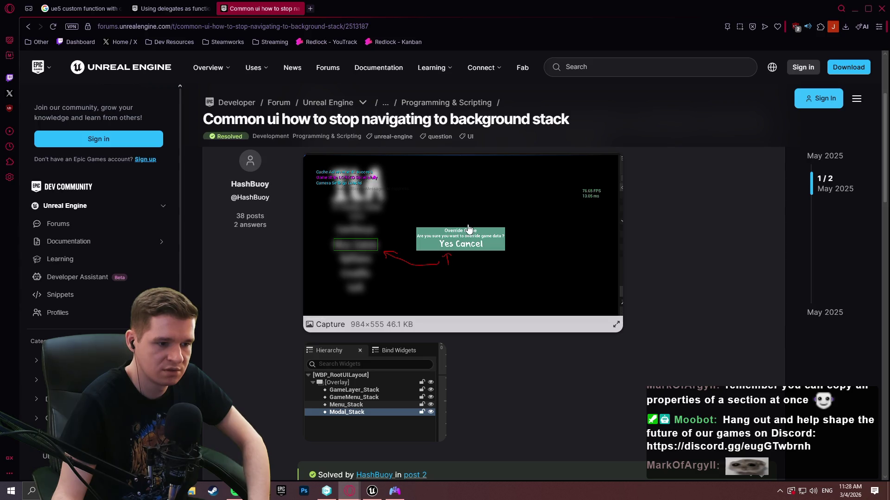
{"action": "scroll", "coordinate": [467, 227], "scroll_direction": "up", "scroll_amount": 2}
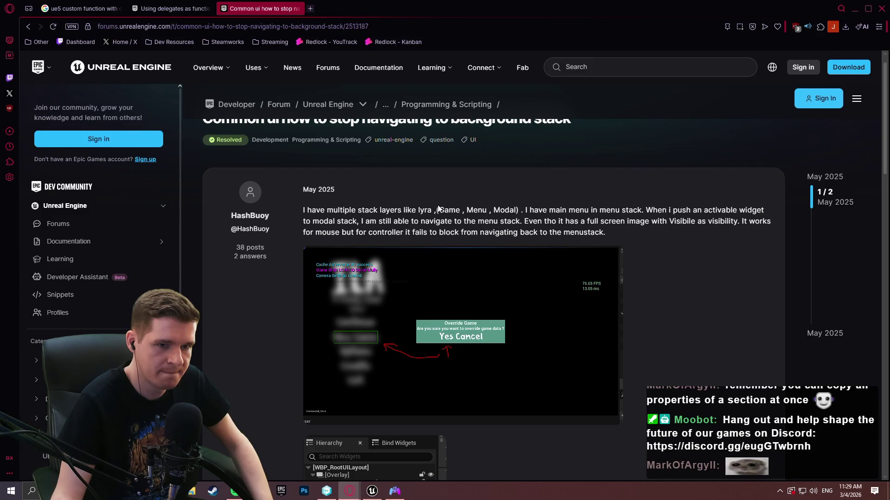
{"action": "scroll", "coordinate": [436, 207], "scroll_direction": "down", "scroll_amount": 6}
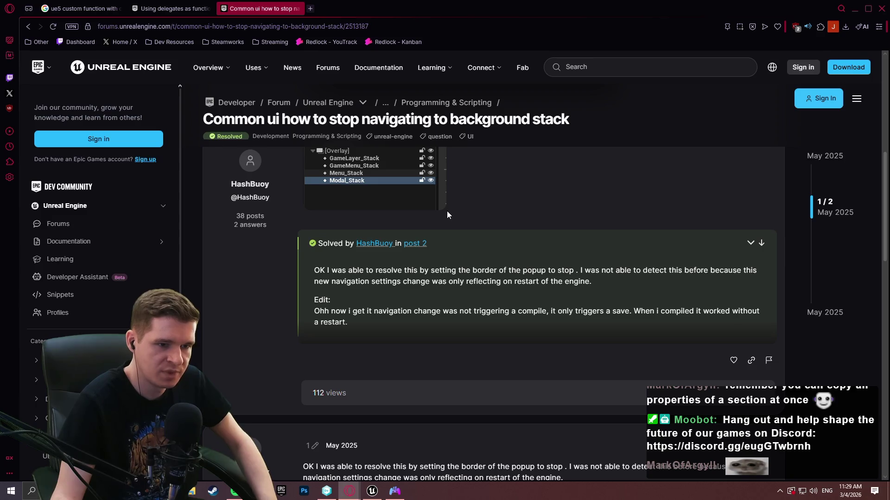
{"action": "scroll", "coordinate": [447, 213], "scroll_direction": "up", "scroll_amount": 5}
{"action": "scroll", "coordinate": [731, 234], "scroll_direction": "up", "scroll_amount": 2}
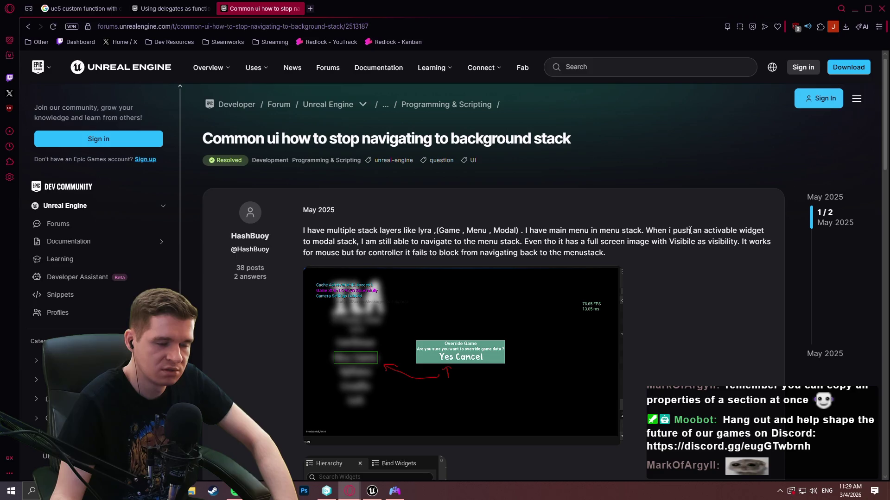
{"action": "scroll", "coordinate": [693, 231], "scroll_direction": "down", "scroll_amount": 4}
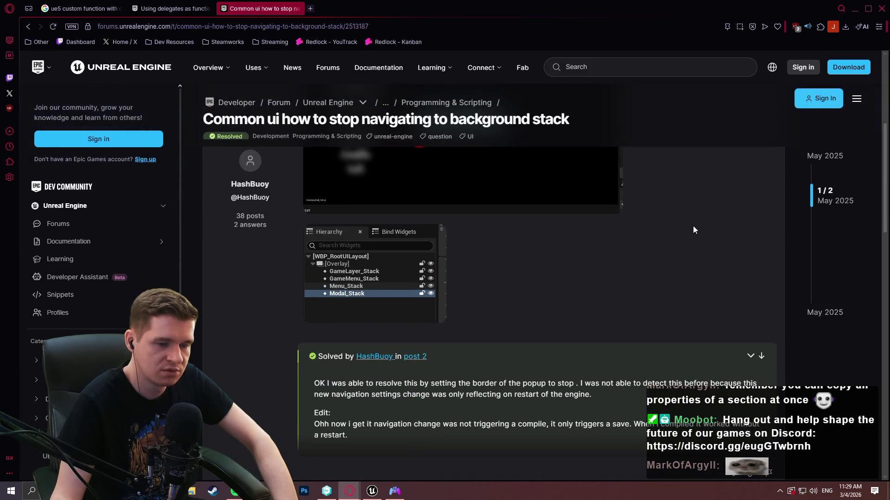
{"action": "scroll", "coordinate": [693, 227], "scroll_direction": "down", "scroll_amount": 3}
{"action": "scroll", "coordinate": [693, 227], "scroll_direction": "down", "scroll_amount": 3}
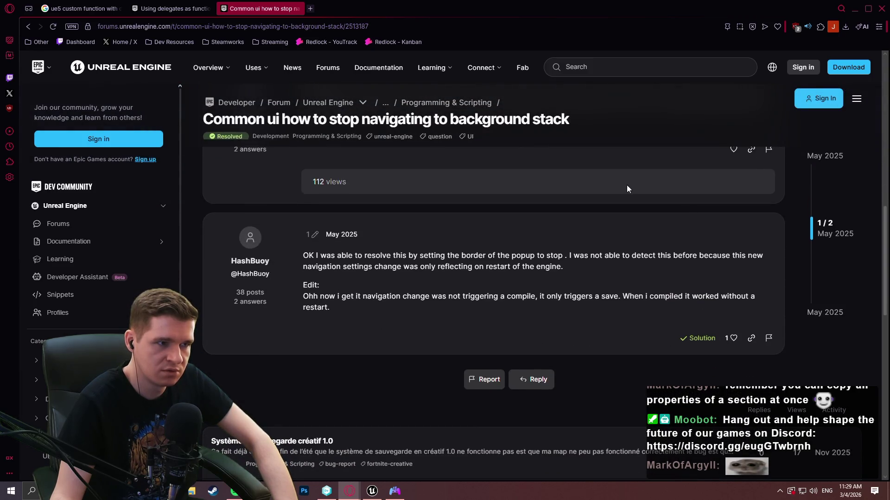
{"action": "left_click", "coordinate": [26, 30]}
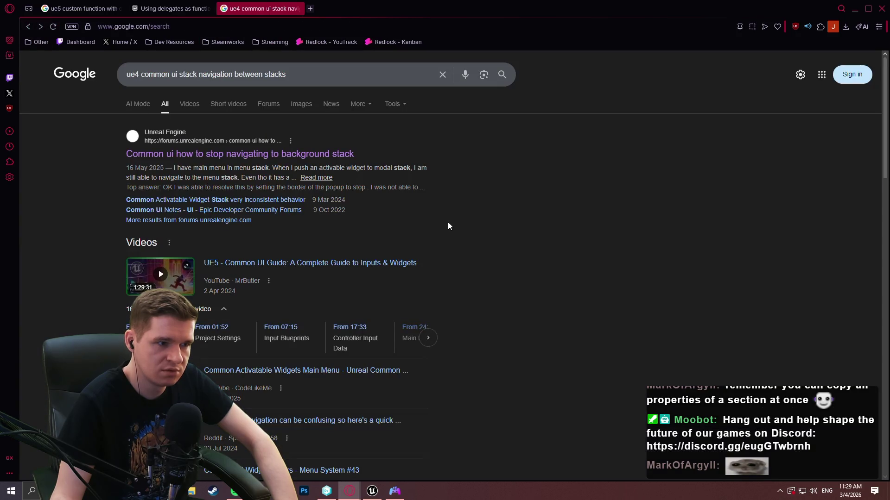
Open the 'Common Activatable Widget Stack very inconsistent behavior' result in a background tab
{"action": "middle_click", "coordinate": [229, 203]}
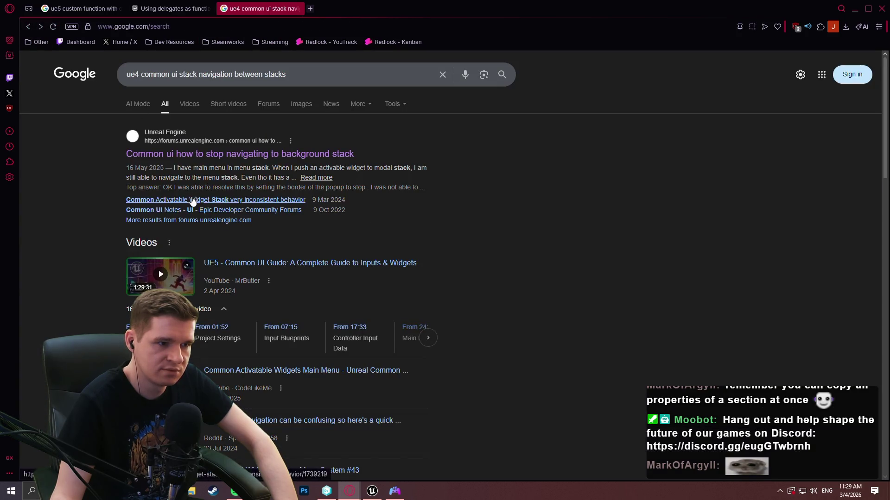
{"action": "scroll", "coordinate": [496, 185], "scroll_direction": "down", "scroll_amount": 5}
{"action": "scroll", "coordinate": [497, 191], "scroll_direction": "down", "scroll_amount": 3}
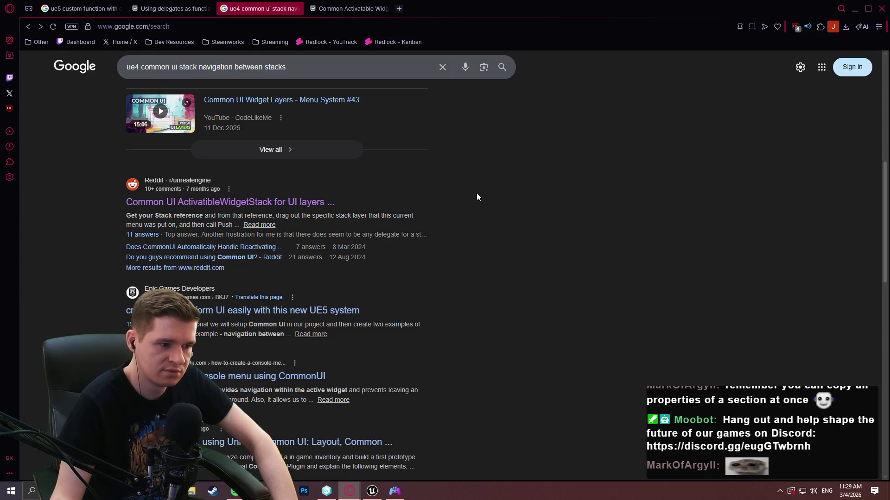
{"action": "scroll", "coordinate": [475, 204], "scroll_direction": "down", "scroll_amount": 4}
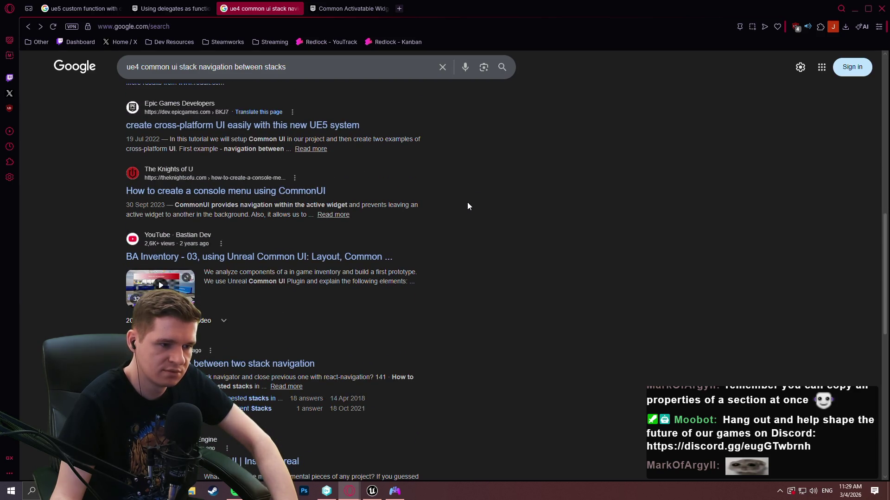
{"action": "scroll", "coordinate": [460, 203], "scroll_direction": "down", "scroll_amount": 3}
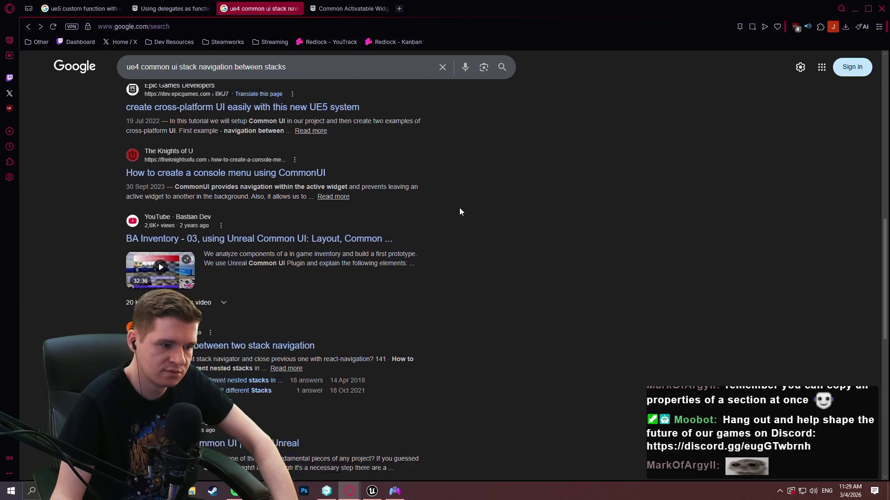
Read that thread down to its Activate/Deactivate Widget reply, then switch back to Unreal
{"action": "key", "text": "ctrl+Tab"}
{"action": "scroll", "coordinate": [500, 160], "scroll_direction": "down", "scroll_amount": 1}
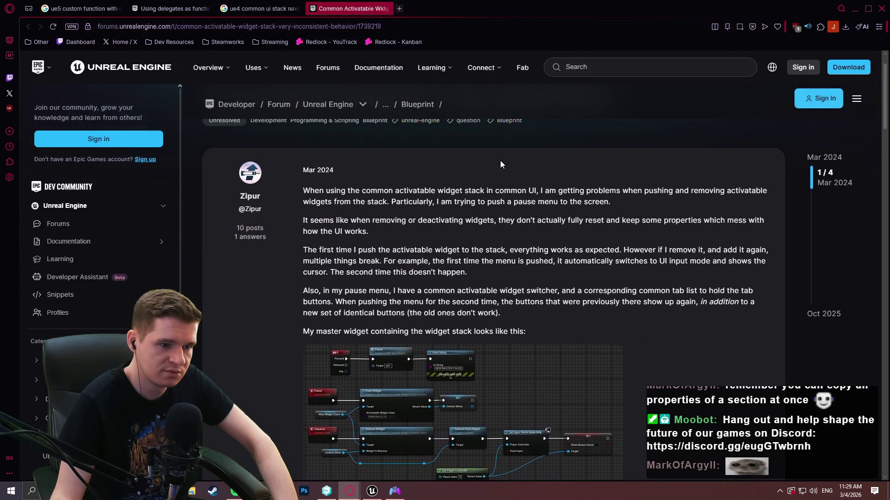
{"action": "scroll", "coordinate": [499, 162], "scroll_direction": "down", "scroll_amount": 2}
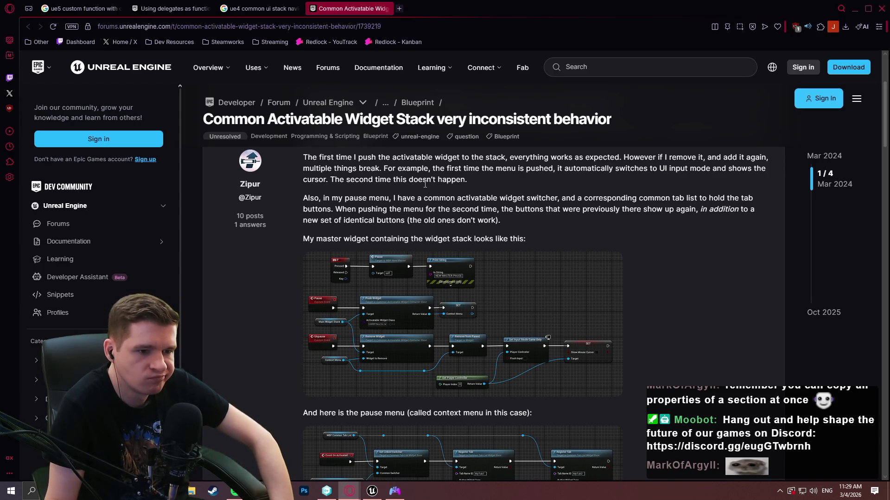
{"action": "scroll", "coordinate": [420, 181], "scroll_direction": "down", "scroll_amount": 4}
{"action": "scroll", "coordinate": [688, 201], "scroll_direction": "down", "scroll_amount": 4}
{"action": "scroll", "coordinate": [678, 204], "scroll_direction": "down", "scroll_amount": 4}
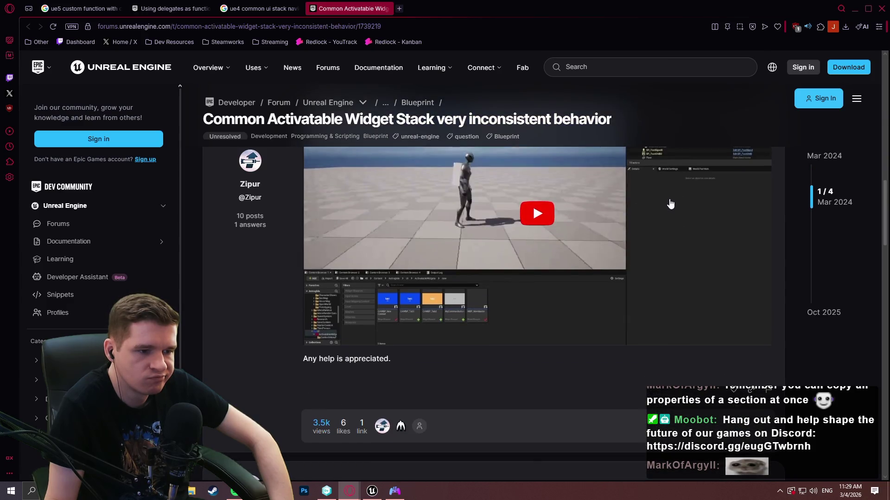
{"action": "scroll", "coordinate": [667, 204], "scroll_direction": "down", "scroll_amount": 4}
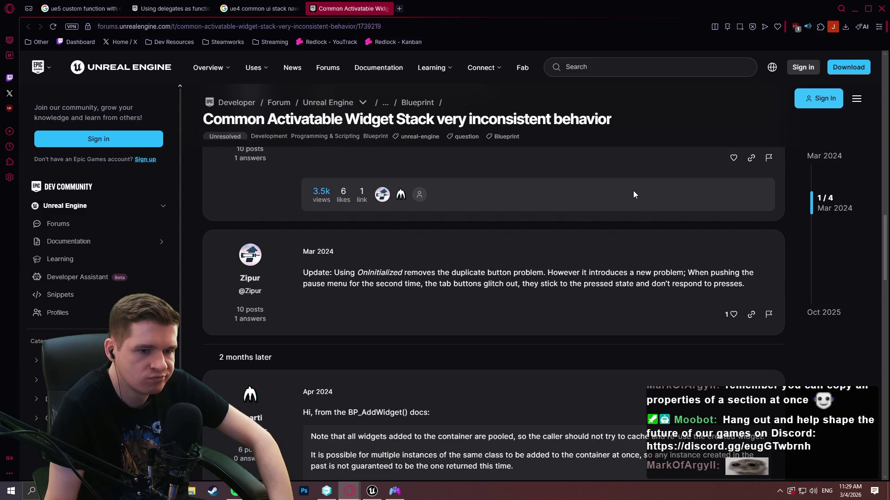
{"action": "scroll", "coordinate": [632, 191], "scroll_direction": "down", "scroll_amount": 4}
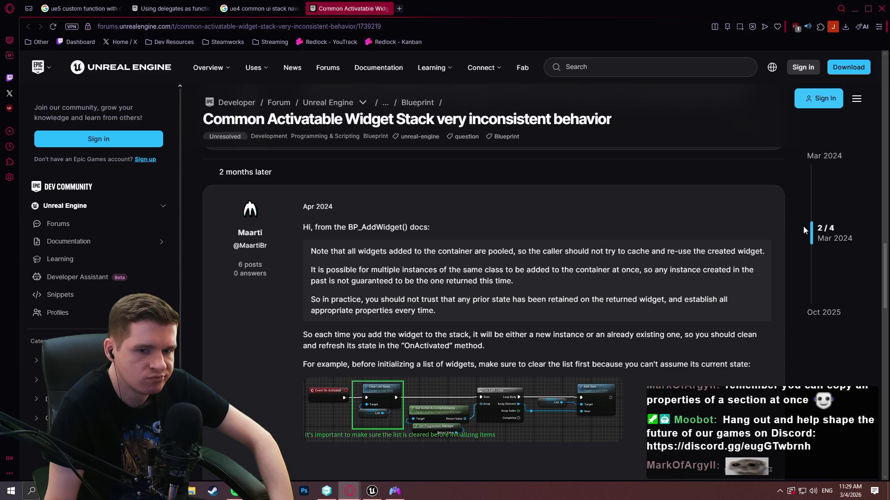
{"action": "mouse_move", "coordinate": [810, 229]}
{"action": "left_mouse_down"}
{"action": "mouse_move", "coordinate": [810, 280]}
{"action": "mouse_move", "coordinate": [800, 291]}
{"action": "left_mouse_up"}
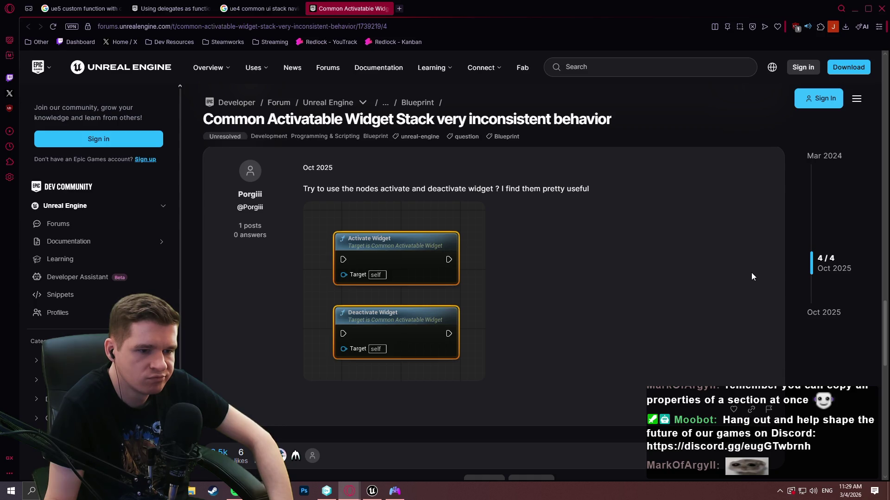
{"action": "scroll", "coordinate": [728, 238], "scroll_direction": "up", "scroll_amount": 2}
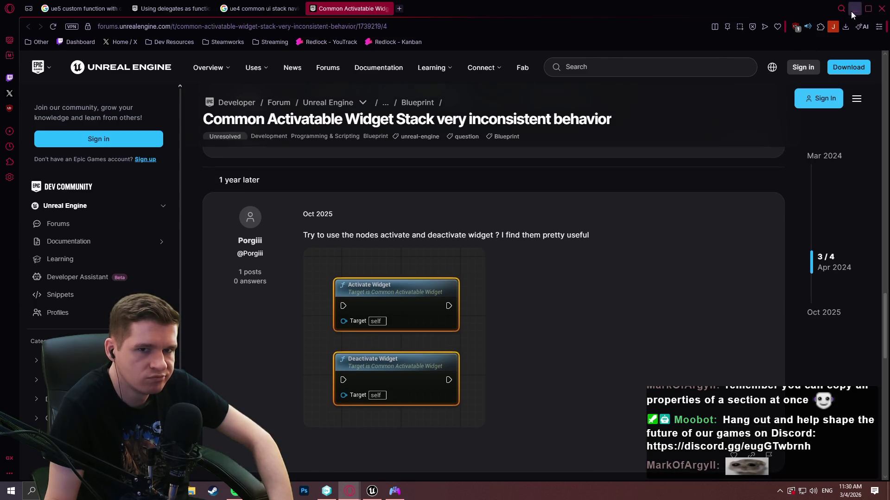
{"action": "key", "text": "alt+Tab"}
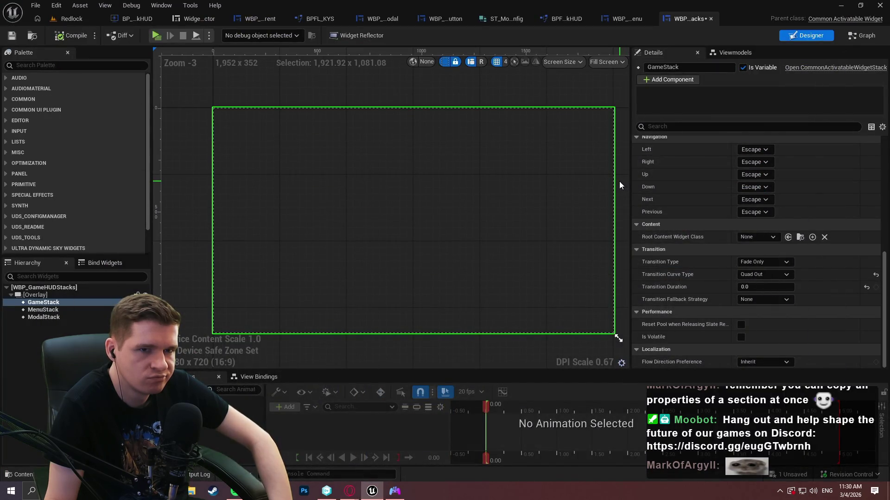
In WBP_GenericModal's Designer, wrap the 700-wide Size Box of the Deny/Confirm modal with an Overlay
{"action": "left_click", "coordinate": [620, 21]}
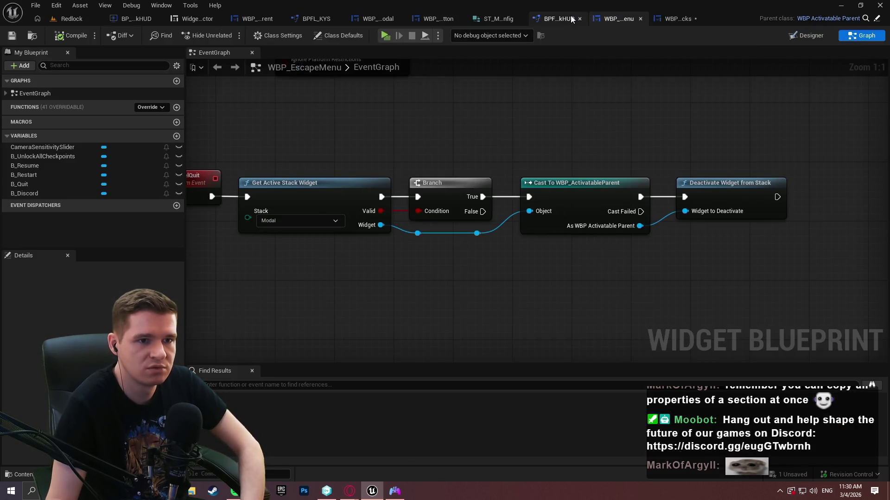
{"action": "left_click", "coordinate": [378, 19]}
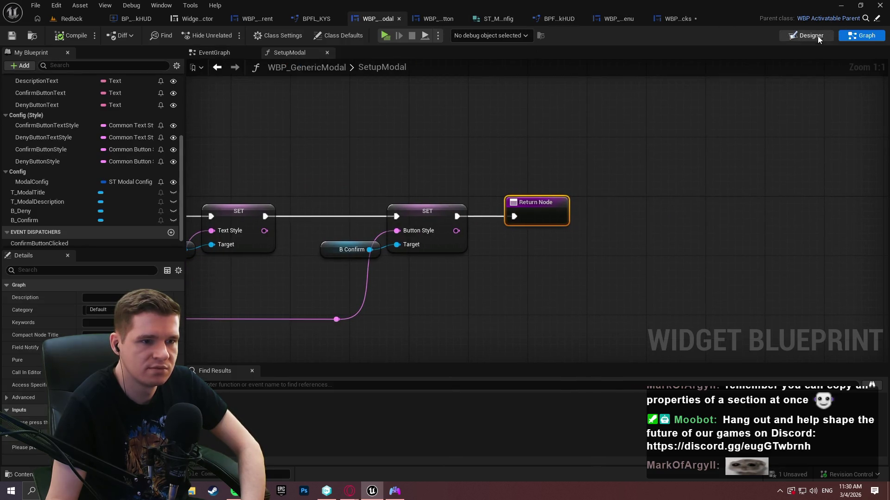
{"action": "left_click", "coordinate": [819, 37]}
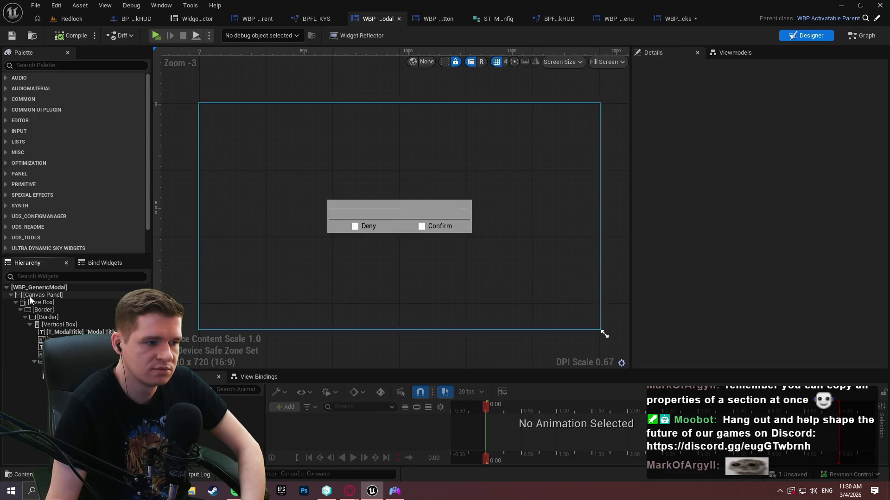
{"action": "left_click", "coordinate": [6, 98]}
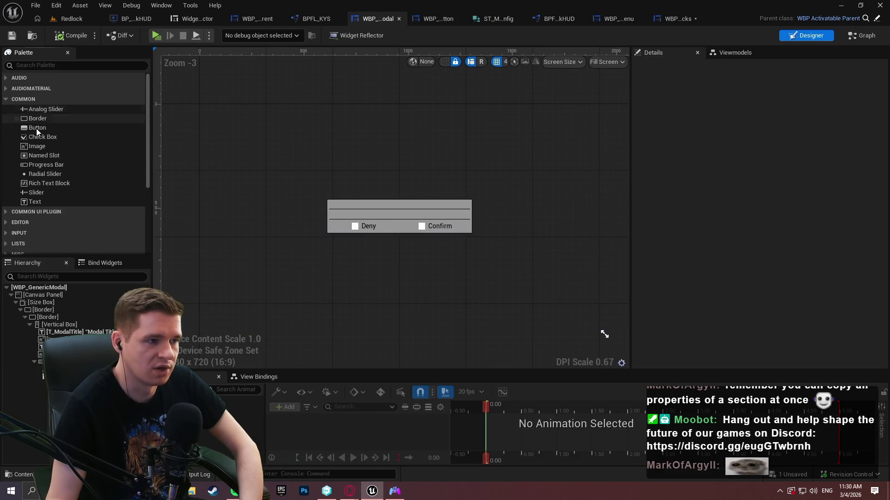
{"action": "right_click", "coordinate": [39, 303]}
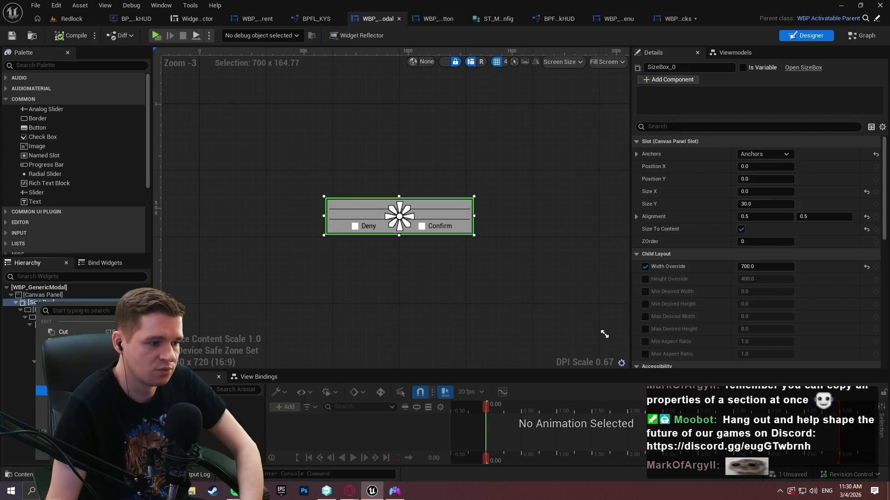
{"action": "mouse_move", "coordinate": [70, 400]}
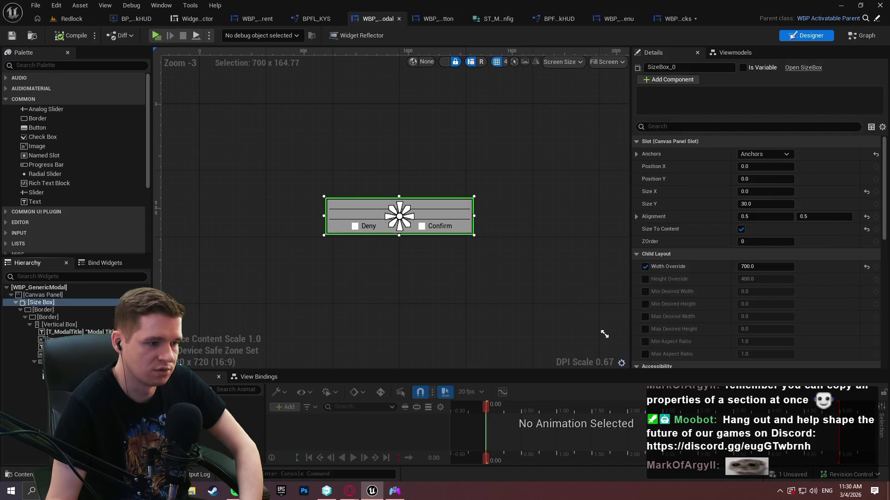
{"action": "left_click", "coordinate": [228, 361]}
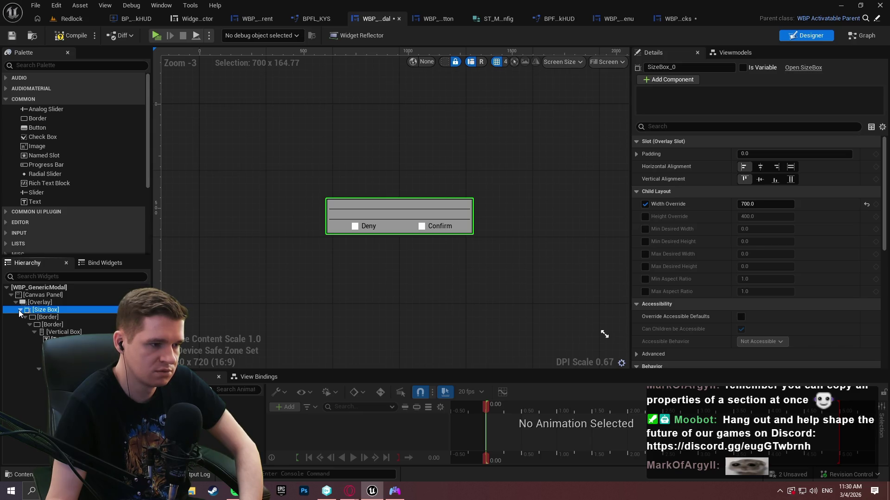
Undo the Overlay wrap, add a full-stretch Border with 0 offsets to the Canvas Panel, then compile and save
{"action": "key", "text": "ctrl+z"}
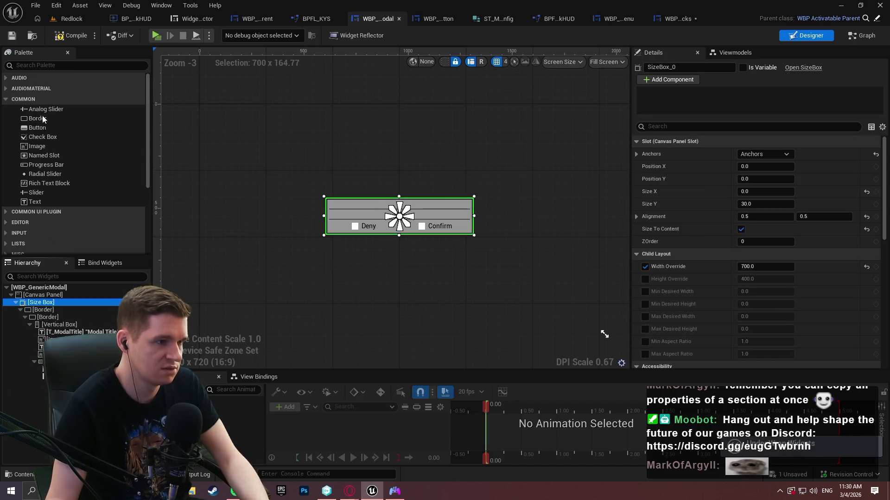
{"action": "mouse_move", "coordinate": [37, 119]}
{"action": "left_mouse_down"}
{"action": "mouse_move", "coordinate": [27, 320]}
{"action": "mouse_move", "coordinate": [37, 295]}
{"action": "left_mouse_up"}
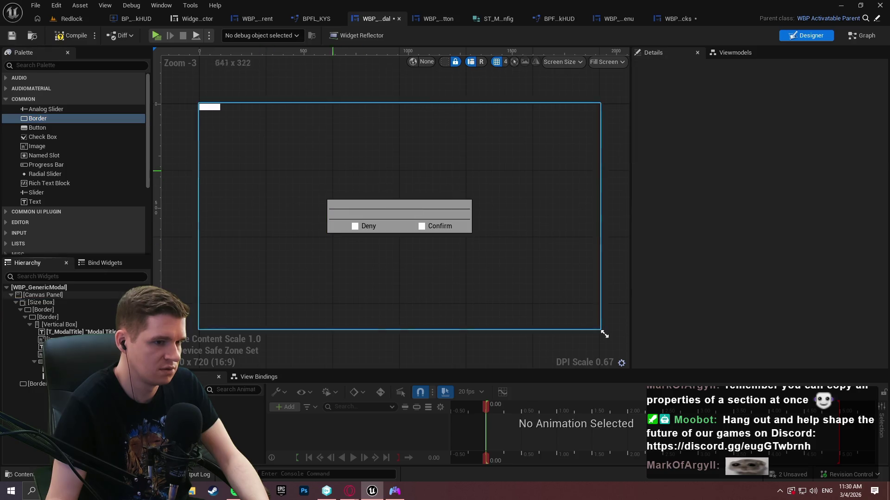
{"action": "left_click", "coordinate": [210, 107]}
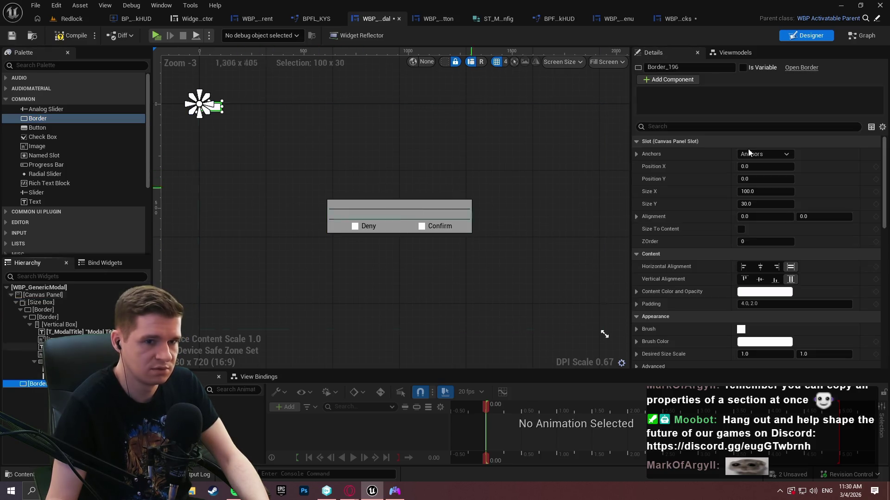
{"action": "left_click", "coordinate": [755, 154]}
{"action": "left_click", "coordinate": [848, 238]}
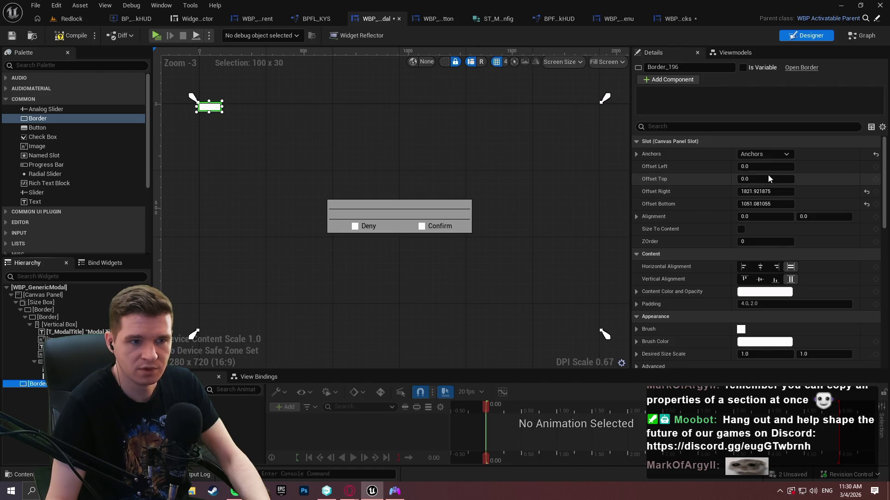
{"action": "left_click", "coordinate": [772, 192]}
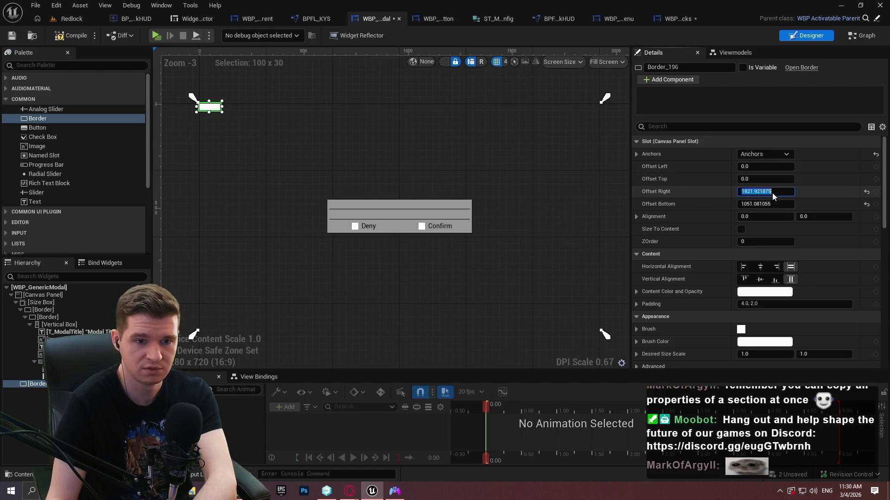
{"action": "type", "text": "0"}
{"action": "left_click", "coordinate": [779, 204]}
{"action": "type", "text": "0"}
{"action": "key", "text": "Return"}
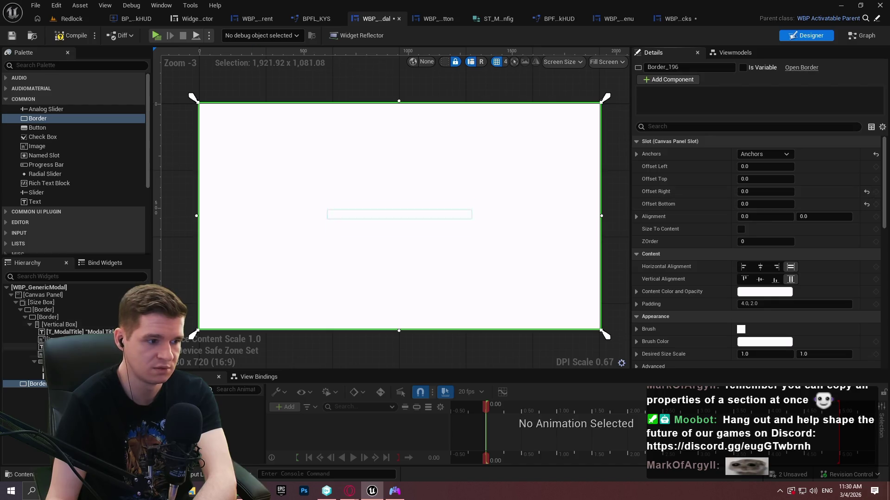
{"action": "left_click", "coordinate": [69, 35]}
{"action": "left_click", "coordinate": [12, 36]}
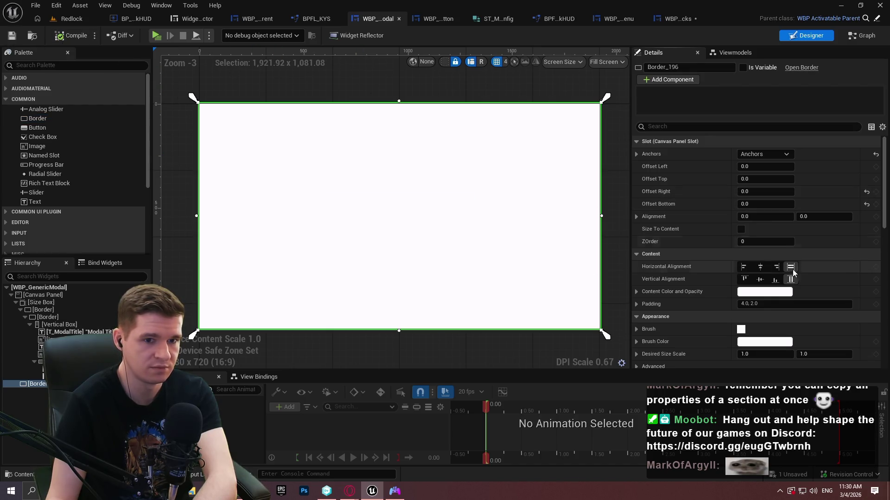
Set the Border's ZOrder to -1, then compile and save the modal
{"action": "key", "text": "BackSpace"}
{"action": "type", "text": "-1"}
{"action": "key", "text": "Return"}
{"action": "left_click", "coordinate": [70, 36]}
{"action": "left_click", "coordinate": [11, 36]}
Set the Border's Brush Color alpha to 0 for a transparent background, then return to the preview
{"action": "scroll", "coordinate": [826, 244], "scroll_direction": "down", "scroll_amount": 3}
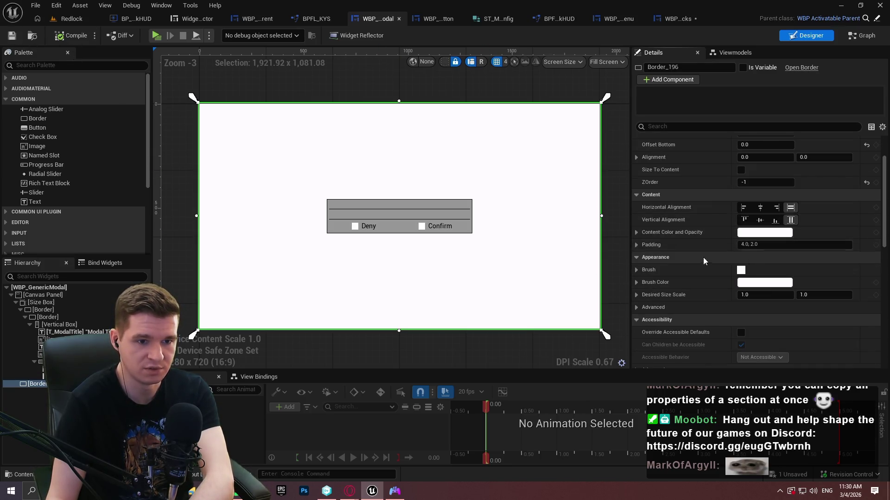
{"action": "left_click", "coordinate": [748, 282]}
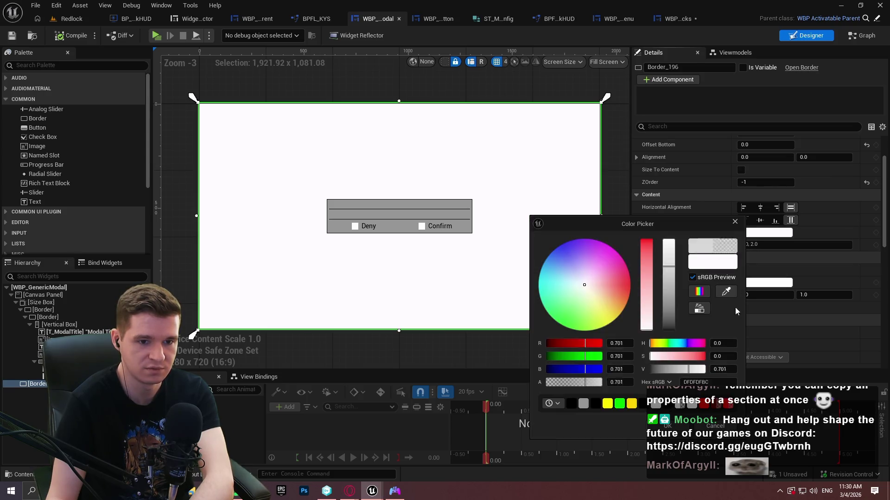
{"action": "left_click_drag", "start_coordinate": [552, 385], "coordinate": [444, 394]}
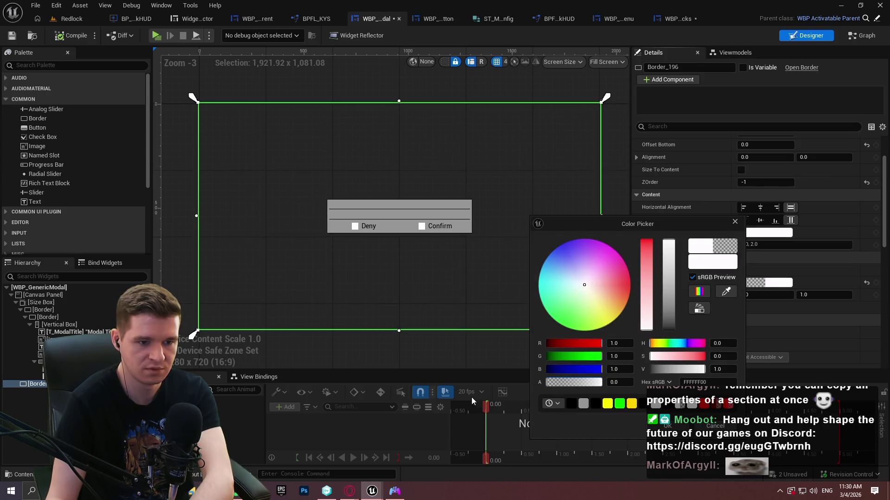
{"action": "left_click", "coordinate": [667, 426]}
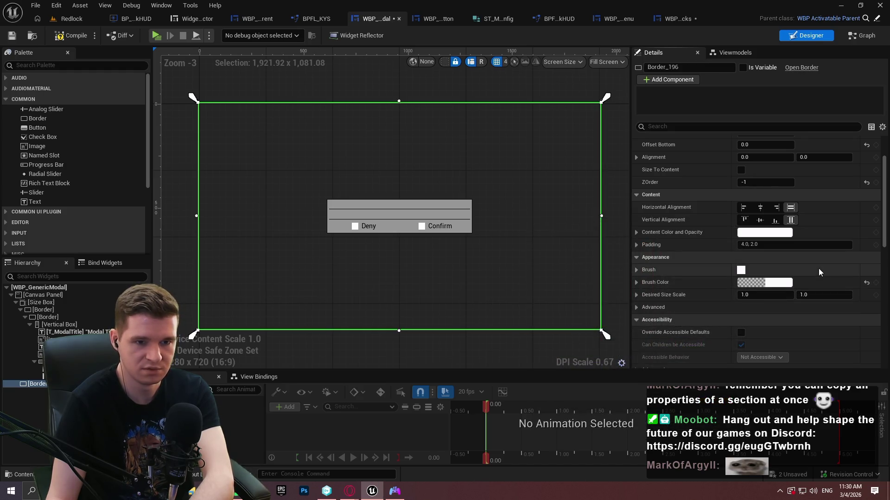
{"action": "scroll", "coordinate": [818, 269], "scroll_direction": "down", "scroll_amount": 2}
{"action": "scroll", "coordinate": [723, 260], "scroll_direction": "down", "scroll_amount": 4}
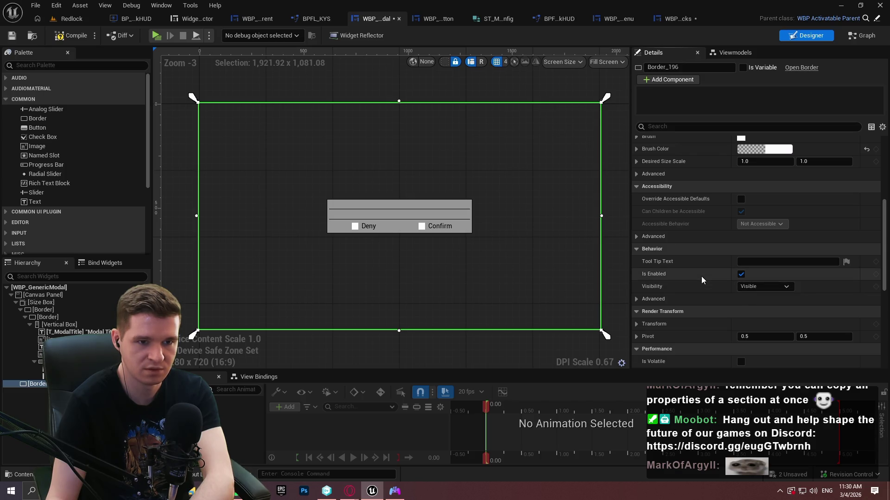
{"action": "scroll", "coordinate": [699, 274], "scroll_direction": "down", "scroll_amount": 5}
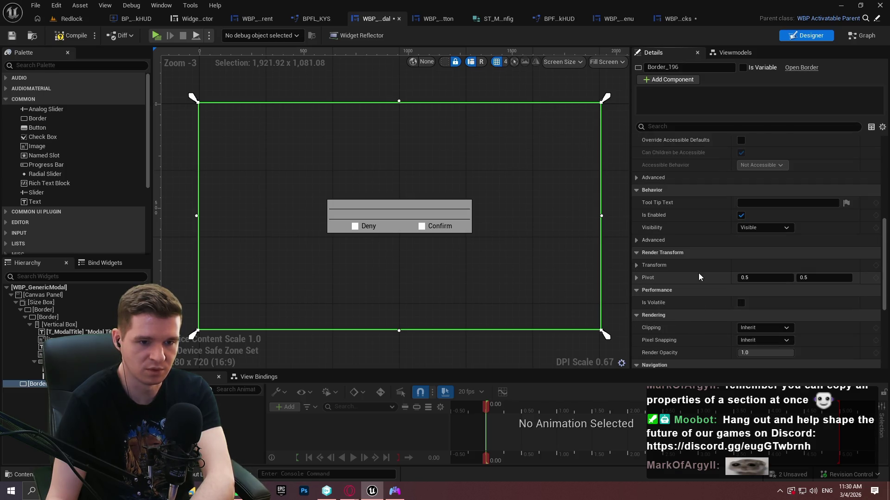
{"action": "scroll", "coordinate": [723, 292], "scroll_direction": "down", "scroll_amount": 5}
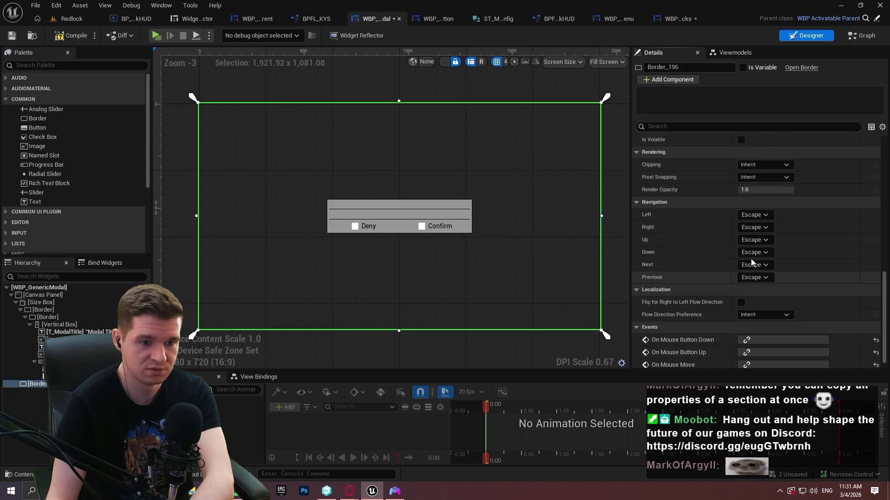
{"action": "key", "text": "alt+Tab"}
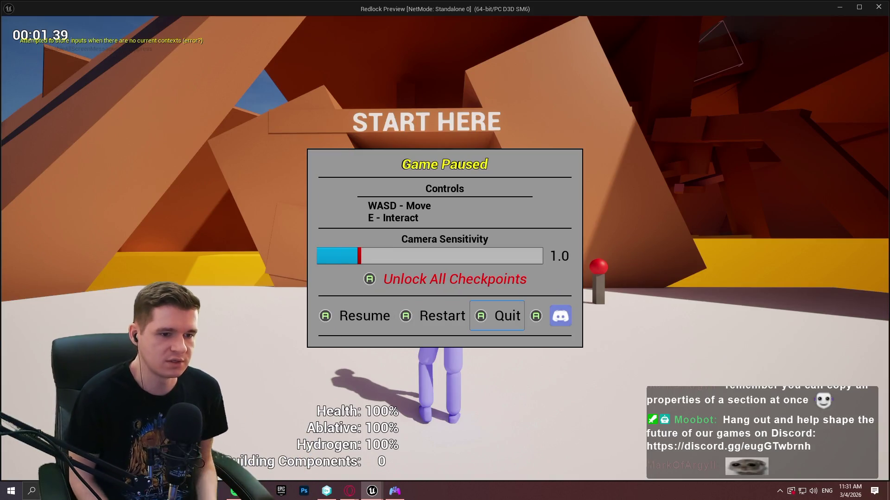
{"action": "key", "text": "Escape"}
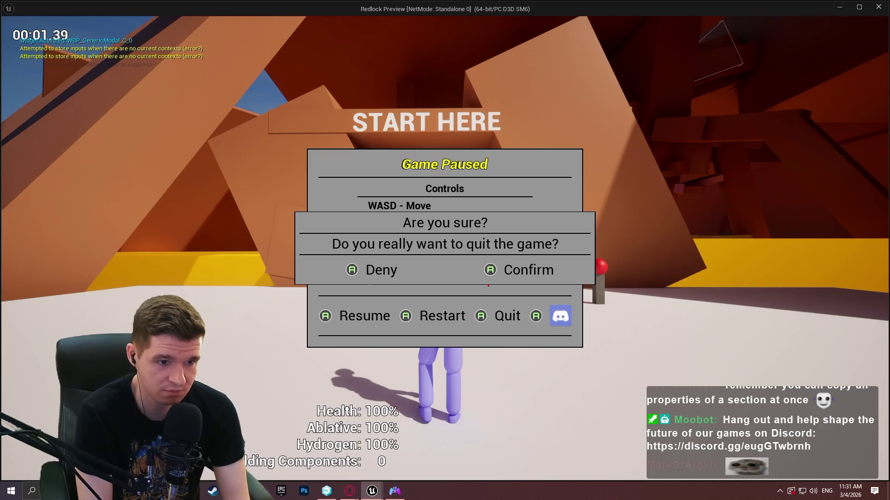
{"action": "key", "text": "Right"}
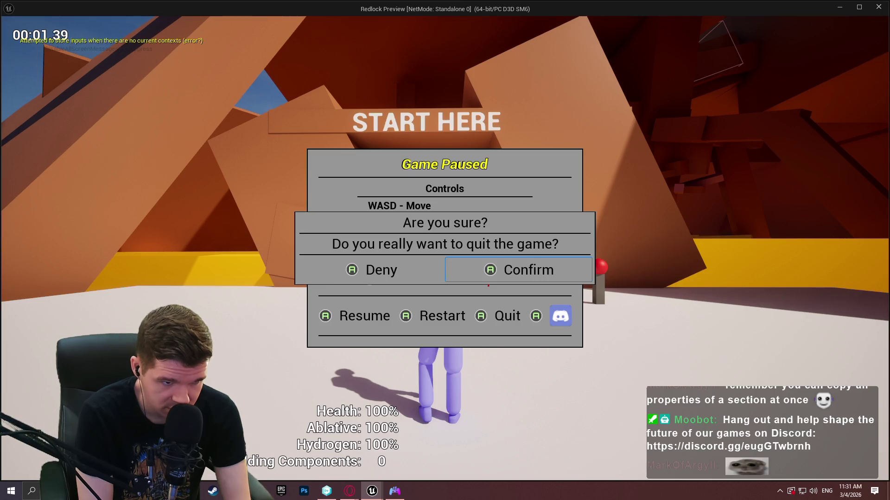
{"action": "key", "text": "Left"}
{"action": "key", "text": "Return"}
{"action": "key", "text": "Right"}
{"action": "key", "text": "Right"}
{"action": "key", "text": "Right"}
{"action": "key", "text": "Return"}
{"action": "key", "text": "Left"}
{"action": "key", "text": "Right"}
{"action": "key", "text": "Left"}
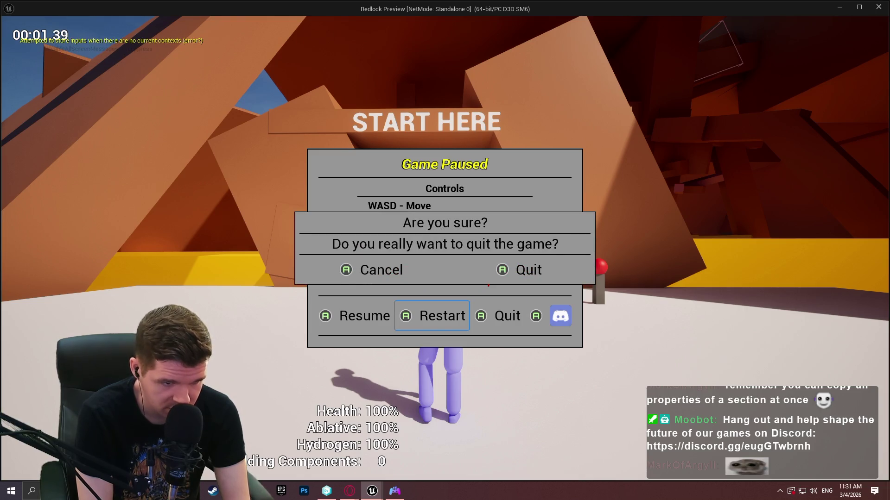
{"action": "key", "text": "Right"}
{"action": "key", "text": "Right"}
{"action": "key", "text": "Right"}
{"action": "key", "text": "Right"}
{"action": "key", "text": "Right"}
{"action": "key", "text": "Right"}
{"action": "key", "text": "Left"}
{"action": "key", "text": "Left"}
{"action": "key", "text": "Left"}
{"action": "key", "text": "Up"}
{"action": "key", "text": "Down"}
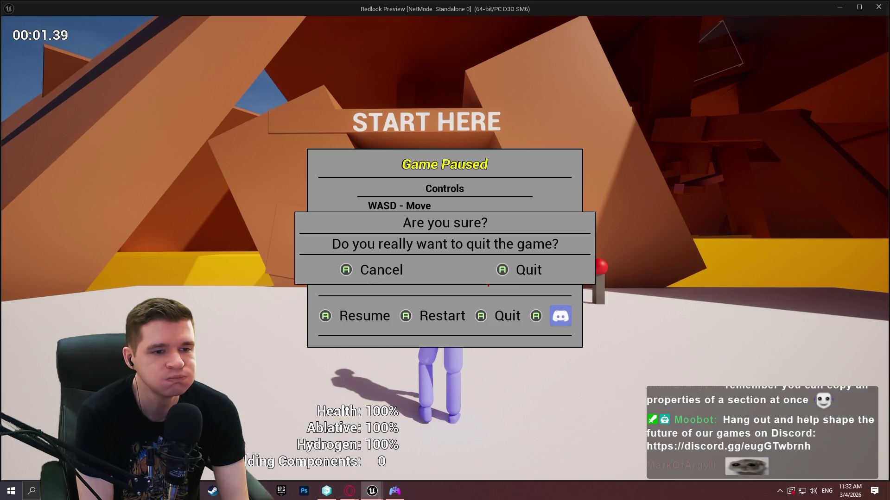
{"action": "key", "text": "Escape"}
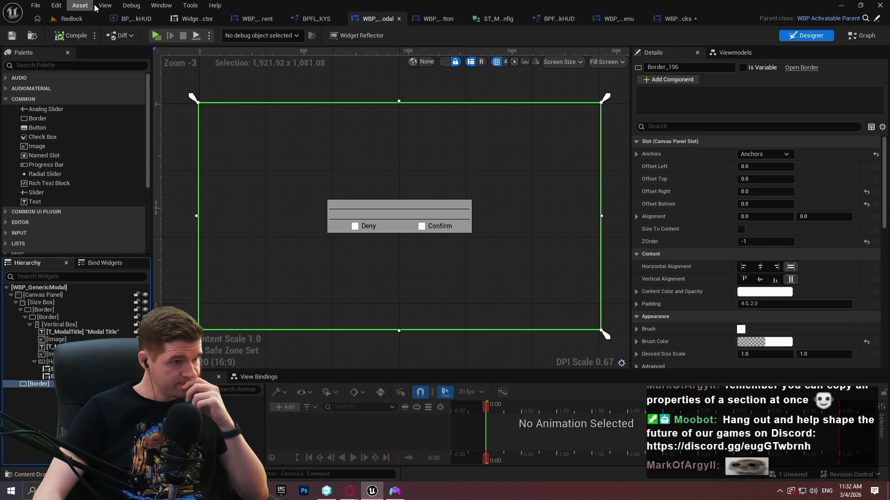
Open BP_RedlockHUD's EventGraph and frame the WidgetDeactivated and RefocusGamepadOnActiveMenu chains
{"action": "left_click", "coordinate": [124, 21]}
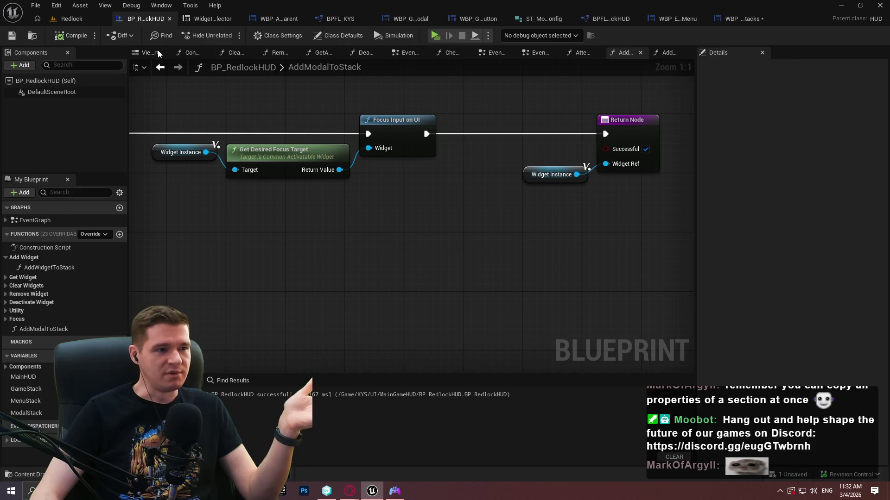
{"action": "left_click", "coordinate": [538, 52]}
{"action": "scroll", "coordinate": [522, 125], "scroll_direction": "down", "scroll_amount": 3}
{"action": "left_click_drag", "start_coordinate": [384, 315], "coordinate": [325, 302]}
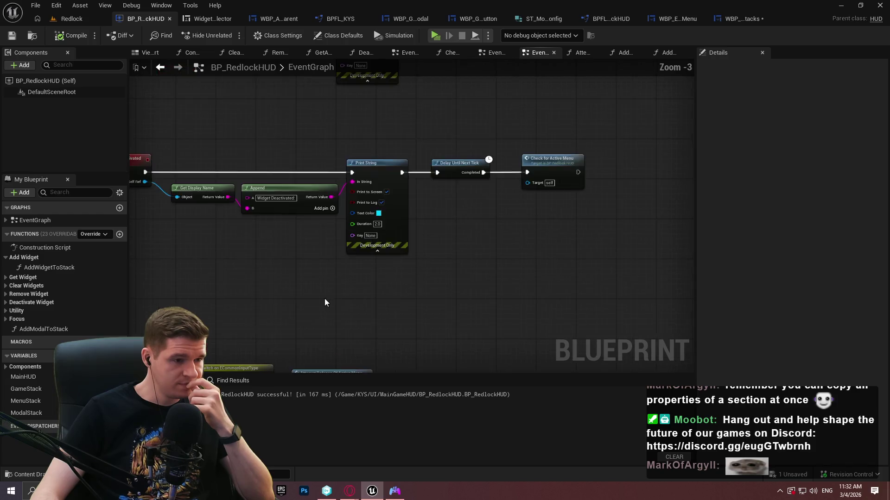
{"action": "scroll", "coordinate": [491, 86], "scroll_direction": "up", "scroll_amount": 3}
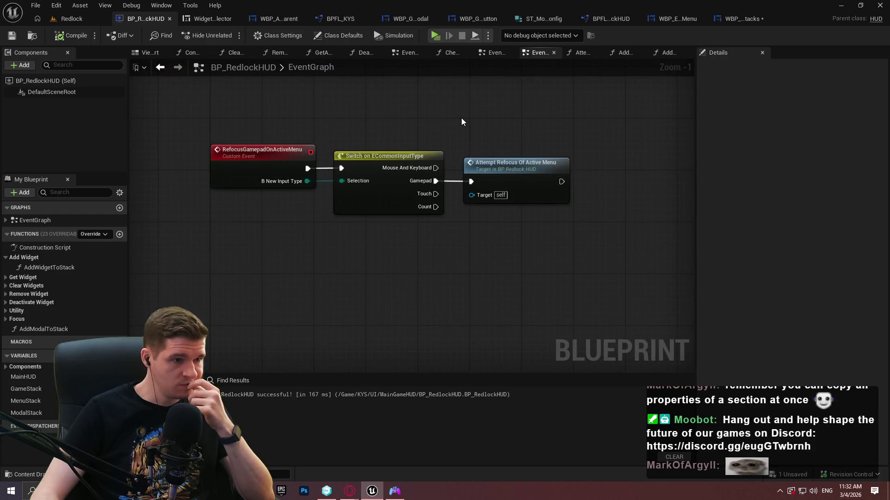
{"action": "scroll", "coordinate": [462, 122], "scroll_direction": "down", "scroll_amount": 2}
{"action": "mouse_move", "coordinate": [461, 122]}
{"action": "left_mouse_down"}
{"action": "mouse_move", "coordinate": [448, 291]}
{"action": "mouse_move", "coordinate": [505, 307]}
{"action": "left_mouse_up"}
{"action": "mouse_move", "coordinate": [578, 276]}
{"action": "left_mouse_down"}
{"action": "mouse_move", "coordinate": [542, 153]}
{"action": "mouse_move", "coordinate": [499, 286]}
{"action": "mouse_move", "coordinate": [528, 237]}
{"action": "left_mouse_up"}
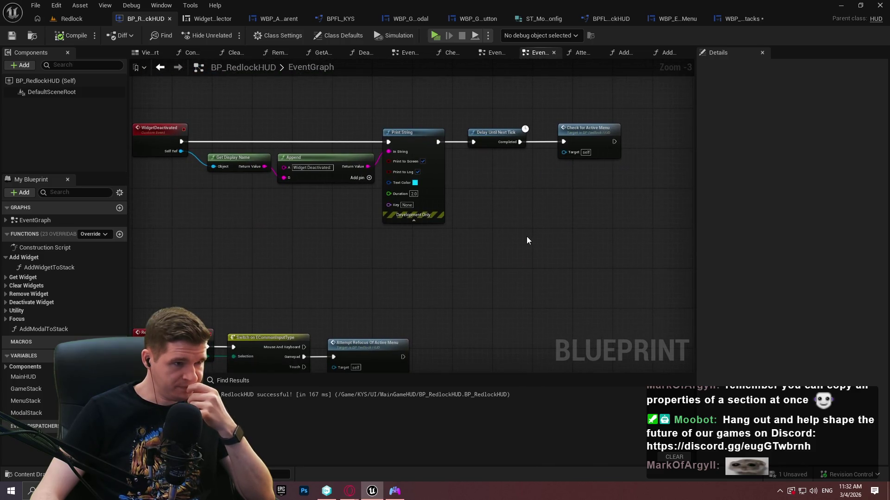
{"action": "mouse_move", "coordinate": [520, 237]}
{"action": "left_mouse_down"}
{"action": "mouse_move", "coordinate": [515, 284]}
{"action": "mouse_move", "coordinate": [536, 187]}
{"action": "left_mouse_up"}
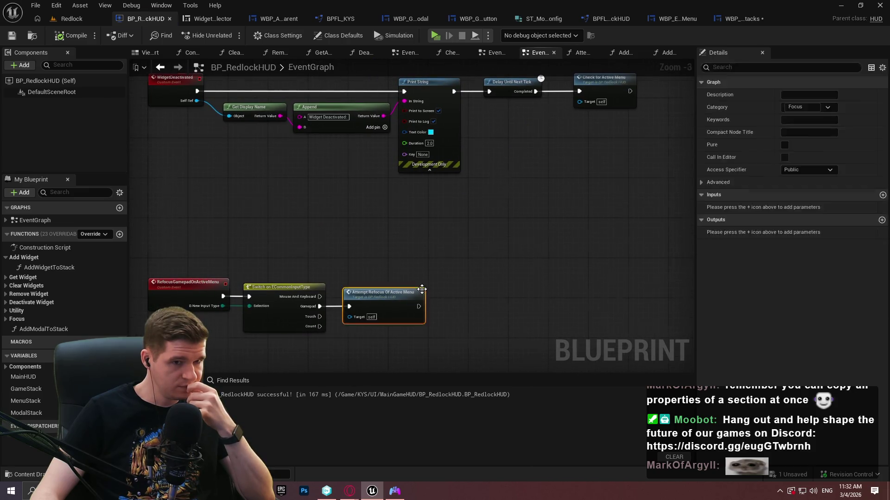
Inspect the Attempt Refocus Of Active Menu and CheckForActiveMenu functions, then start a simulated session
{"action": "double_click", "coordinate": [427, 293]}
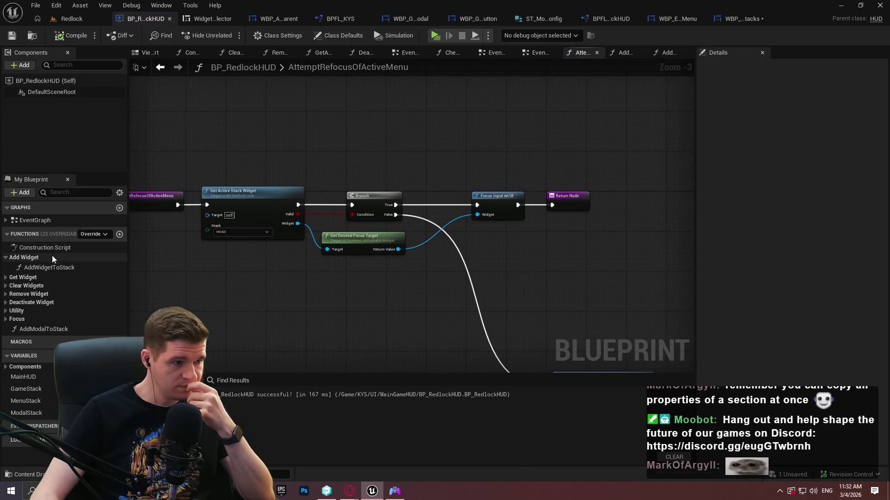
{"action": "double_click", "coordinate": [38, 219]}
{"action": "scroll", "coordinate": [343, 293], "scroll_direction": "up", "scroll_amount": 5}
{"action": "double_click", "coordinate": [392, 271]}
{"action": "mouse_move", "coordinate": [476, 264]}
{"action": "left_mouse_down"}
{"action": "mouse_move", "coordinate": [600, 259]}
{"action": "mouse_move", "coordinate": [321, 276]}
{"action": "mouse_move", "coordinate": [477, 279]}
{"action": "left_mouse_up"}
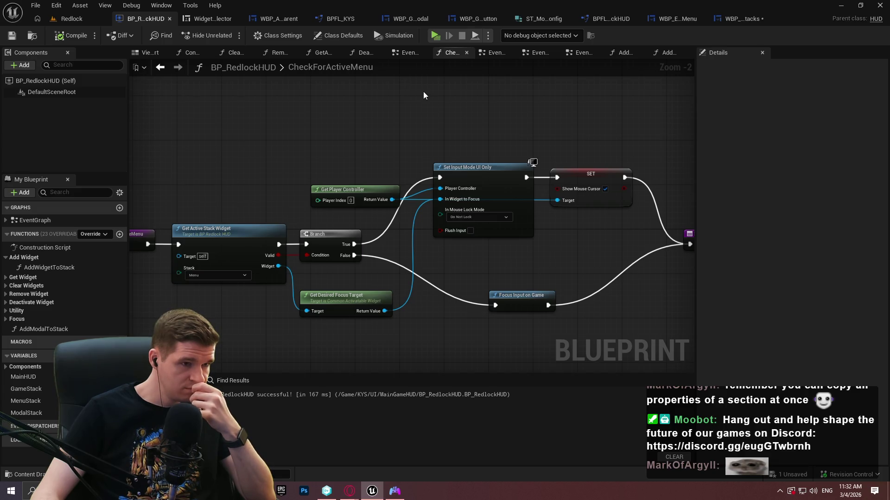
{"action": "left_click_drag", "start_coordinate": [431, 93], "coordinate": [366, 104]}
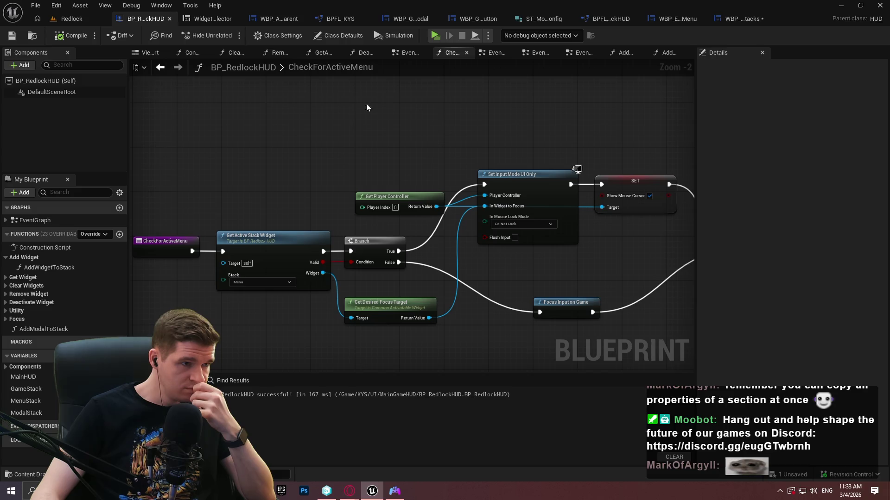
{"action": "left_click", "coordinate": [405, 56]}
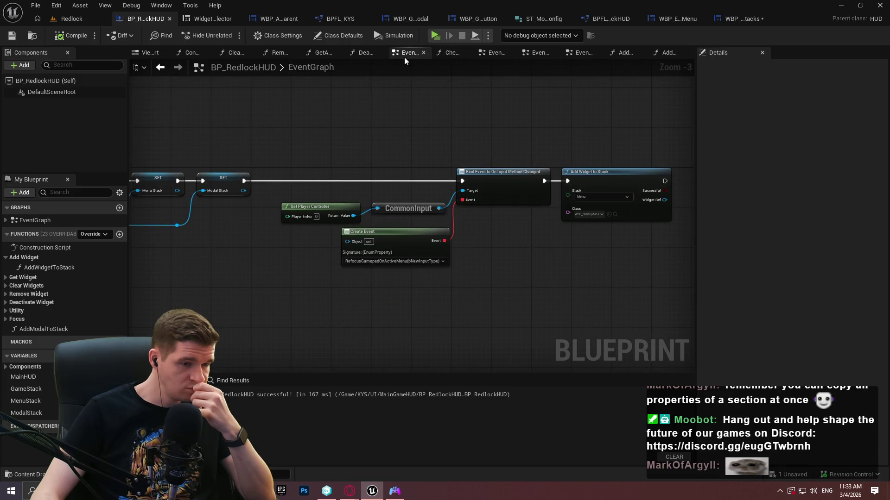
{"action": "left_click", "coordinate": [447, 53]}
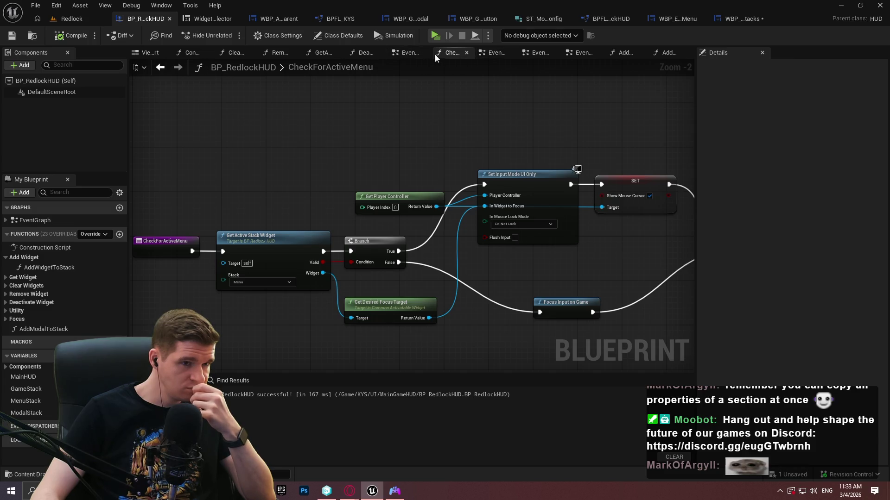
{"action": "left_click", "coordinate": [407, 52]}
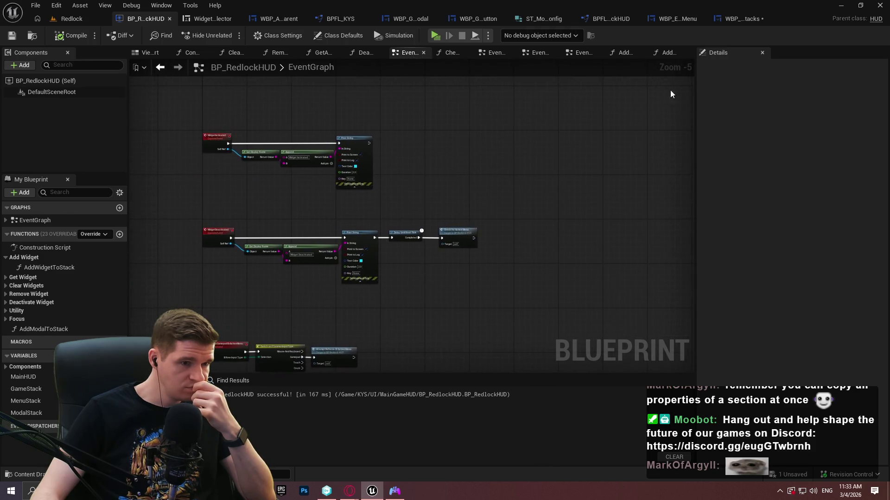
{"action": "left_click_drag", "start_coordinate": [461, 295], "coordinate": [660, 189]}
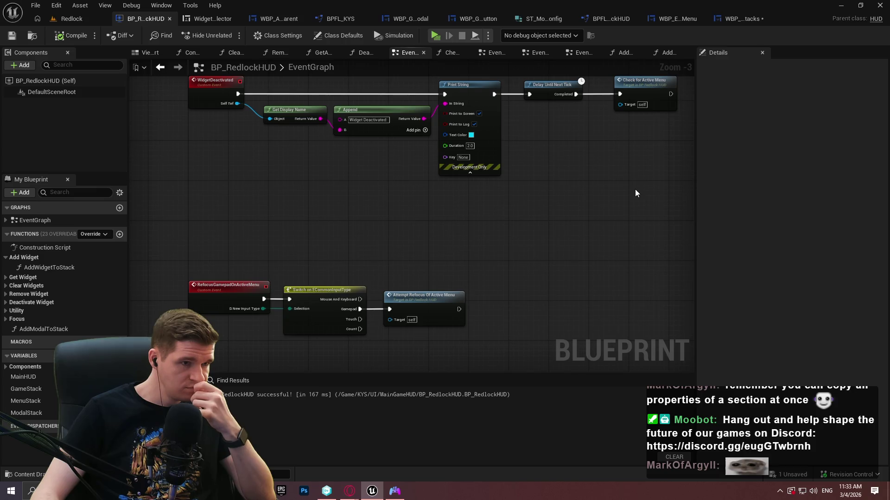
{"action": "left_click", "coordinate": [433, 35]}
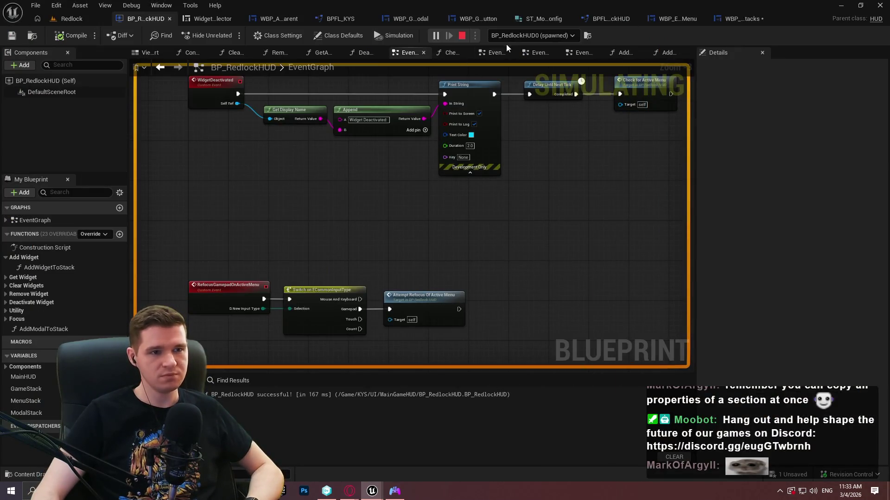
Select BP_RedlockHUD0 as the debug object, watch its EventGraph, then end the simulation
{"action": "left_click", "coordinate": [531, 35]}
{"action": "left_click", "coordinate": [537, 56]}
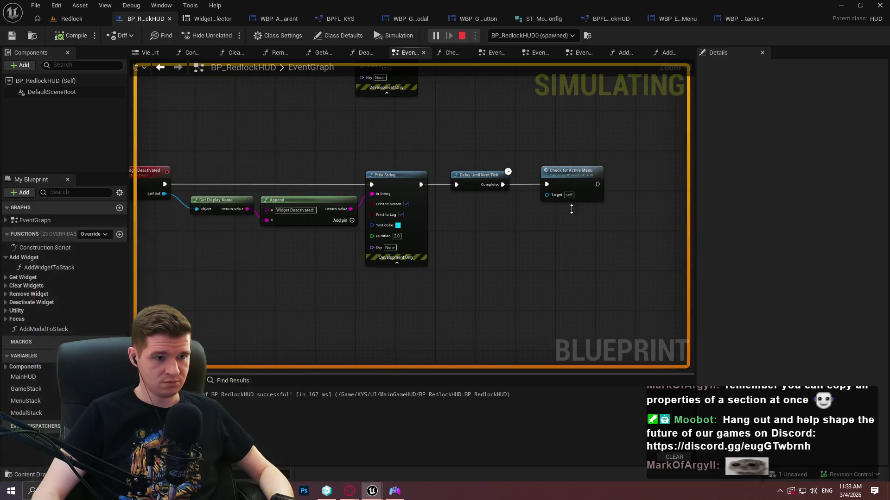
{"action": "scroll", "coordinate": [563, 213], "scroll_direction": "down", "scroll_amount": 2}
{"action": "left_click_drag", "start_coordinate": [519, 299], "coordinate": [518, 254]}
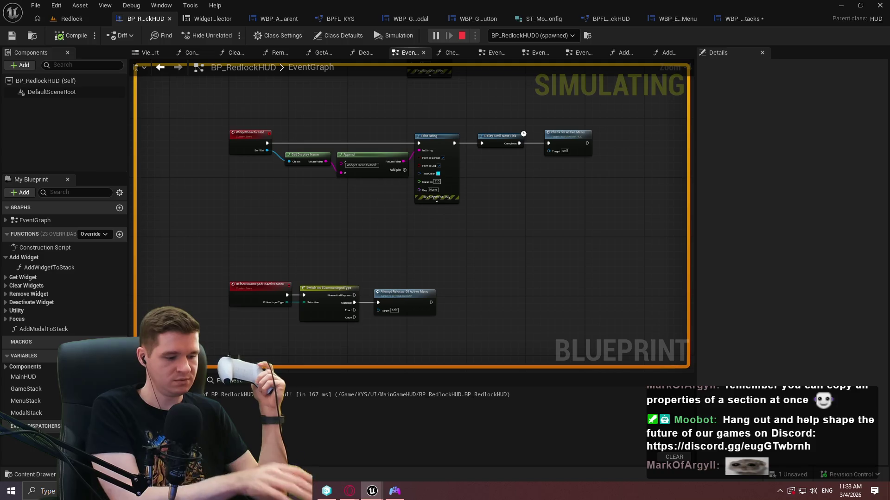
{"action": "key", "text": "Escape"}
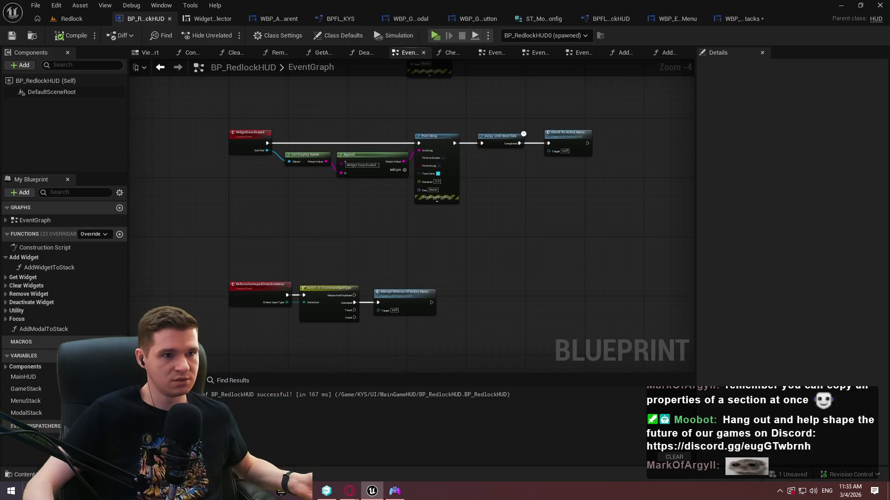
Review WBP_GenericModal's SetupModal graph, Pre Construct chain and B_Confirm/B_Deny click handlers
{"action": "left_click", "coordinate": [400, 19]}
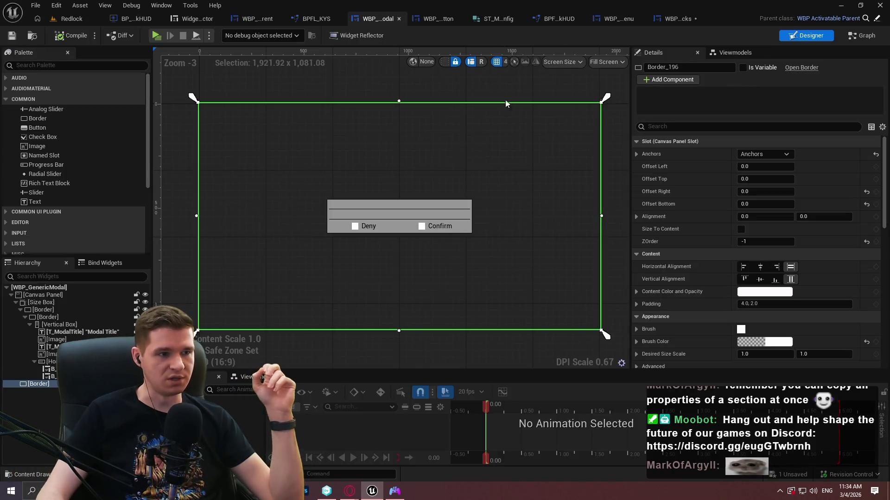
{"action": "left_click", "coordinate": [861, 35]}
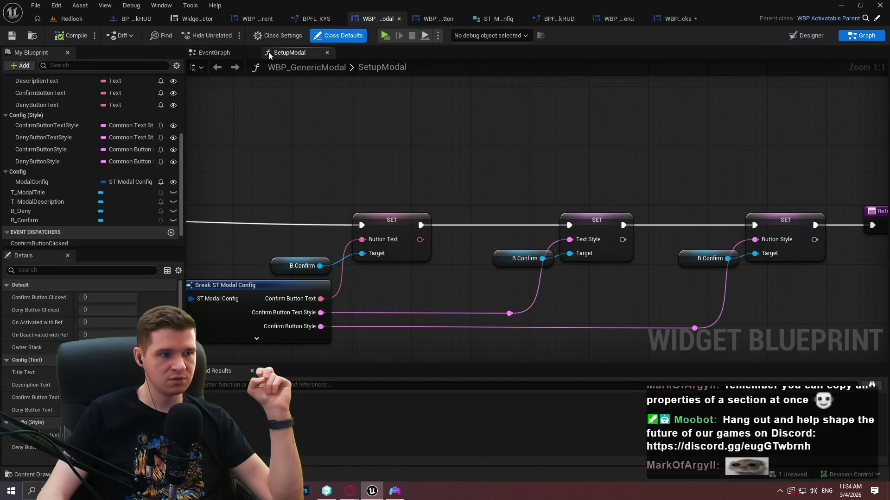
{"action": "left_click", "coordinate": [214, 53]}
{"action": "scroll", "coordinate": [353, 158], "scroll_direction": "down", "scroll_amount": 2}
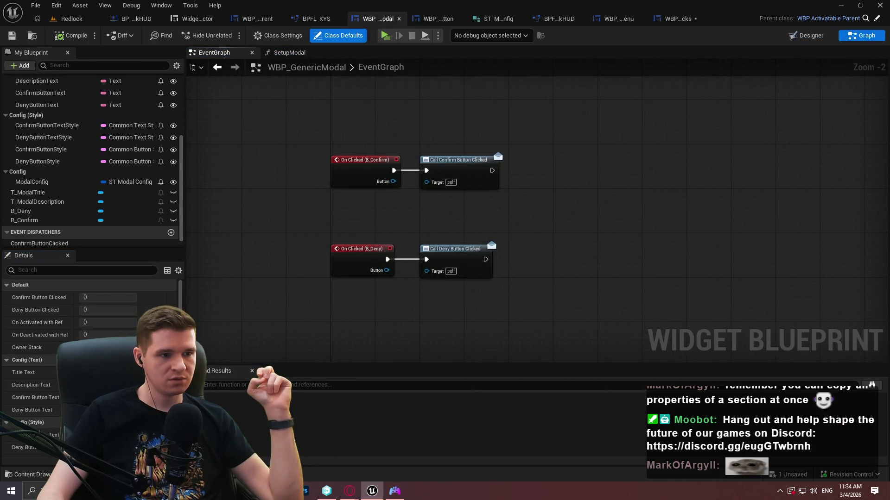
{"action": "left_click_drag", "start_coordinate": [473, 61], "coordinate": [471, 261]}
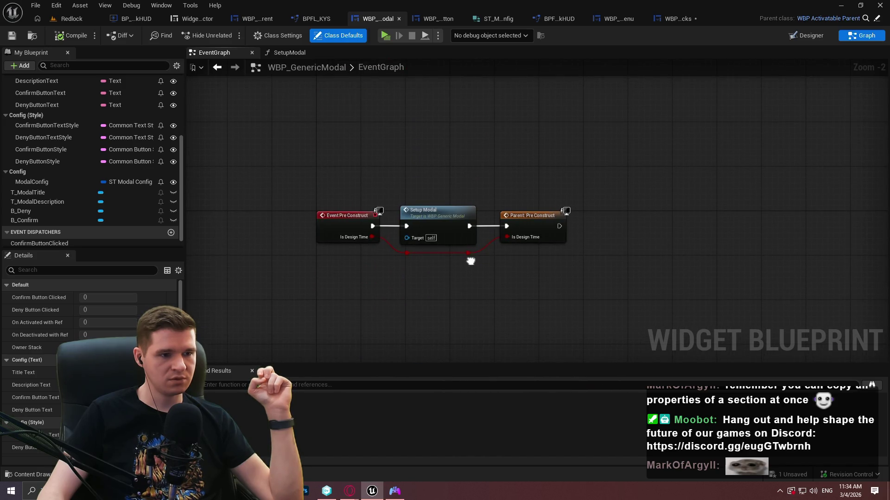
{"action": "left_click_drag", "start_coordinate": [470, 261], "coordinate": [462, 153]}
{"action": "scroll", "coordinate": [445, 113], "scroll_direction": "down", "scroll_amount": 1}
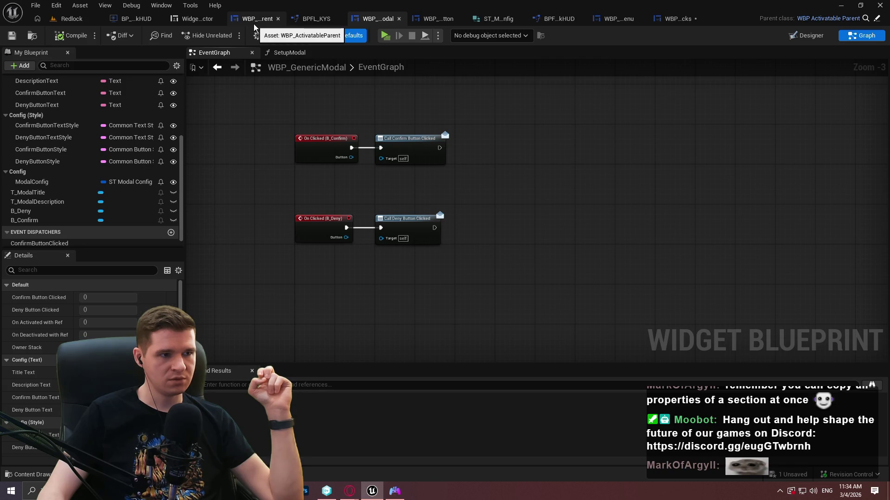
Look over WBP_ActivatableParent, WBP_EscapeMenu and the HUD's DeactivateWidgetFromStack function
{"action": "left_click", "coordinate": [254, 23]}
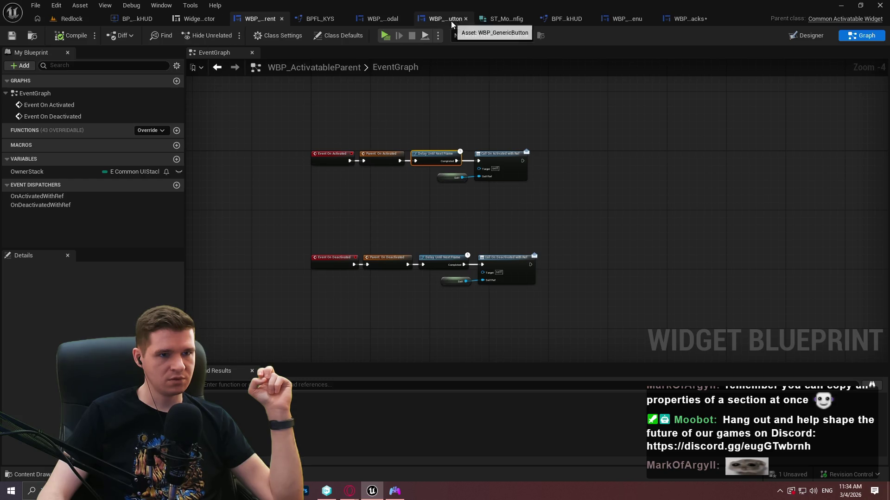
{"action": "left_click", "coordinate": [628, 19]}
{"action": "scroll", "coordinate": [516, 268], "scroll_direction": "down", "scroll_amount": 2}
{"action": "scroll", "coordinate": [522, 175], "scroll_direction": "up", "scroll_amount": 2}
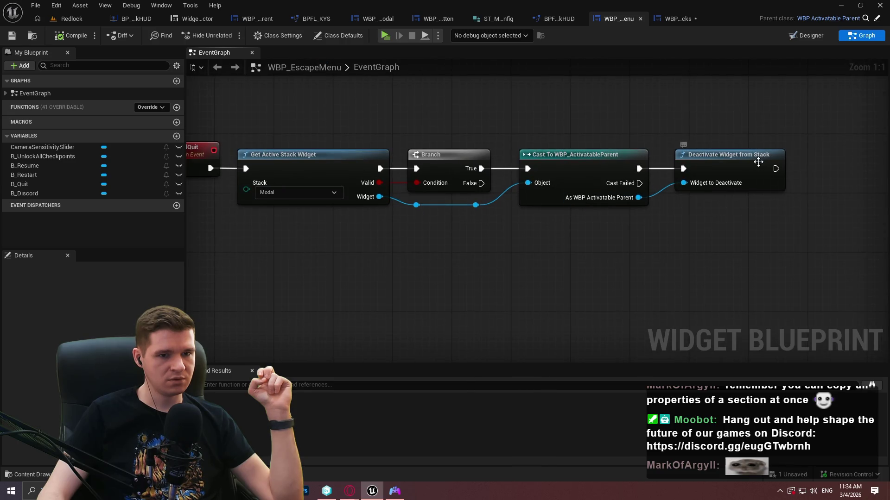
{"action": "double_click", "coordinate": [772, 163]}
{"action": "double_click", "coordinate": [550, 179]}
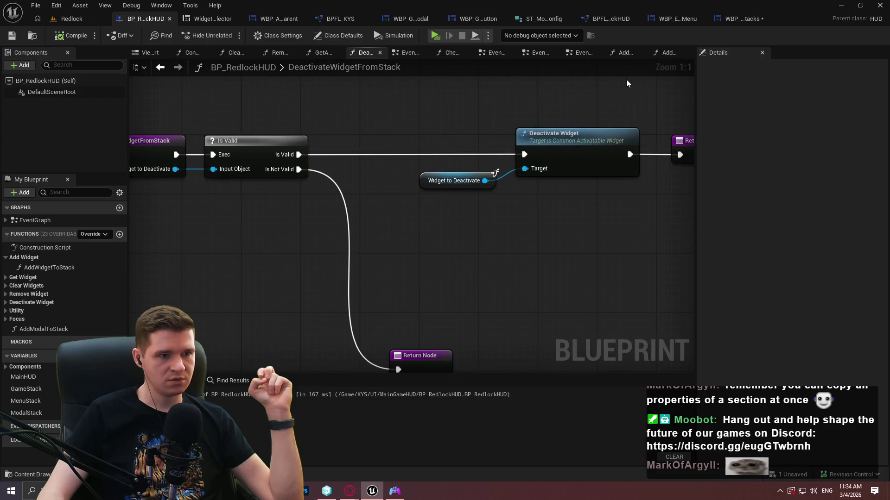
{"action": "left_click", "coordinate": [405, 54]}
{"action": "scroll", "coordinate": [523, 124], "scroll_direction": "up", "scroll_amount": 2}
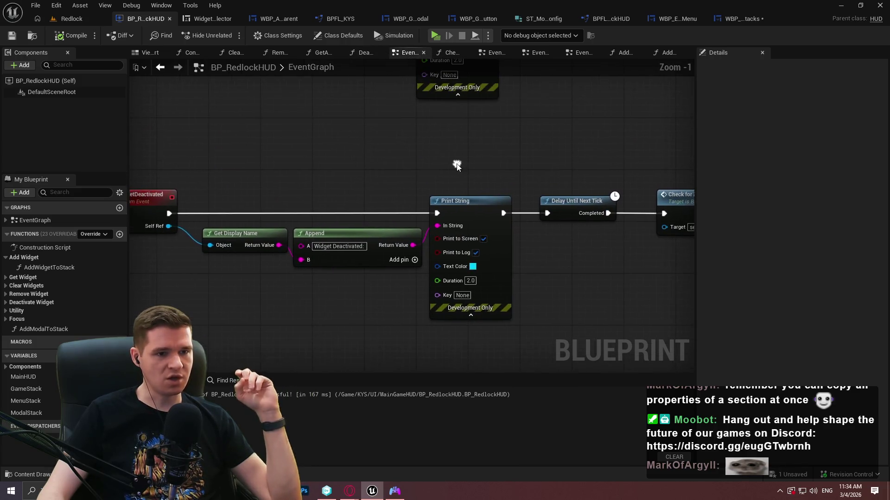
{"action": "scroll", "coordinate": [474, 151], "scroll_direction": "down", "scroll_amount": 1}
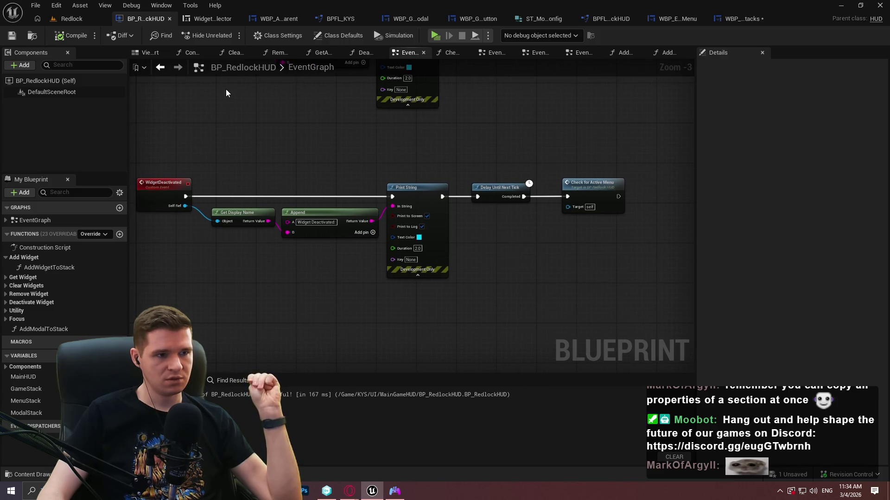
Make BP_RedlockHUD tick even when paused in Class Defaults, then launch the Redlock preview
{"action": "left_click", "coordinate": [58, 82]}
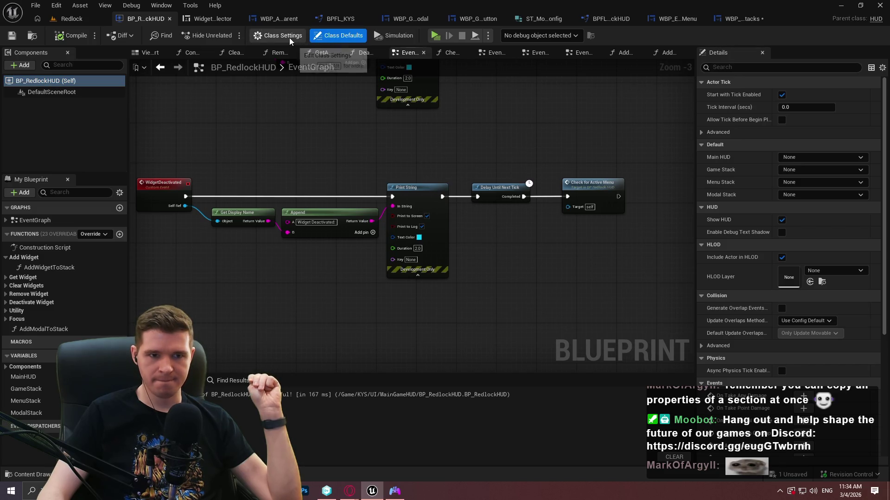
{"action": "left_click", "coordinate": [719, 133]}
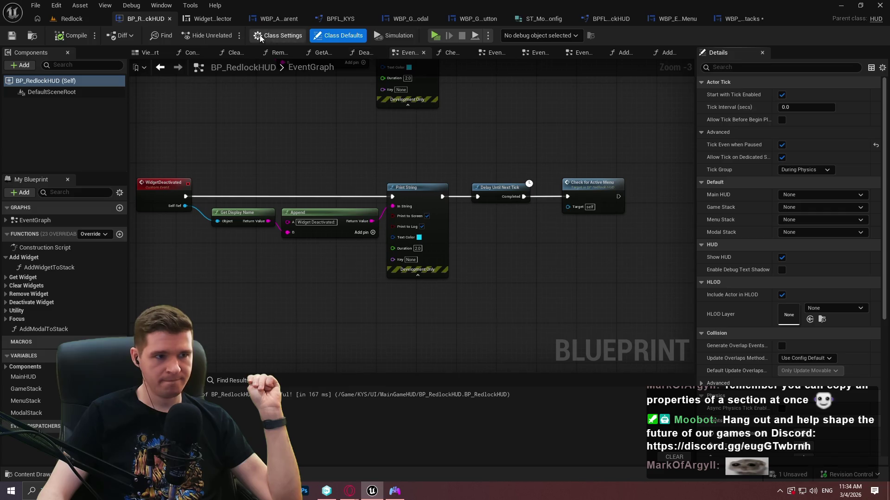
{"action": "left_click", "coordinate": [435, 35]}
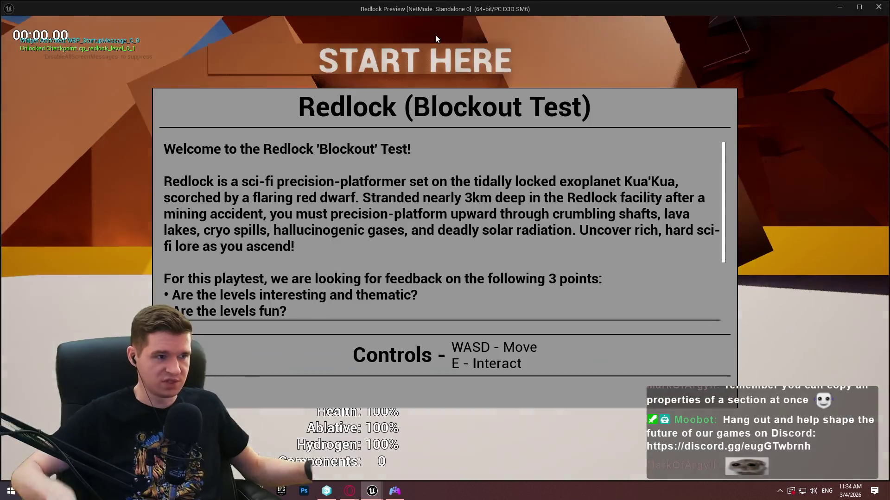
Start the game, pause, pick Quit to raise the 'Are you sure?' modal, Deny it, and close the preview
{"action": "key", "text": "Return"}
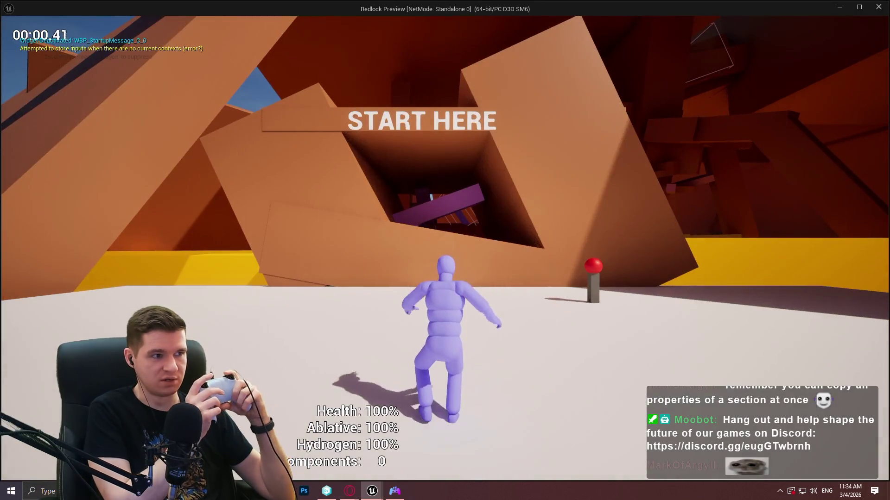
{"action": "key", "text": "Escape"}
{"action": "key", "text": "Right"}
{"action": "key", "text": "Right"}
{"action": "key", "text": "Return"}
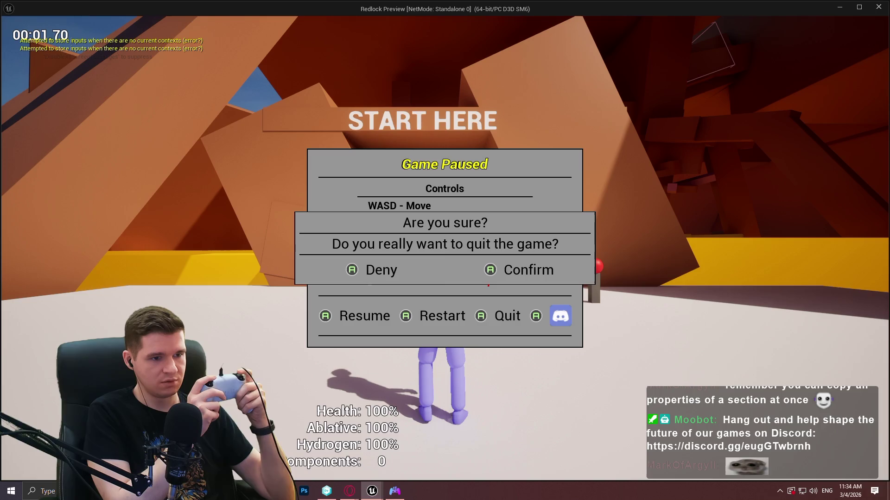
{"action": "key", "text": "Escape"}
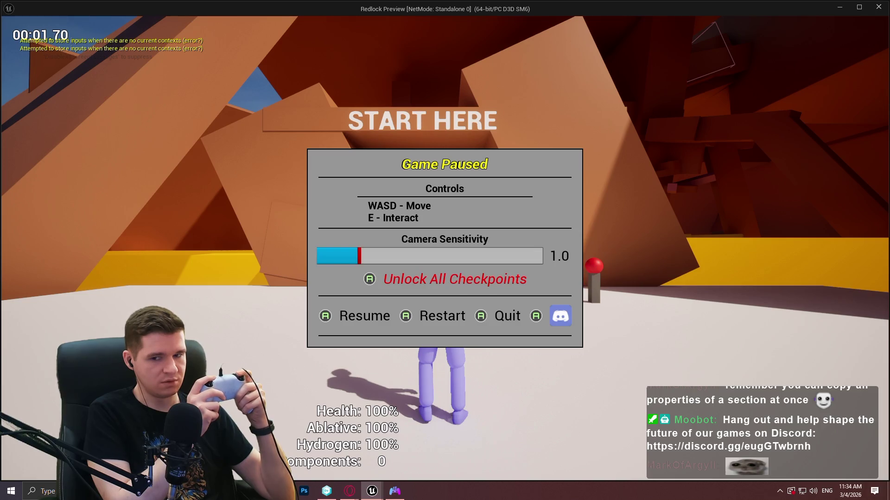
{"action": "key", "text": "shift+Escape"}
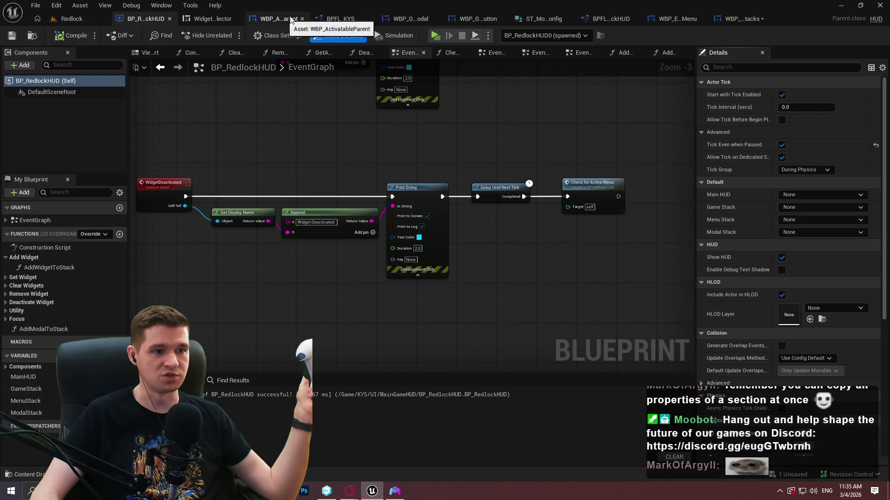
Frame WBP_EscapeMenu's Quit Game and CancelQuit chains, breakpoint the CancelQuit event, and press Play
{"action": "left_click", "coordinate": [676, 19]}
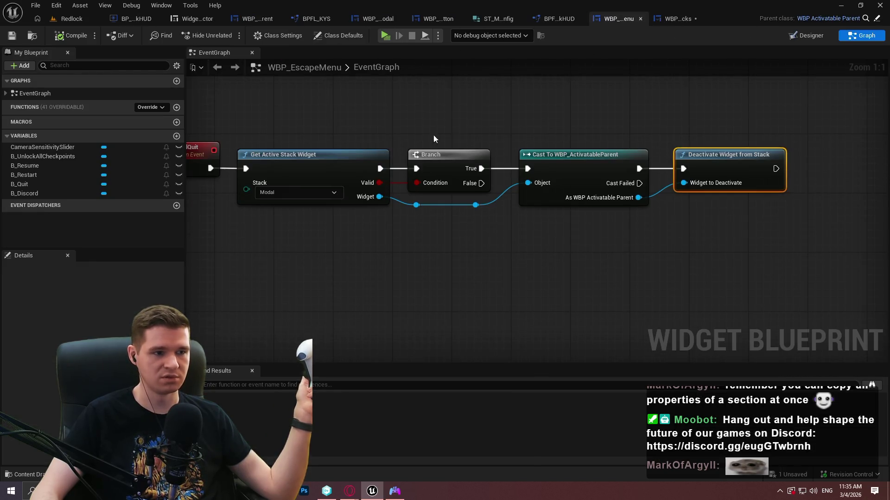
{"action": "mouse_move", "coordinate": [397, 232]}
{"action": "left_mouse_down"}
{"action": "mouse_move", "coordinate": [543, 270]}
{"action": "mouse_move", "coordinate": [554, 433]}
{"action": "mouse_move", "coordinate": [554, 295]}
{"action": "left_mouse_up"}
{"action": "mouse_move", "coordinate": [502, 69]}
{"action": "left_mouse_down"}
{"action": "mouse_move", "coordinate": [501, 265]}
{"action": "mouse_move", "coordinate": [495, 147]}
{"action": "left_mouse_up"}
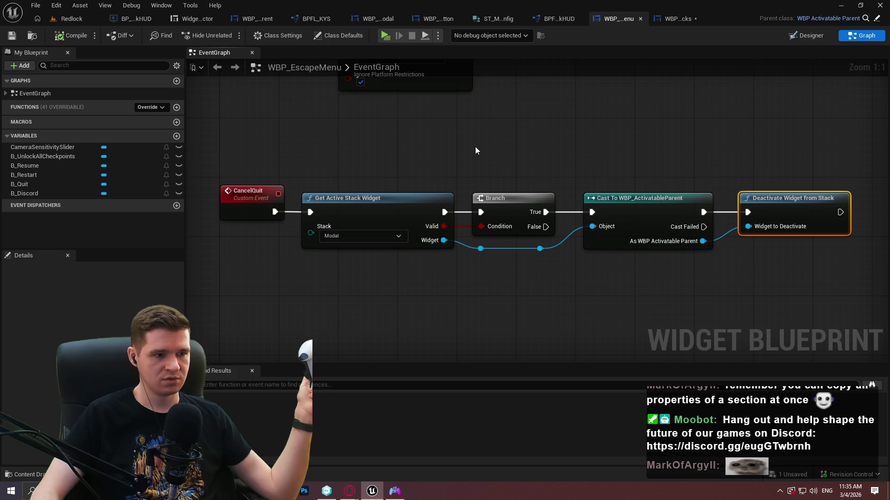
{"action": "left_click", "coordinate": [371, 216]}
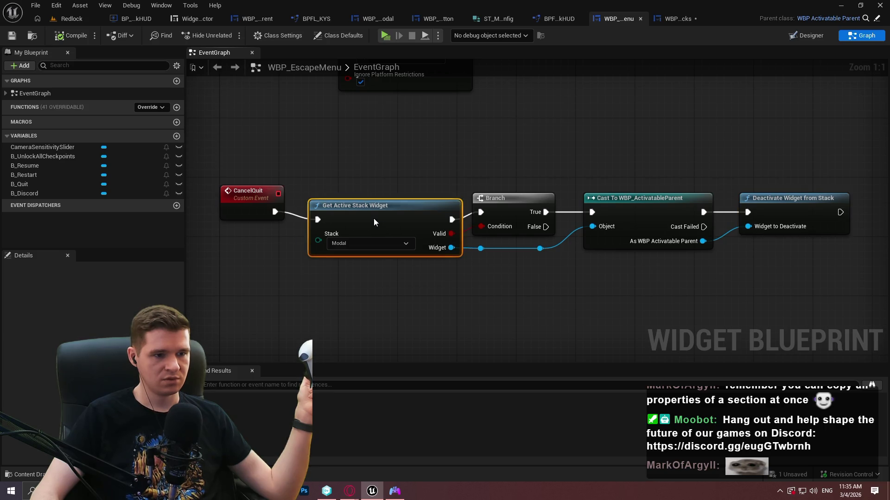
{"action": "left_click", "coordinate": [437, 292]}
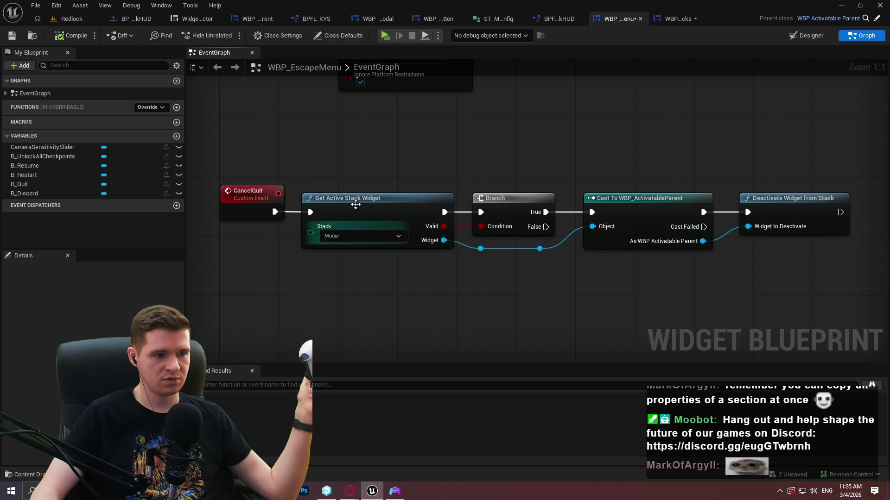
{"action": "right_click", "coordinate": [246, 200]}
{"action": "left_click", "coordinate": [283, 419]}
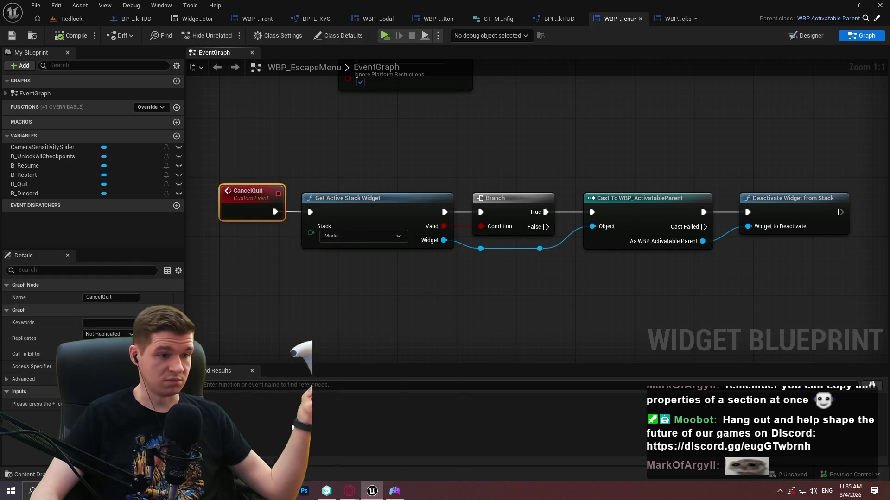
{"action": "left_click", "coordinate": [390, 38]}
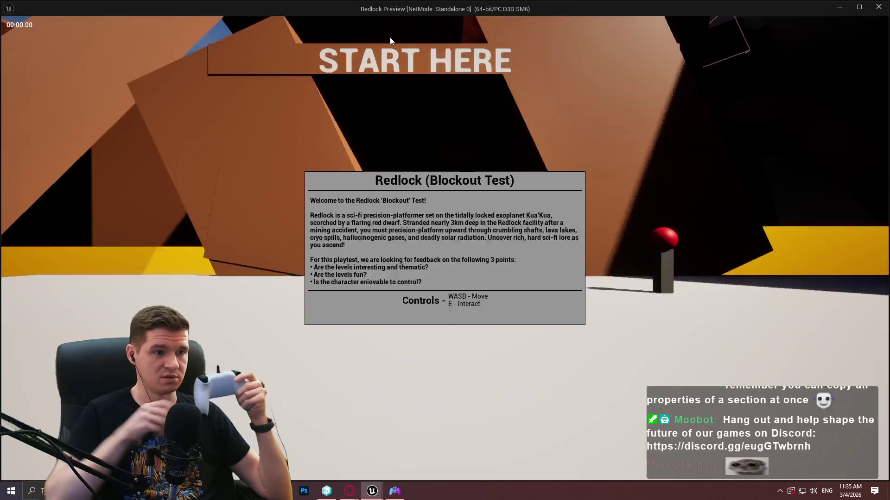
Play-test in a standalone preview, pause, choose Quit, then Deny the confirmation prompt
{"action": "key", "text": "Escape"}
{"action": "key", "text": "Return"}
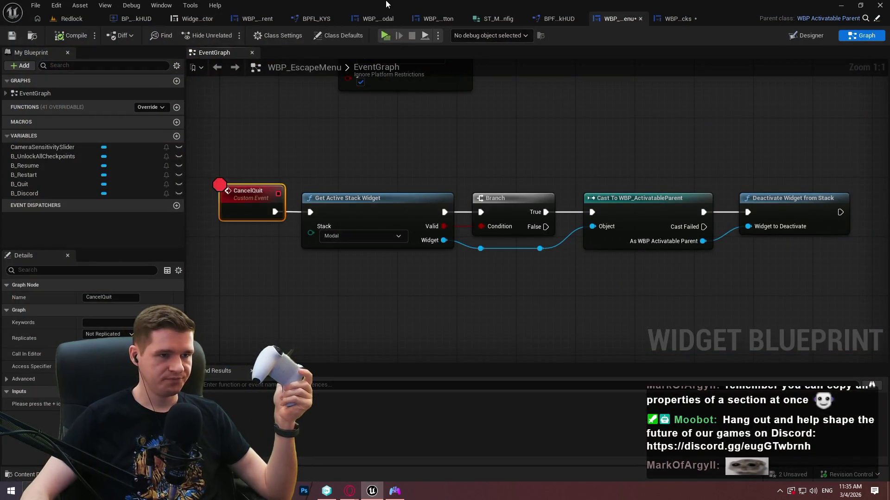
{"action": "left_click", "coordinate": [387, 38]}
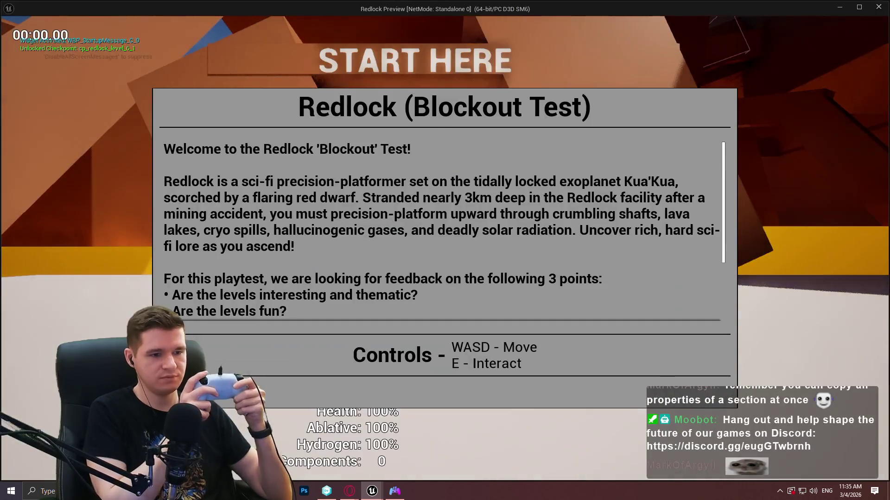
{"action": "key", "text": "Return"}
{"action": "key", "text": "Escape"}
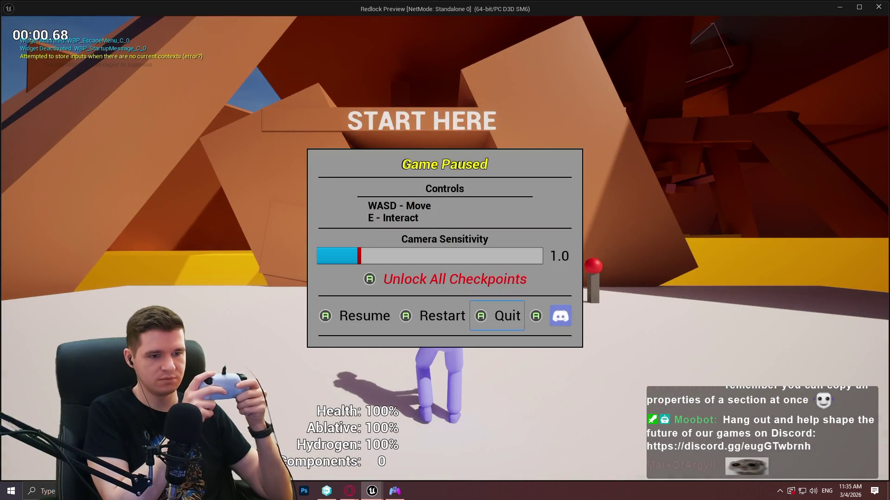
{"action": "key", "text": "Return"}
{"action": "key", "text": "Return"}
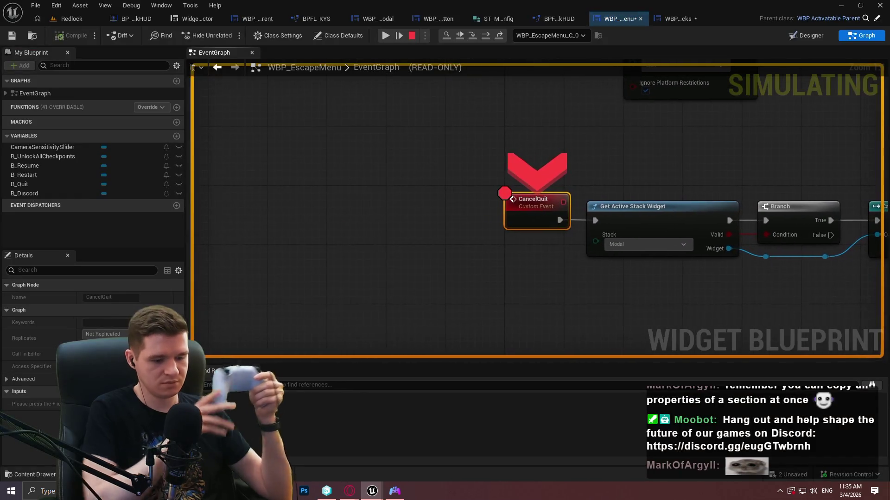
Step from CancelQuit through GetRedlockHUD and the modal stack validity check to Deactivate Widget from Stack
{"action": "key", "text": "F10"}
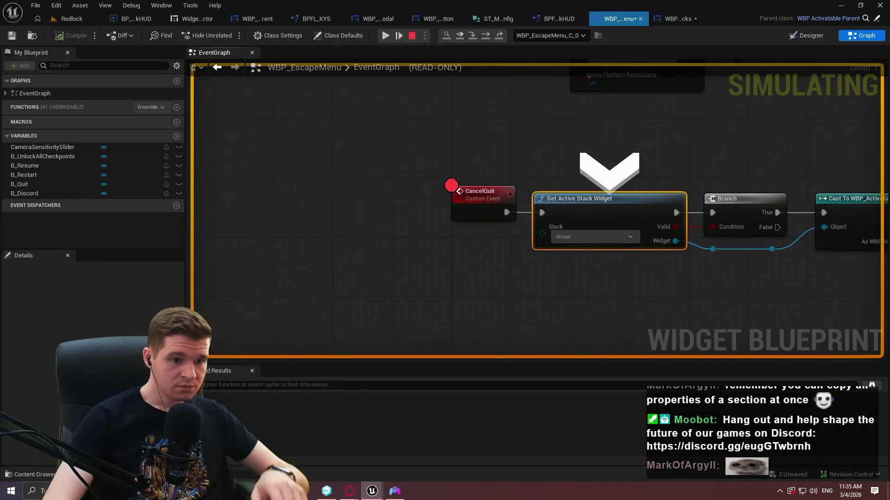
{"action": "key", "text": "F11"}
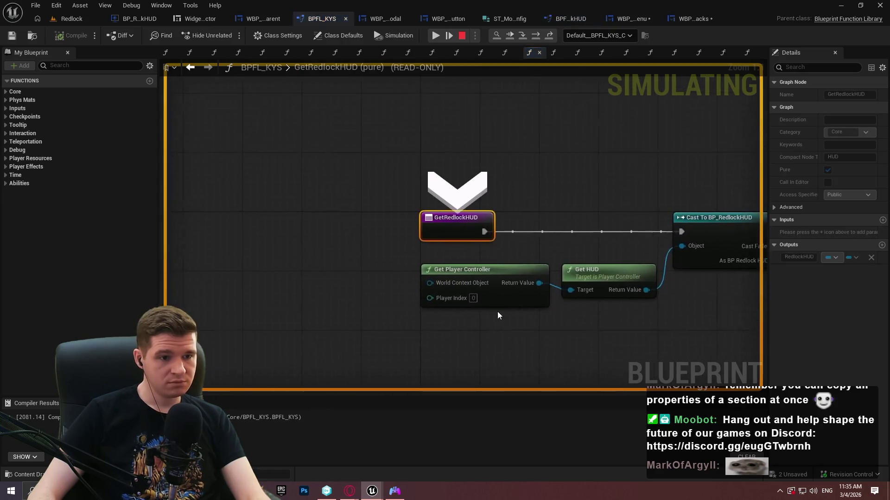
{"action": "key", "text": "F10"}
{"action": "key", "text": "F10"}
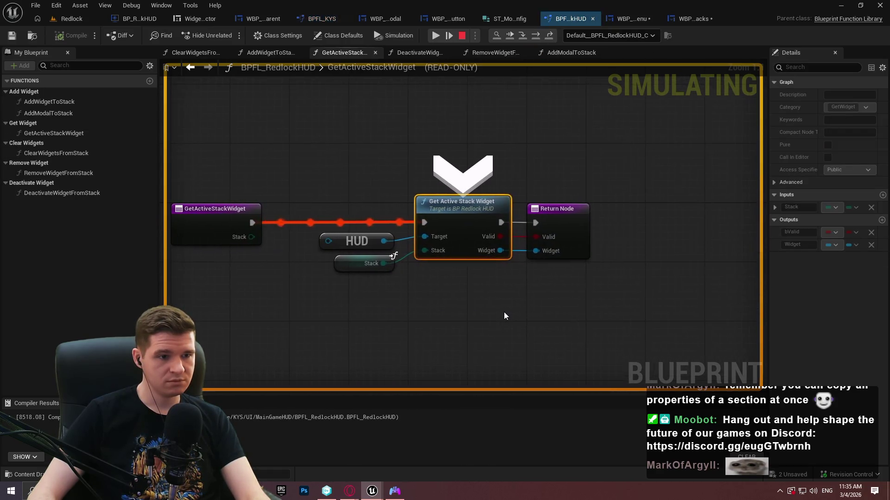
{"action": "key", "text": "F11"}
{"action": "key", "text": "F11"}
{"action": "key", "text": "F11"}
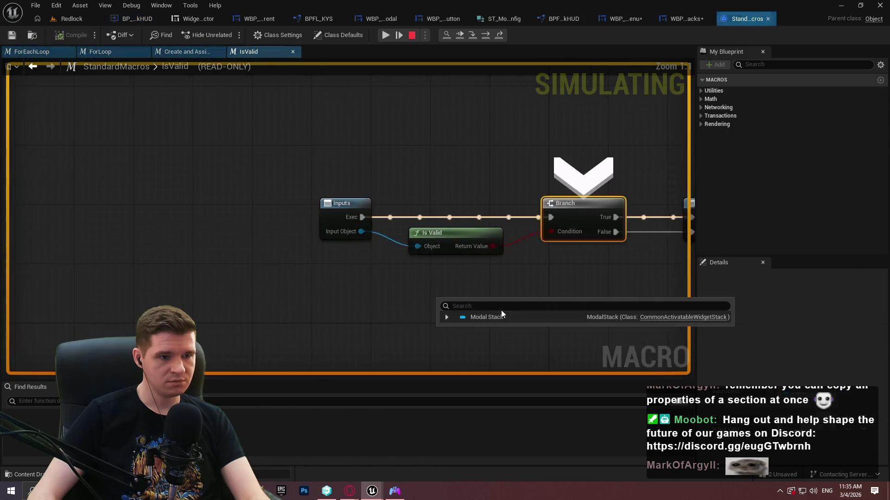
{"action": "key", "text": "F11"}
{"action": "key", "text": "F11"}
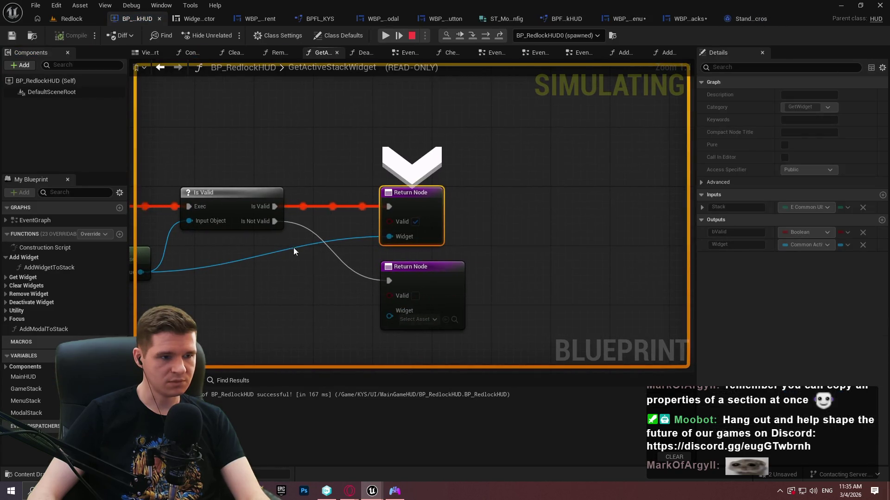
{"action": "key", "text": "F11"}
{"action": "mouse_move", "coordinate": [268, 252]}
{"action": "key", "text": "F11"}
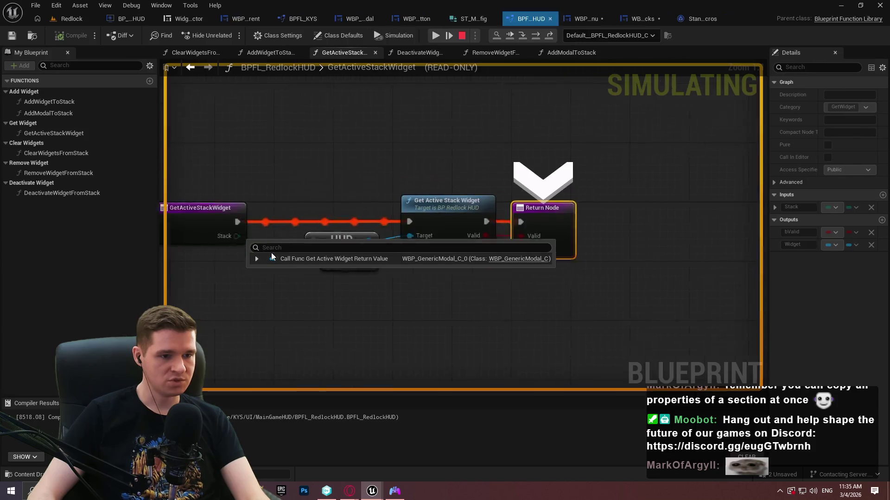
{"action": "key", "text": "F11"}
{"action": "key", "text": "F11"}
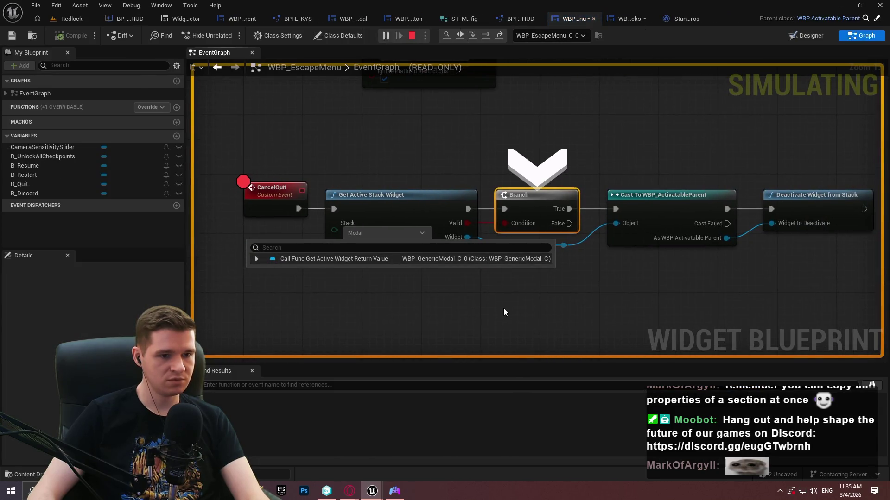
{"action": "key", "text": "F11"}
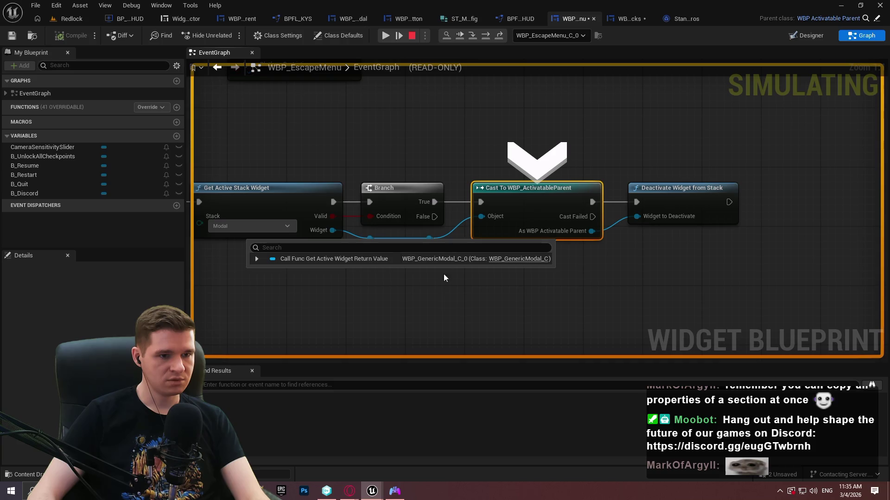
{"action": "key", "text": "F11"}
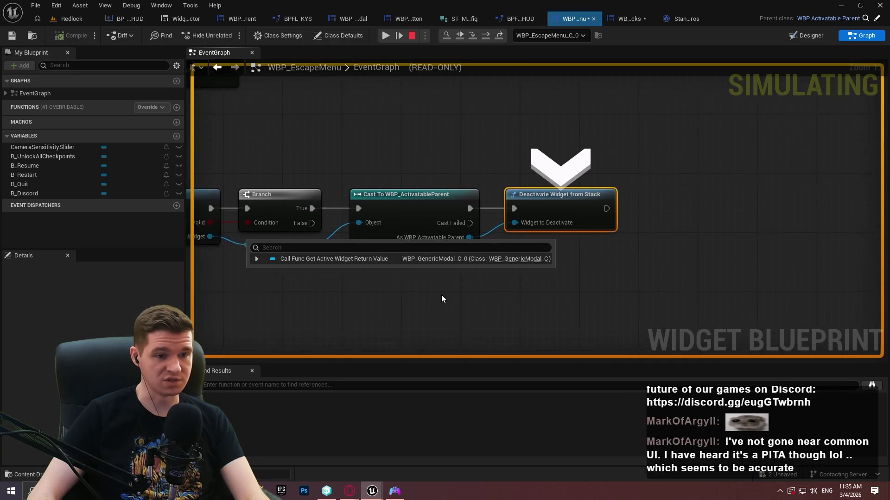
Step into the HUD's DeactivateWidgetFromStack and the widget's On Deactivated event, then resume and stop
{"action": "mouse_move", "coordinate": [436, 239]}
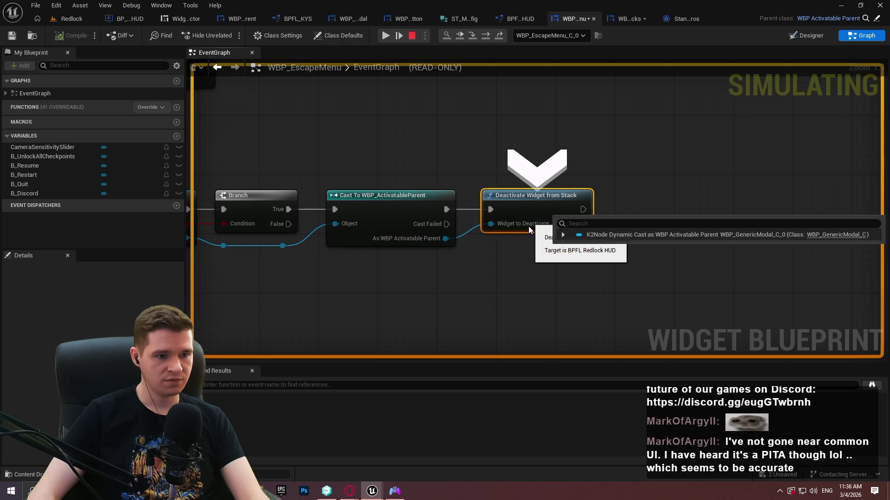
{"action": "mouse_move", "coordinate": [529, 232]}
{"action": "key", "text": "F11"}
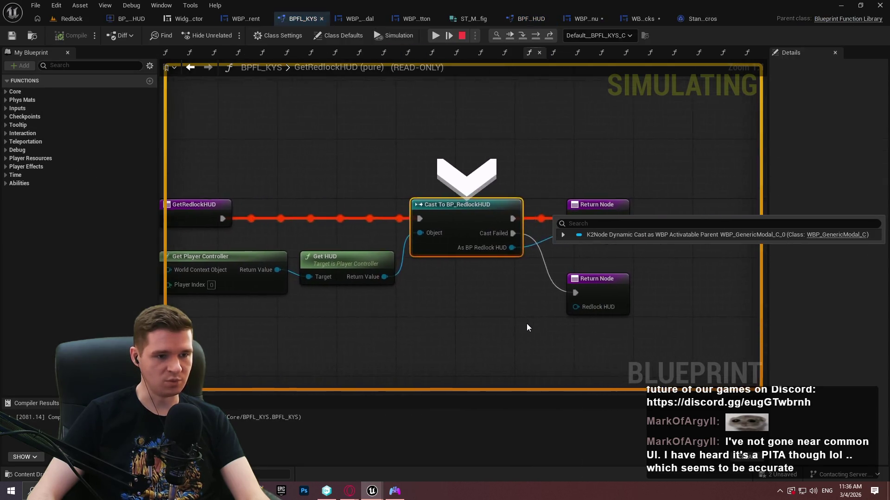
{"action": "key", "text": "F11"}
{"action": "key", "text": "F11"}
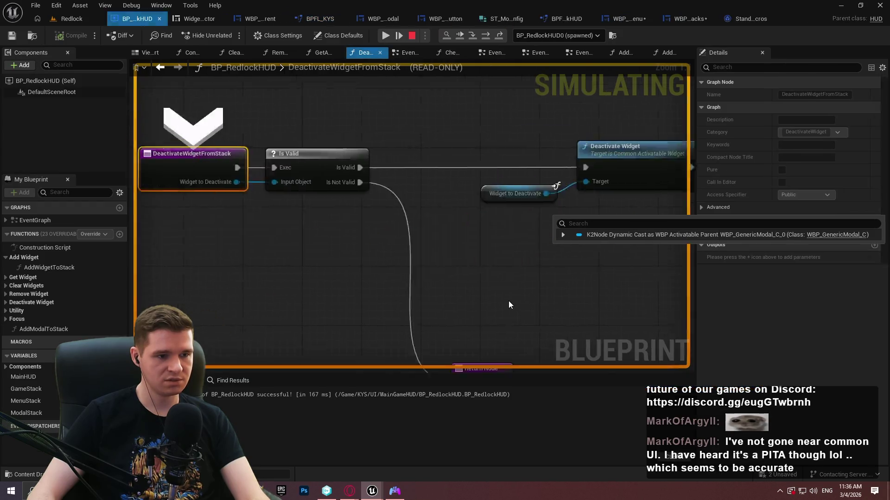
{"action": "key", "text": "F11"}
{"action": "key", "text": "F11"}
{"action": "key", "text": "F11"}
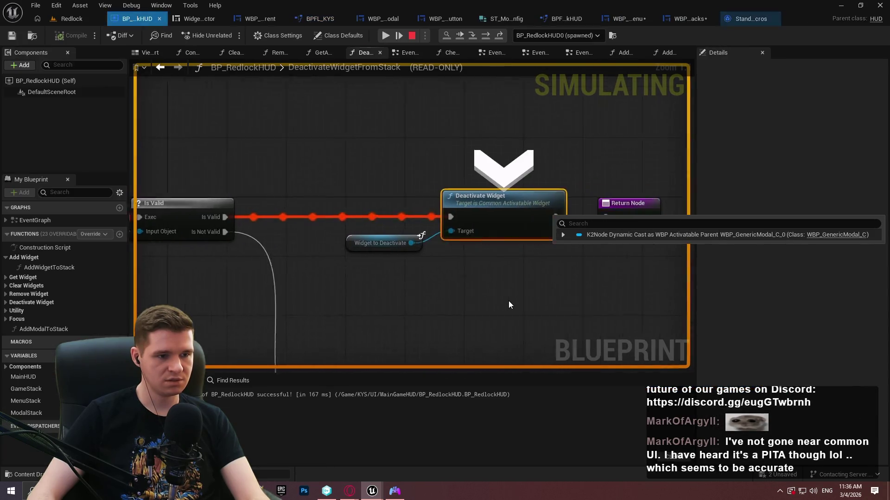
{"action": "mouse_move", "coordinate": [318, 244]}
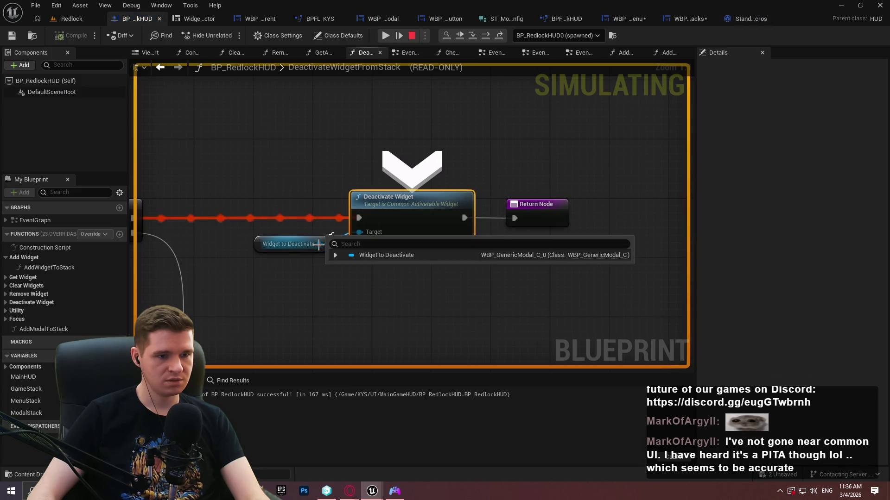
{"action": "key", "text": "F11"}
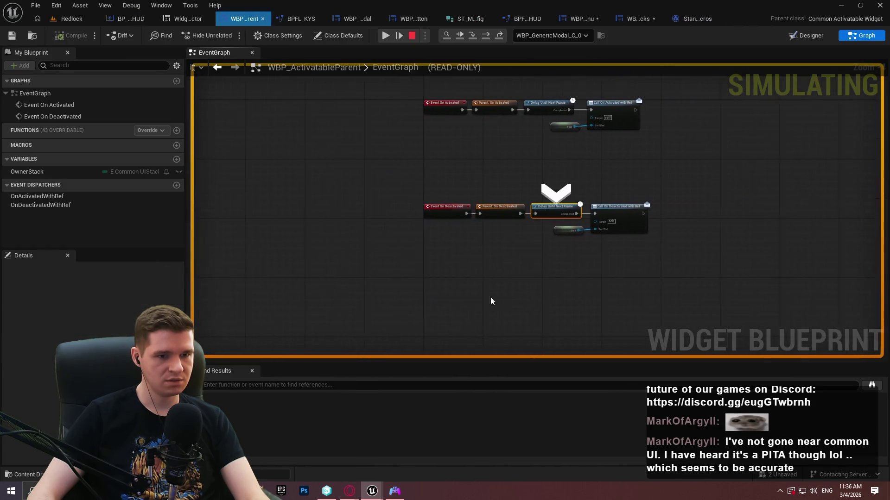
{"action": "key", "text": "F10"}
{"action": "key", "text": "F10"}
{"action": "key", "text": "F10"}
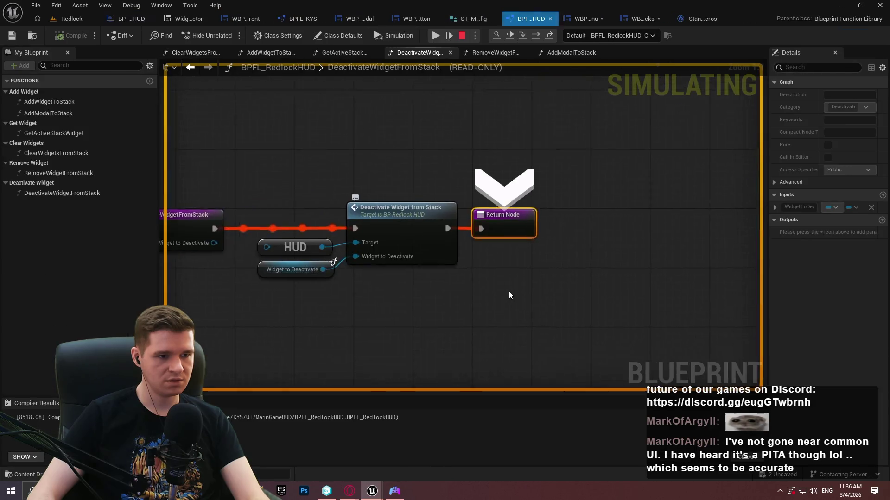
{"action": "key", "text": "F5"}
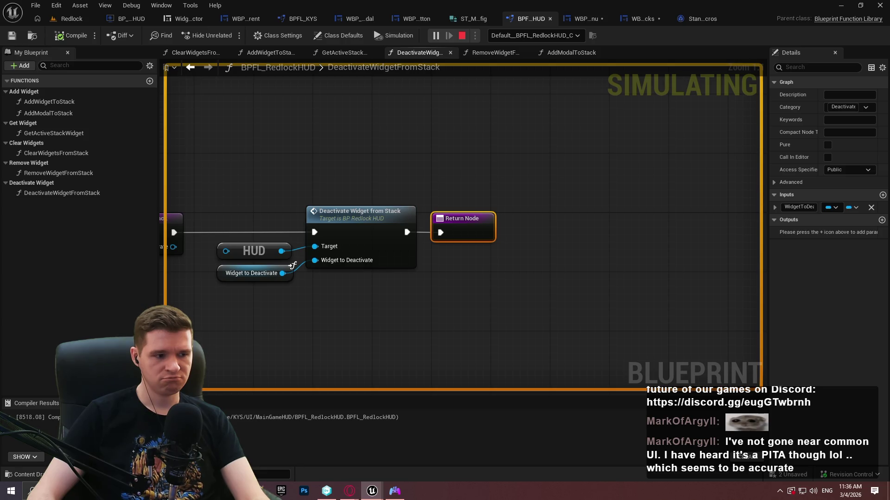
{"action": "key", "text": "Escape"}
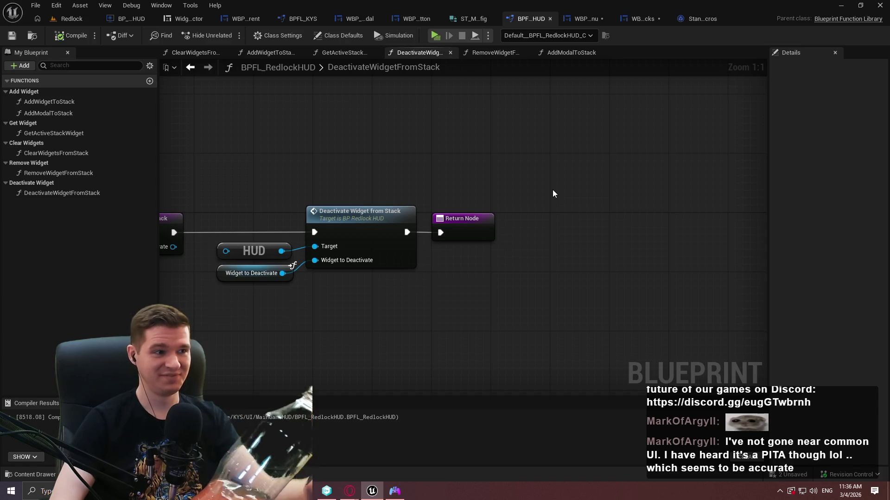
Verify Common UI Plugin is enabled in the Plugins browser, then return to the WBP_GameHUDStacks designer
{"action": "left_click", "coordinate": [56, 5]}
{"action": "left_click", "coordinate": [104, 130]}
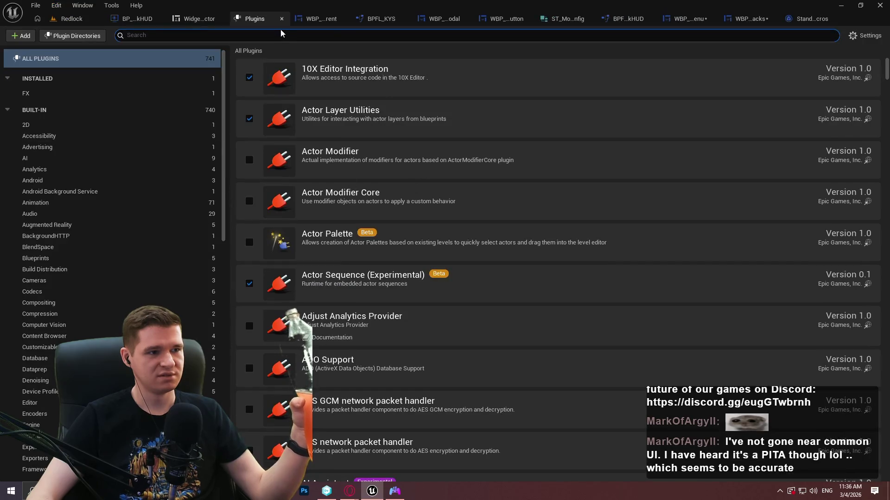
{"action": "type", "text": "cp"}
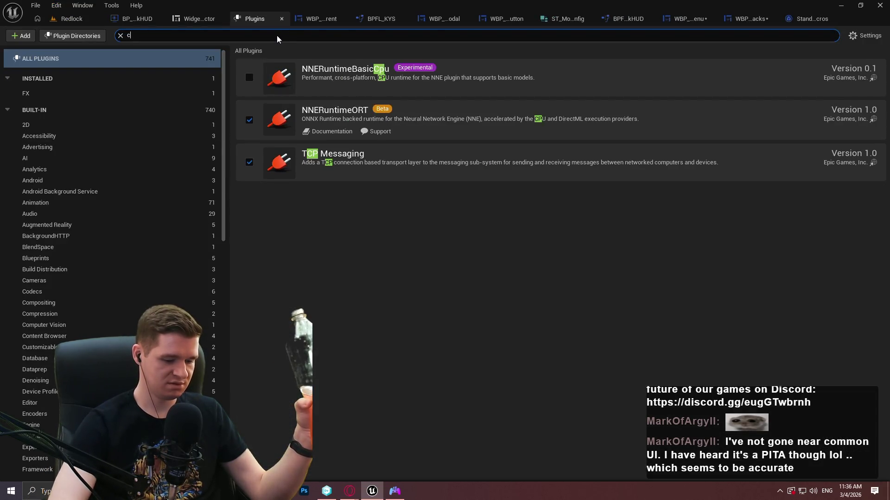
{"action": "type", "text": "n"}
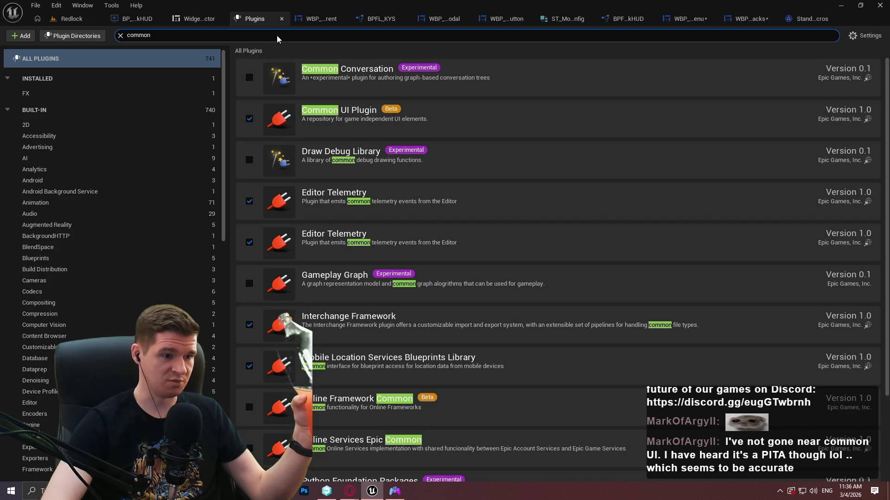
{"action": "left_click", "coordinate": [282, 19]}
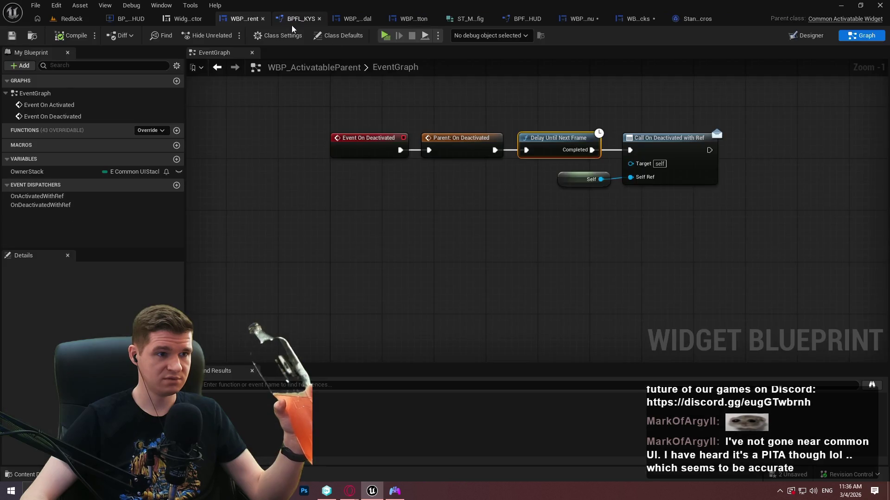
{"action": "left_click", "coordinate": [731, 255]}
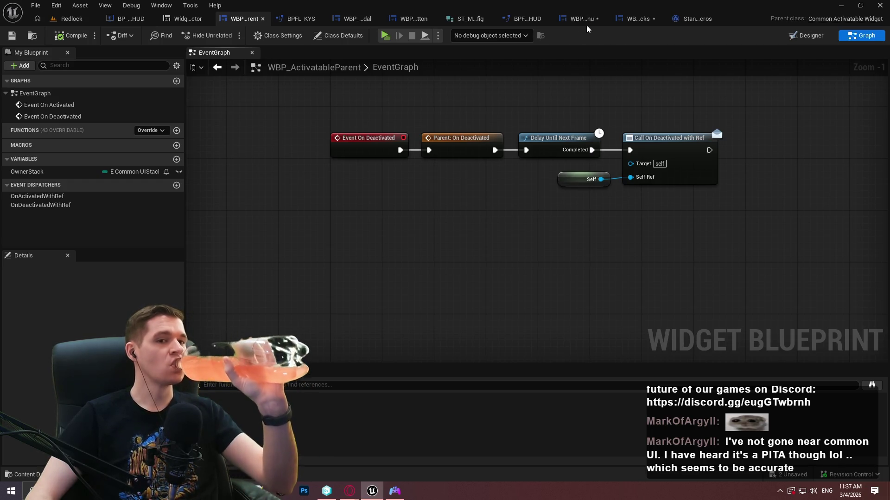
{"action": "left_click", "coordinate": [634, 24]}
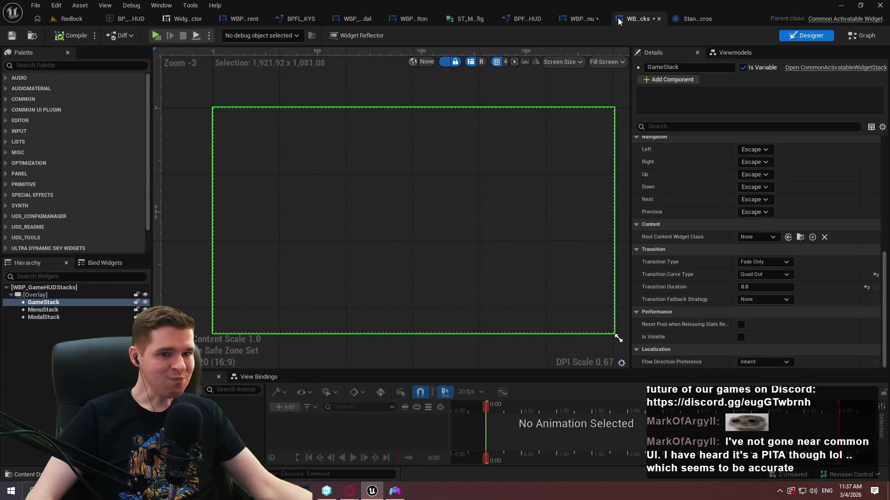
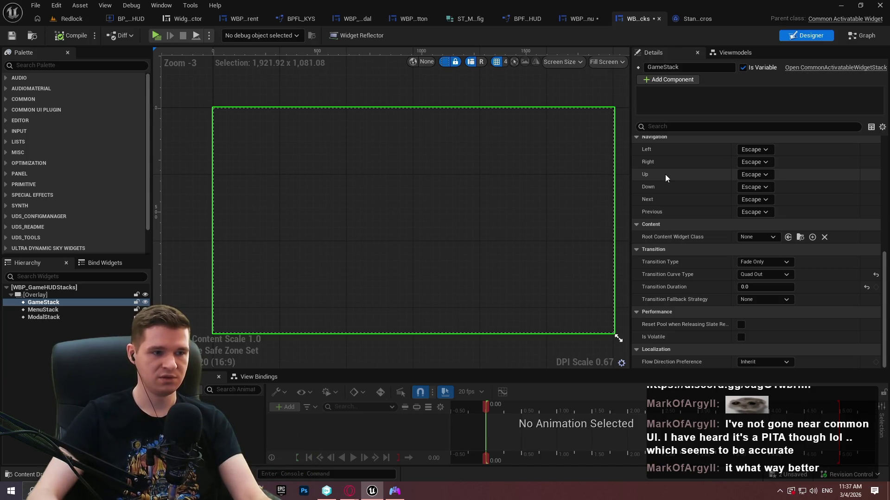
Follow Deactivate Widget from Stack through the BPFL and HUD graphs to WBP_ActivatableParent's On Deactivated chain
{"action": "left_click", "coordinate": [579, 21]}
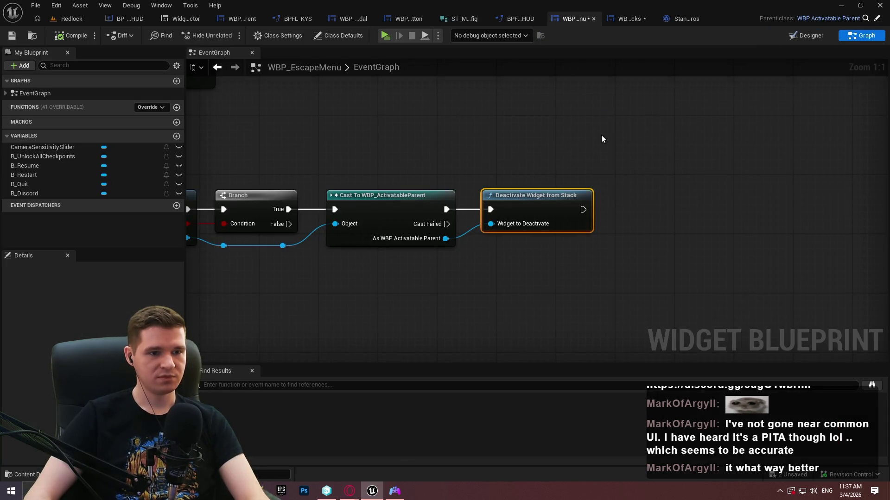
{"action": "left_click_drag", "start_coordinate": [598, 137], "coordinate": [723, 145]}
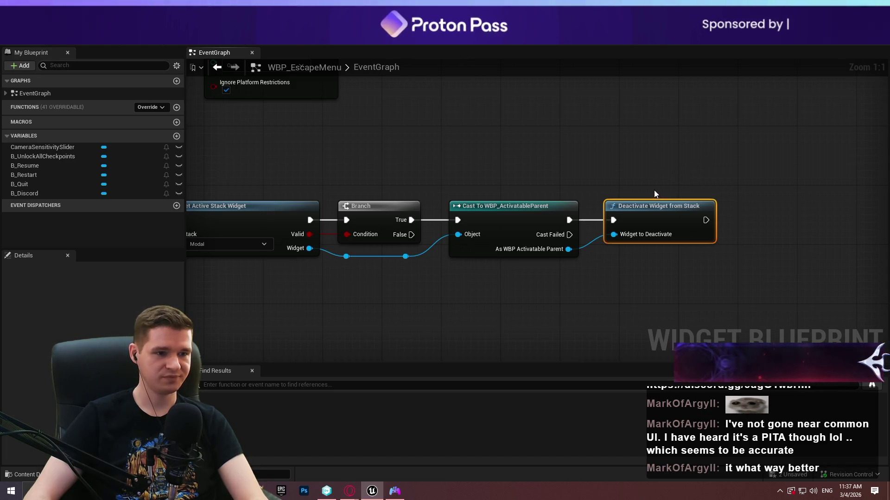
{"action": "double_click", "coordinate": [642, 222]}
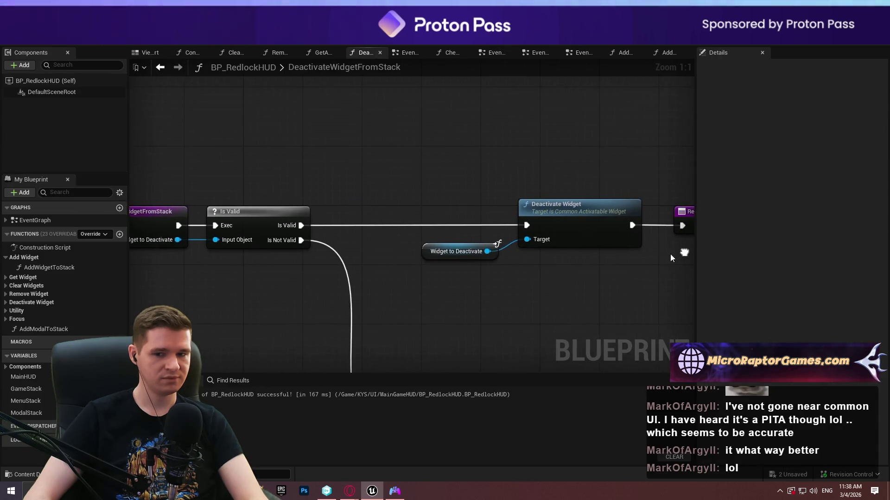
{"action": "left_click", "coordinate": [508, 19]}
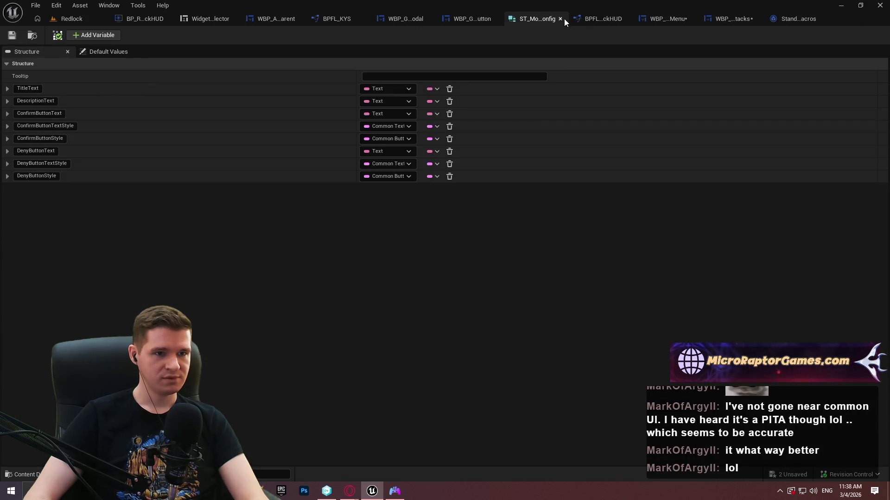
{"action": "left_click", "coordinate": [563, 19]}
{"action": "left_click", "coordinate": [260, 18]}
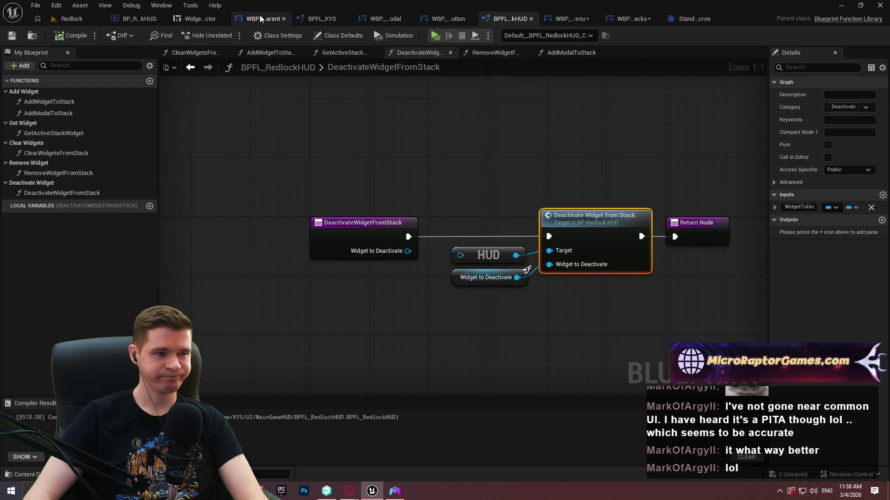
{"action": "left_click_drag", "start_coordinate": [663, 137], "coordinate": [587, 197]}
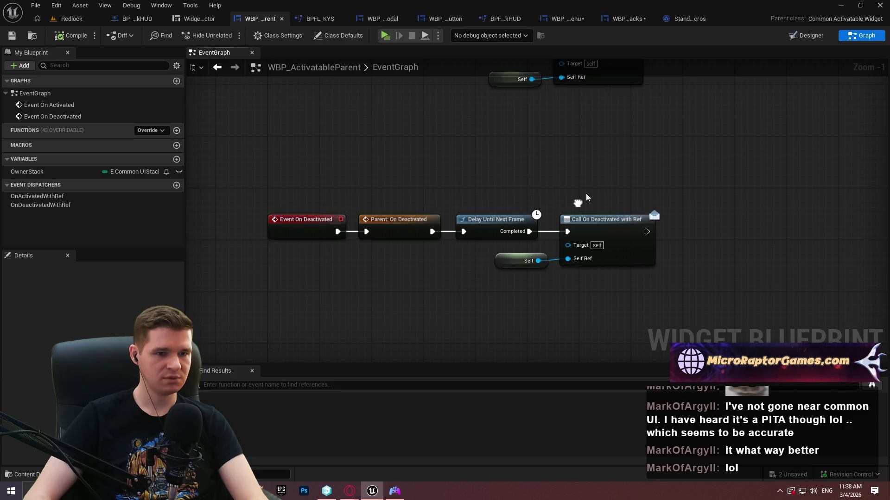
Rewire the chain so Parent: On Deactivated feeds Call On Deactivated with Ref, then Delay Until Next Frame
{"action": "left_click_drag", "start_coordinate": [501, 219], "coordinate": [514, 174]}
{"action": "left_click_drag", "start_coordinate": [588, 216], "coordinate": [587, 254]}
{"action": "mouse_move", "coordinate": [580, 154]}
{"action": "left_mouse_down"}
{"action": "mouse_move", "coordinate": [588, 252]}
{"action": "mouse_move", "coordinate": [617, 153]}
{"action": "left_mouse_up"}
{"action": "key", "text": "q"}
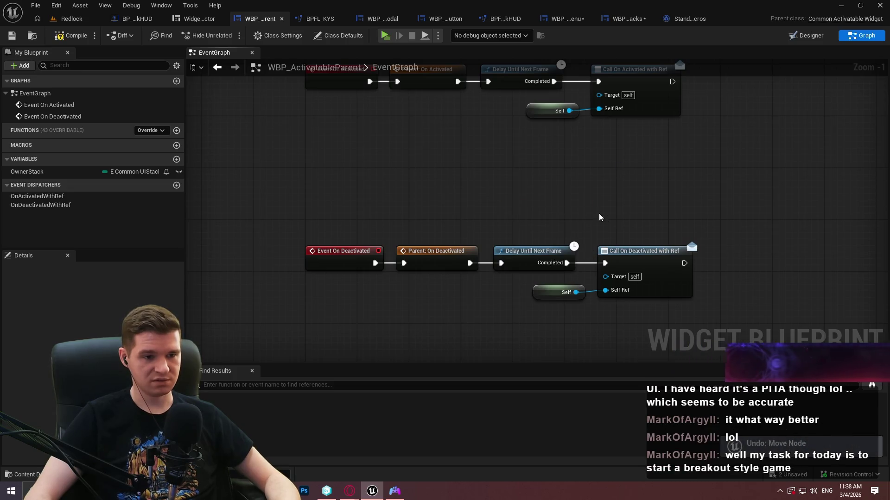
{"action": "key", "text": "ctrl+z"}
{"action": "mouse_move", "coordinate": [605, 262]}
{"action": "left_mouse_down"}
{"action": "mouse_move", "coordinate": [555, 274]}
{"action": "mouse_move", "coordinate": [469, 263]}
{"action": "left_mouse_up"}
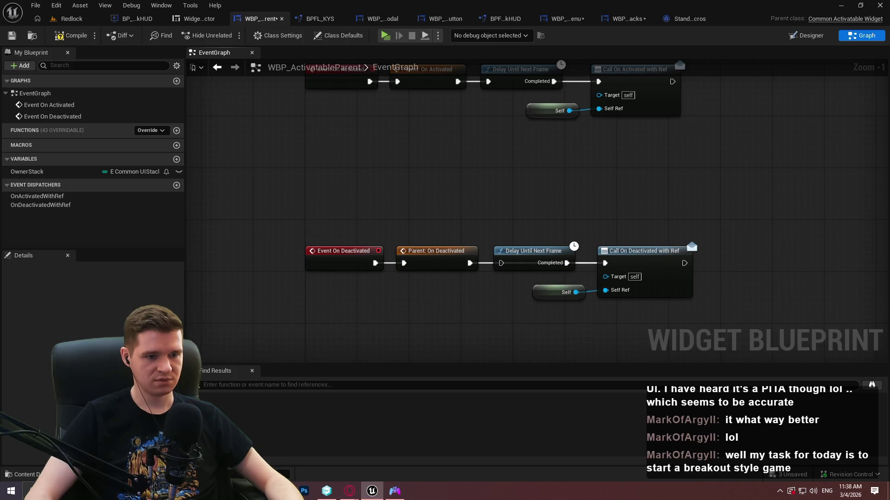
{"action": "mouse_move", "coordinate": [546, 248]}
{"action": "left_mouse_down"}
{"action": "mouse_move", "coordinate": [714, 184]}
{"action": "mouse_move", "coordinate": [693, 283]}
{"action": "mouse_move", "coordinate": [684, 263]}
{"action": "left_mouse_up"}
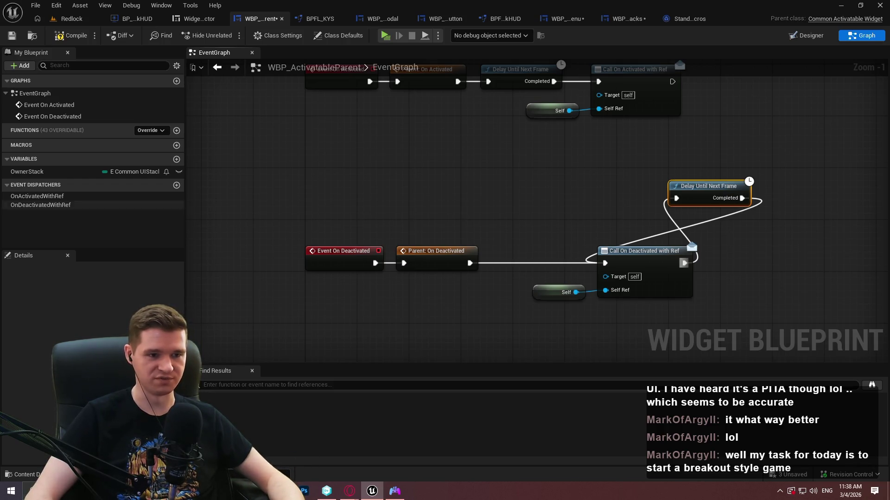
{"action": "left_click_drag", "start_coordinate": [702, 186], "coordinate": [754, 245]}
{"action": "left_click", "coordinate": [743, 189]}
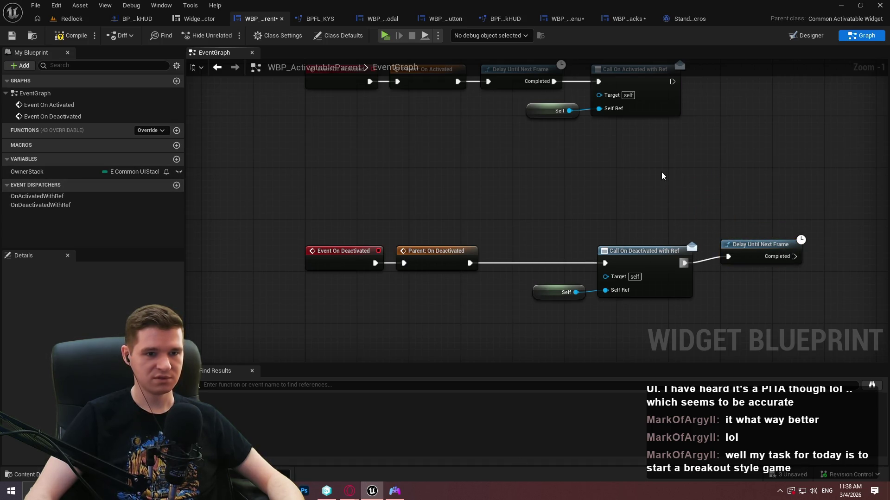
{"action": "left_click_drag", "start_coordinate": [663, 171], "coordinate": [504, 162]}
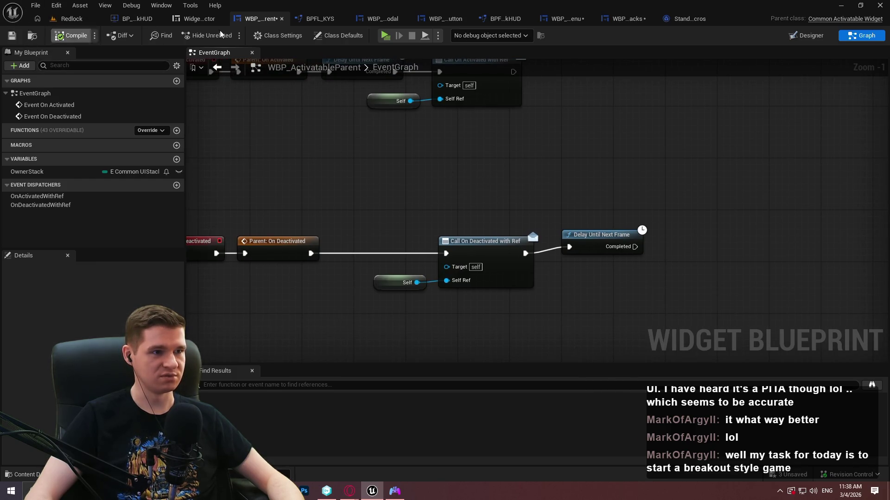
Attempt Save All, dismiss the asset checkout prompt, and nudge the Delay node onto the exec line
{"action": "left_click", "coordinate": [35, 5]}
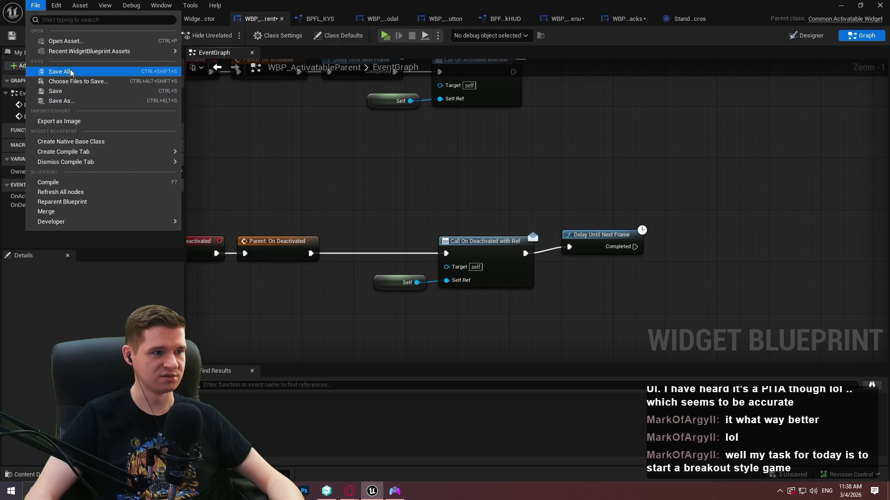
{"action": "left_click", "coordinate": [70, 71]}
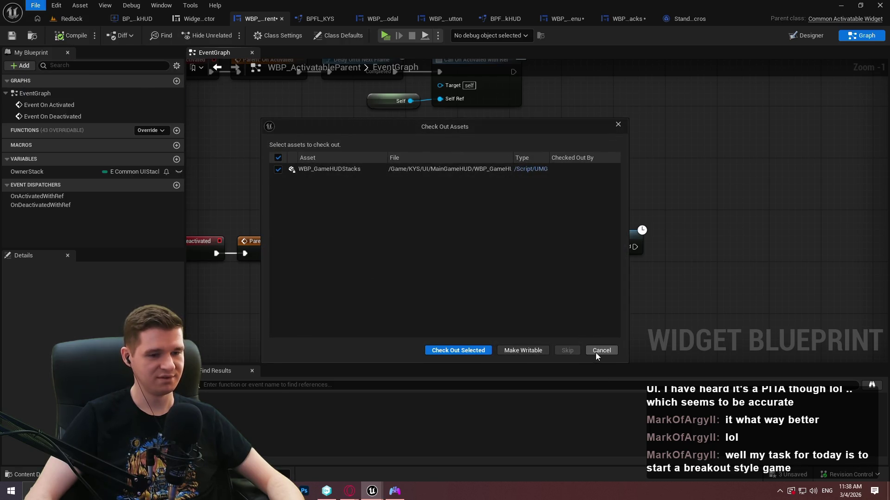
{"action": "left_click", "coordinate": [597, 351]}
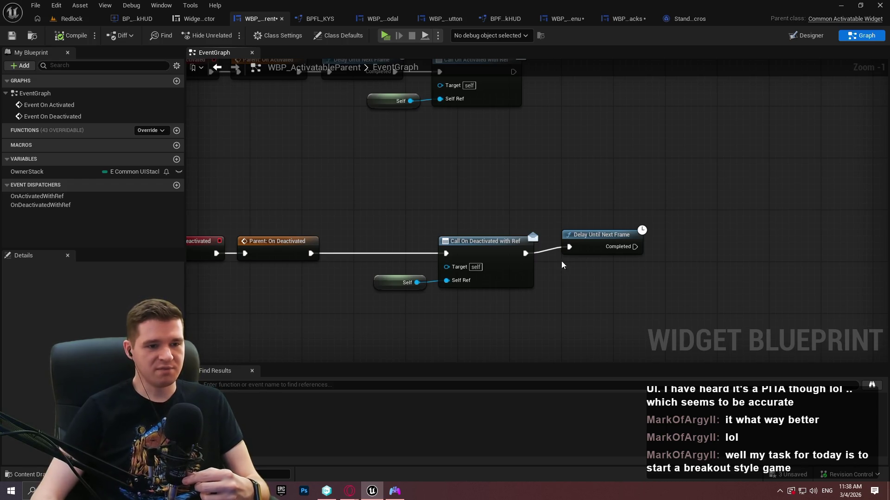
{"action": "mouse_move", "coordinate": [596, 249]}
{"action": "left_mouse_down"}
{"action": "mouse_move", "coordinate": [591, 262]}
{"action": "mouse_move", "coordinate": [592, 252]}
{"action": "left_mouse_up"}
Align the Delay node and shift the Call On Deactivated group left to tidy the graph
{"action": "left_click", "coordinate": [535, 160]}
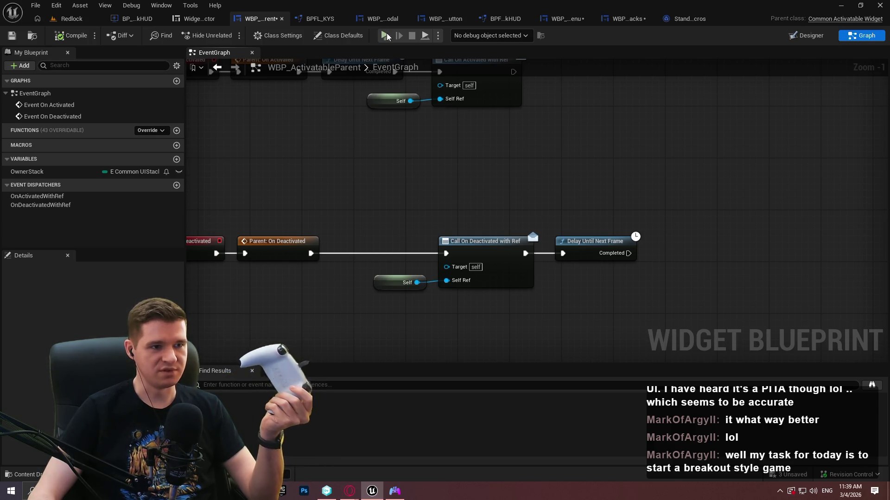
{"action": "left_click_drag", "start_coordinate": [590, 334], "coordinate": [408, 225]}
{"action": "left_click_drag", "start_coordinate": [485, 255], "coordinate": [453, 250]}
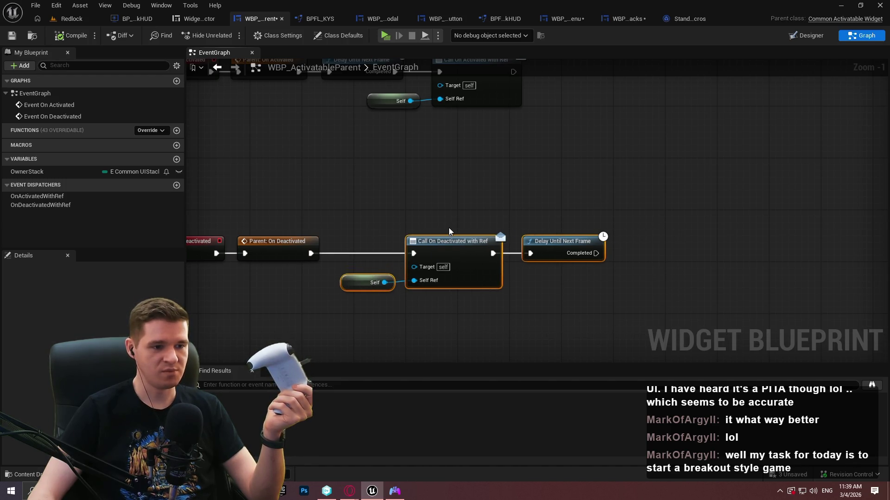
{"action": "left_click", "coordinate": [452, 235]}
{"action": "scroll", "coordinate": [549, 207], "scroll_direction": "down", "scroll_amount": 2}
{"action": "scroll", "coordinate": [588, 182], "scroll_direction": "up", "scroll_amount": 3}
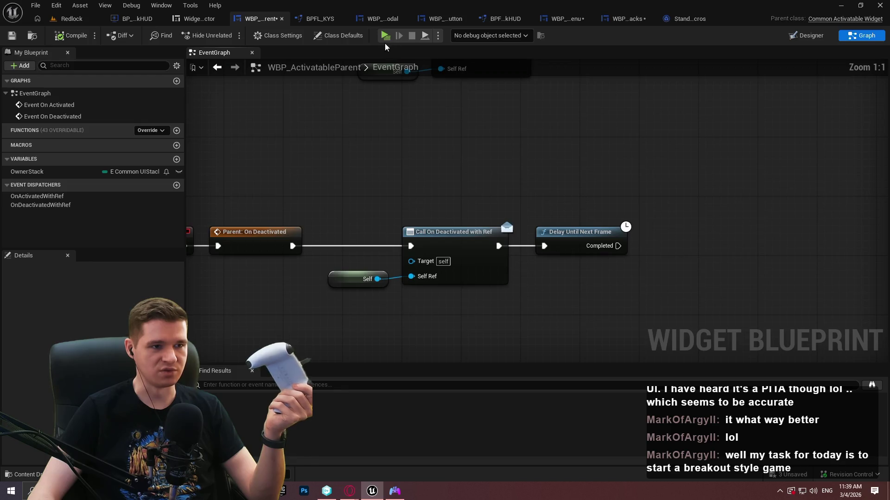
Play in editor, pause, choose Quit, and decline the confirmation to hit the CancelQuit breakpoint
{"action": "left_click", "coordinate": [385, 35]}
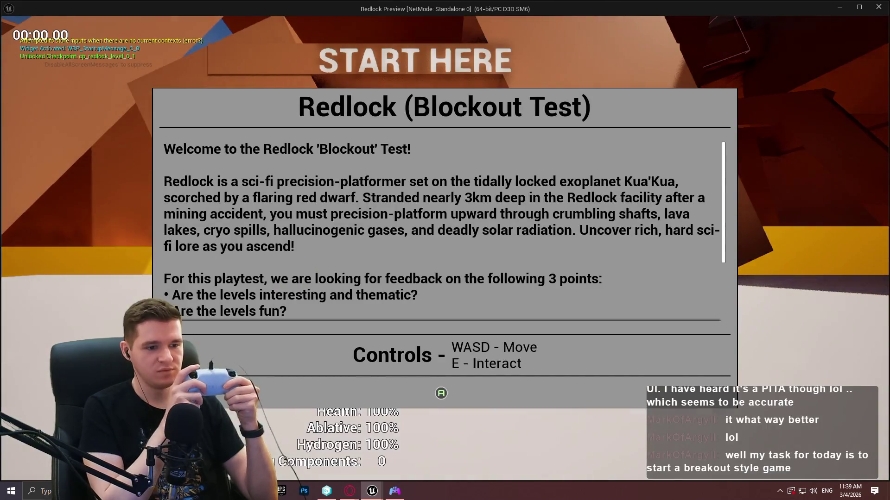
{"action": "key", "text": "Escape"}
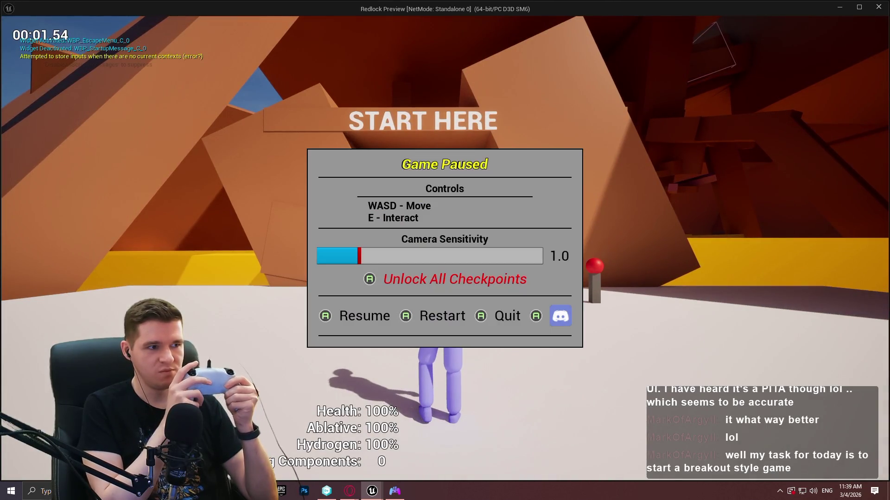
{"action": "key", "text": "Right"}
{"action": "key", "text": "Right"}
{"action": "key", "text": "Return"}
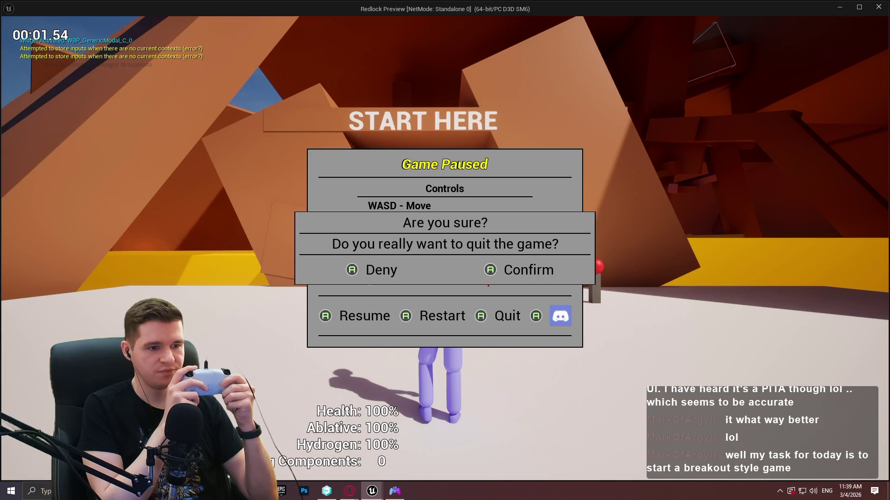
{"action": "key", "text": "Return"}
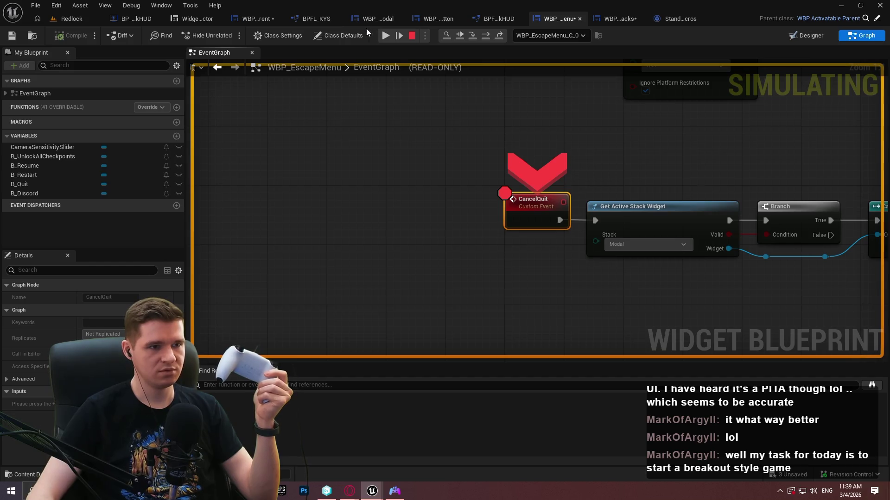
Resume and stop the play session, then review the WBP_GenericModal, BP_RedlockHUD AddModalToStack and WBP_EscapeMenu graphs
{"action": "left_click", "coordinate": [385, 35]}
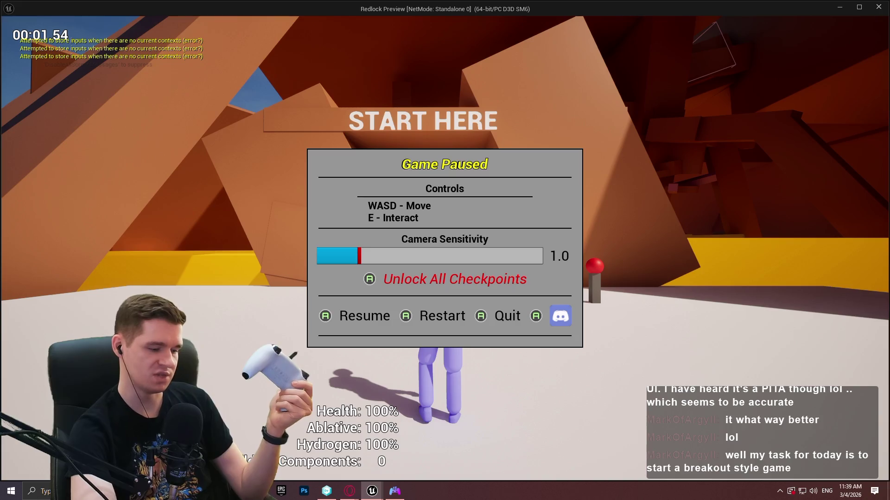
{"action": "key", "text": "Escape"}
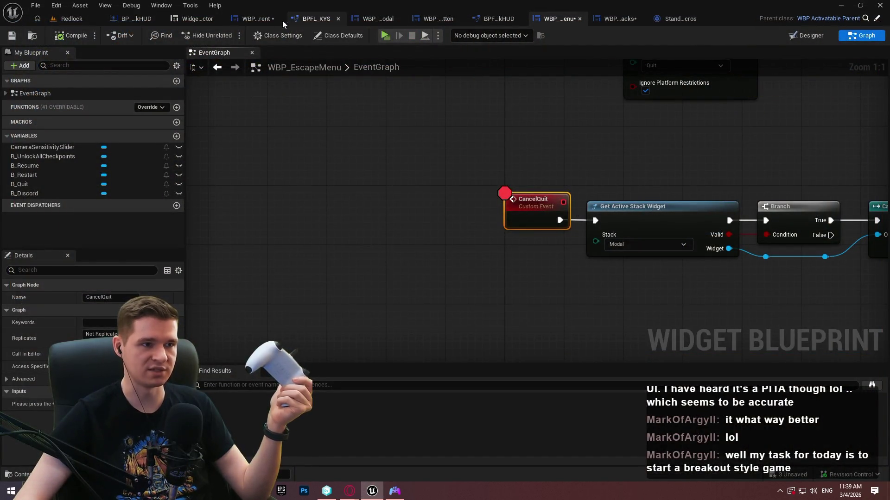
{"action": "left_click", "coordinate": [259, 19]}
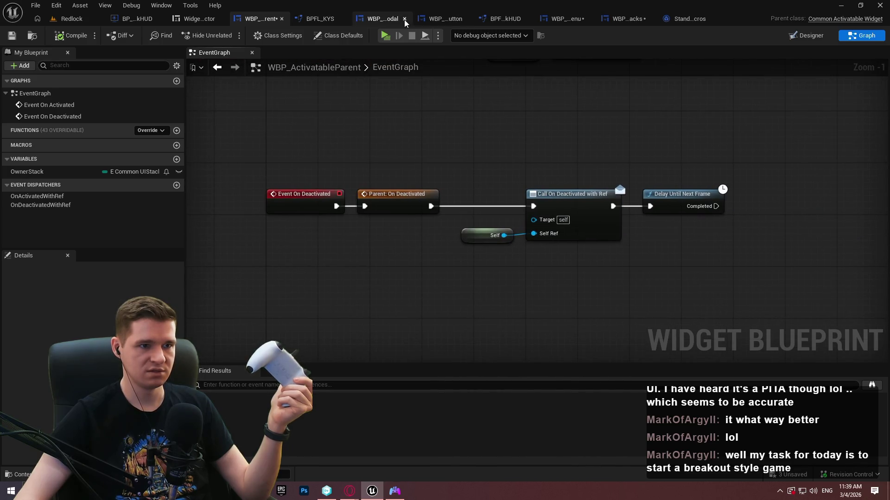
{"action": "left_click", "coordinate": [386, 22]}
{"action": "left_click", "coordinate": [566, 22]}
{"action": "left_click", "coordinate": [132, 18]}
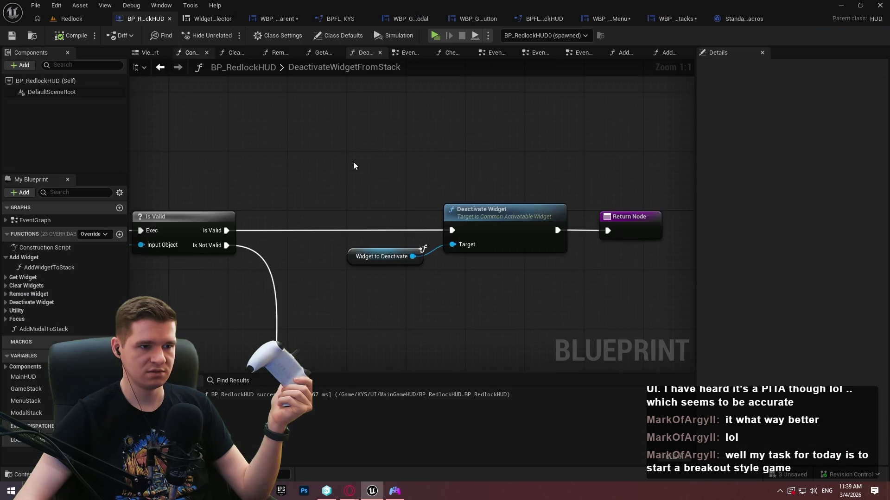
{"action": "double_click", "coordinate": [28, 329]}
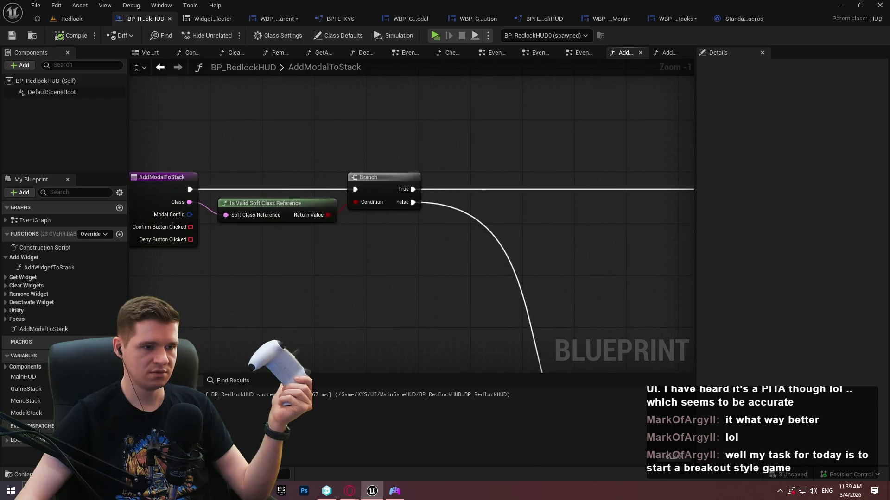
{"action": "left_click", "coordinate": [404, 18]}
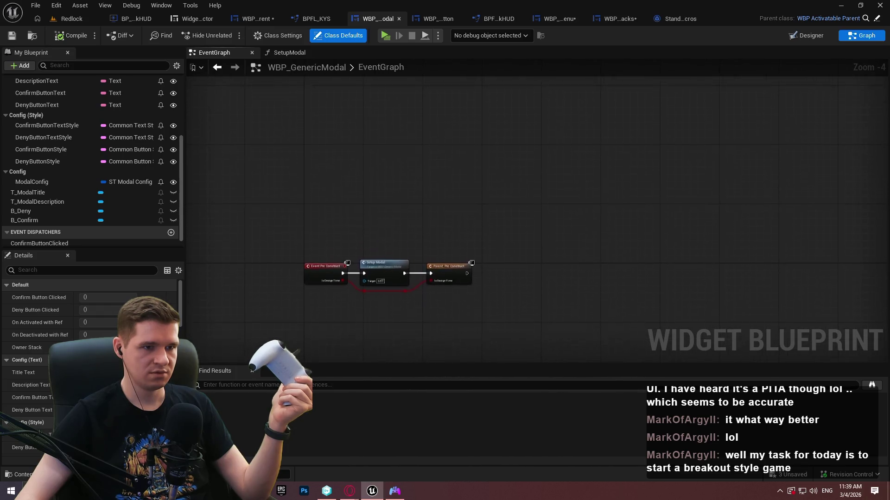
{"action": "left_click", "coordinate": [554, 19]}
Remove the breakpoint from the CancelQuit node and relaunch the game
{"action": "right_click", "coordinate": [532, 204]}
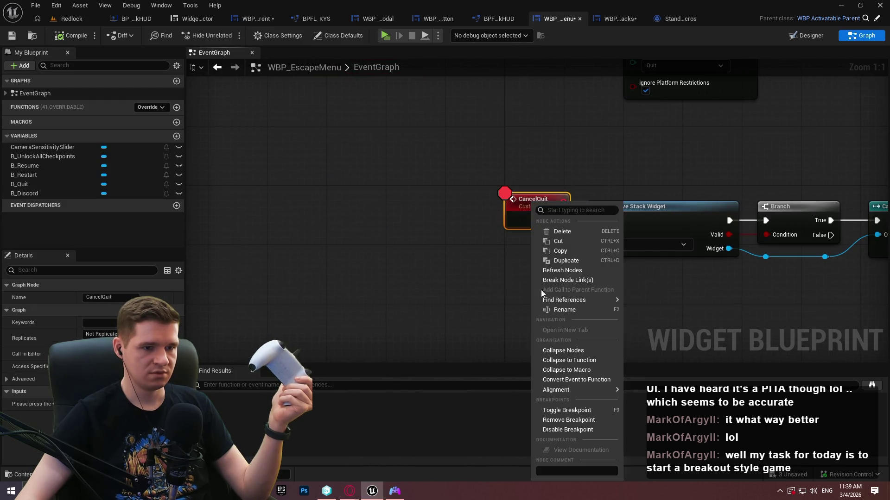
{"action": "left_click", "coordinate": [565, 420]}
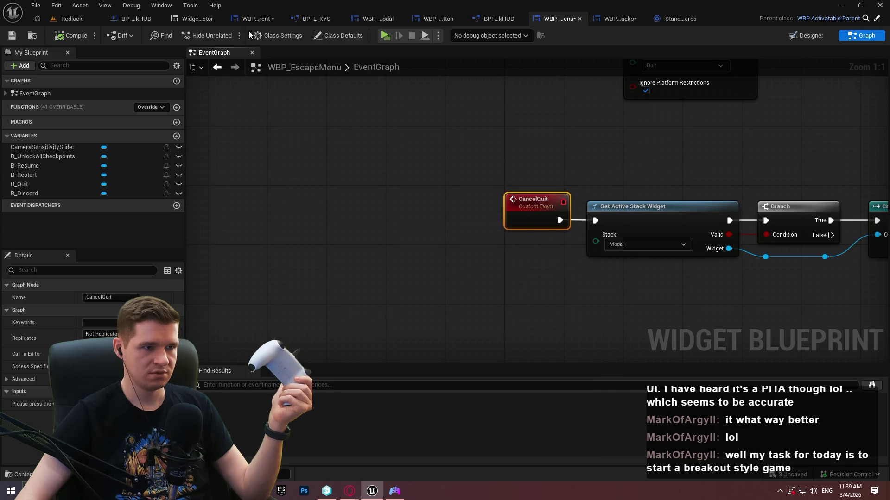
{"action": "left_click", "coordinate": [388, 36]}
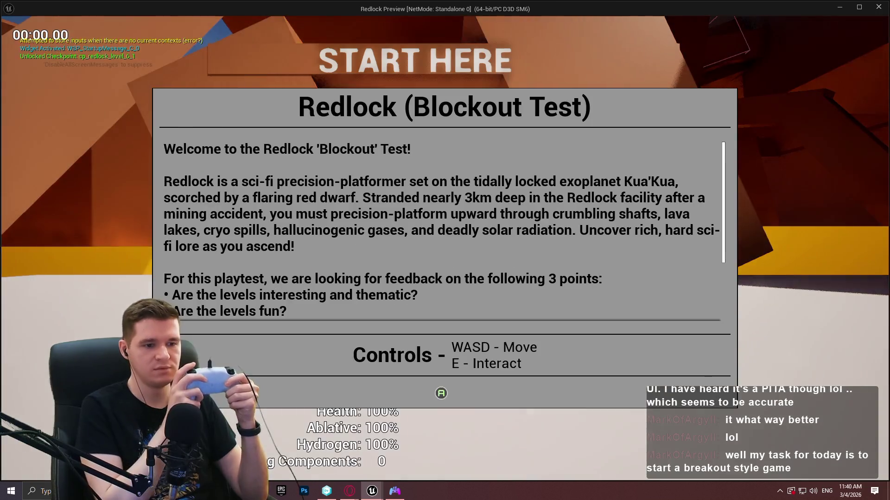
Open the quit confirmation and toggle gamepad focus between cancel and confirm repeatedly, then dismiss it
{"action": "key", "text": "Escape"}
{"action": "key", "text": "Escape"}
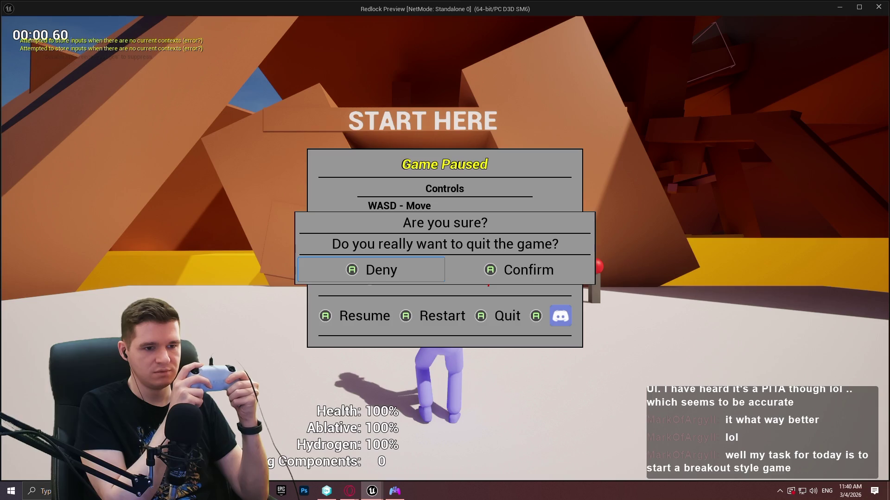
{"action": "key", "text": "Return"}
{"action": "key", "text": "Left"}
{"action": "key", "text": "Left"}
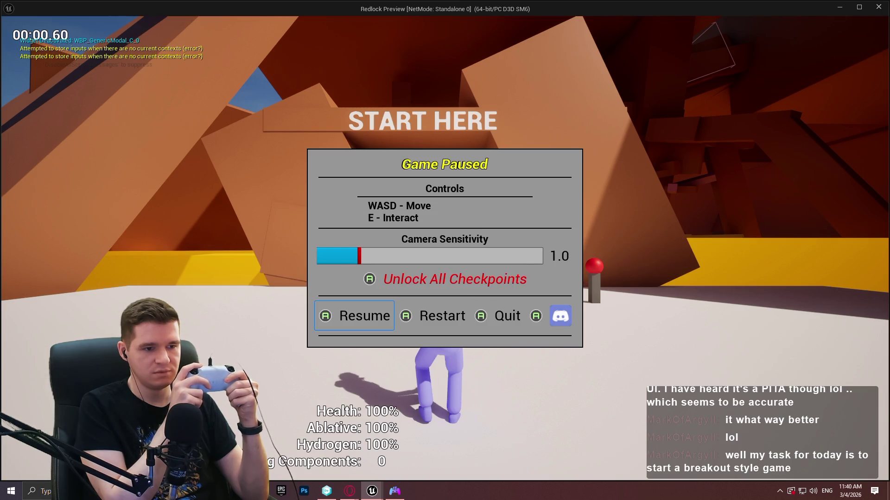
{"action": "key", "text": "Right"}
{"action": "key", "text": "Right"}
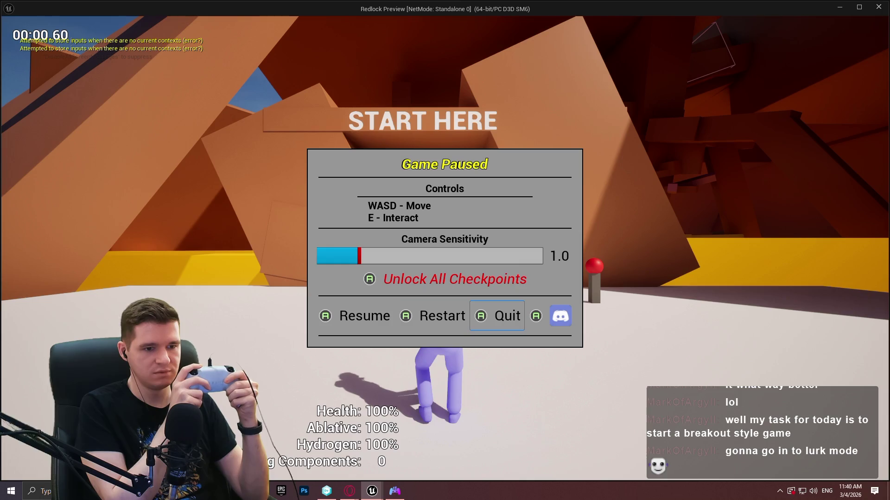
{"action": "key", "text": "Return"}
{"action": "key", "text": "Right"}
{"action": "key", "text": "Left"}
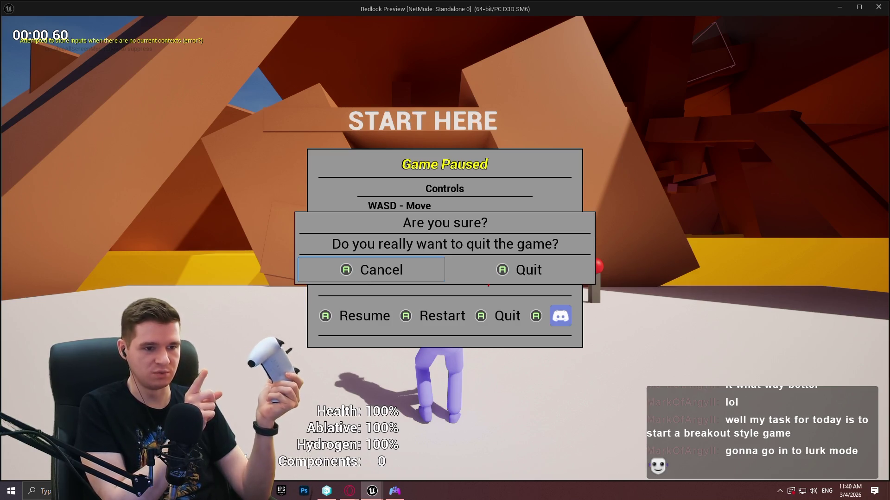
{"action": "key", "text": "Right"}
{"action": "key", "text": "Left"}
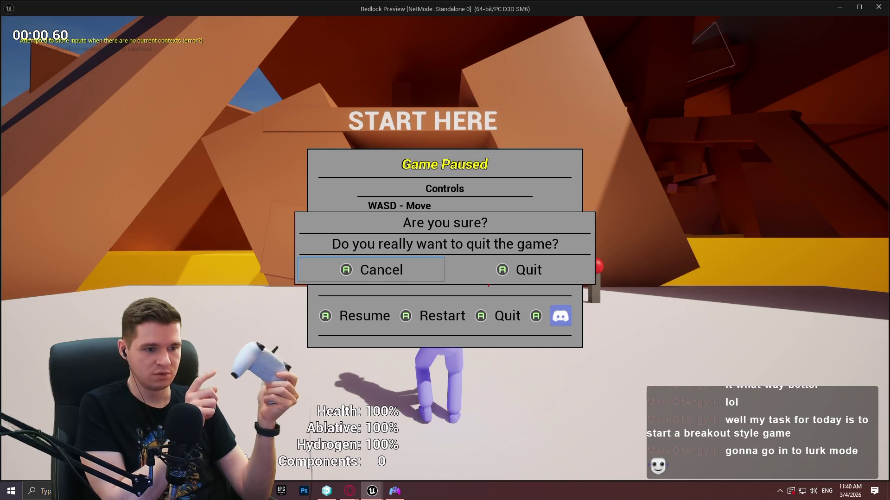
{"action": "key", "text": "Right"}
{"action": "key", "text": "Left"}
{"action": "key", "text": "Right"}
{"action": "key", "text": "Left"}
{"action": "key", "text": "Right"}
{"action": "key", "text": "Left"}
{"action": "key", "text": "Right"}
{"action": "key", "text": "Left"}
{"action": "key", "text": "Right"}
{"action": "key", "text": "Left"}
{"action": "key", "text": "Right"}
{"action": "key", "text": "Left"}
{"action": "key", "text": "Right"}
{"action": "key", "text": "Left"}
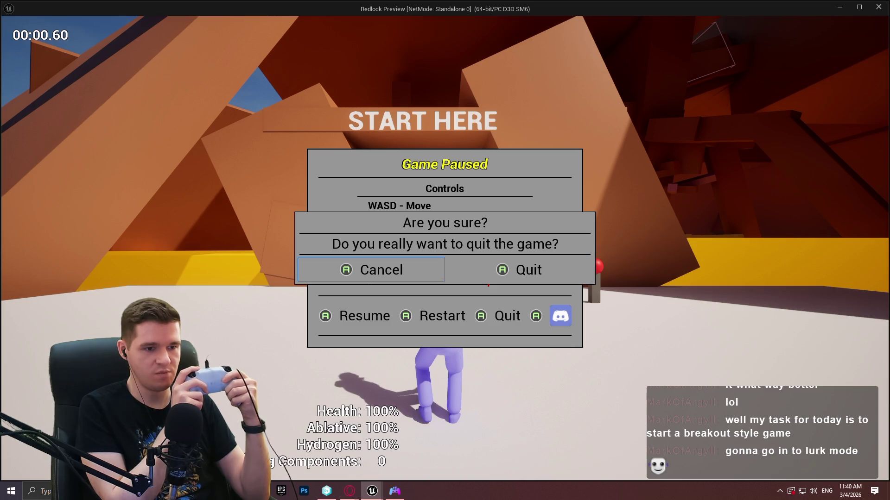
{"action": "key", "text": "Return"}
Move to Quit, open and cancel the confirmation several times, then resume the game
{"action": "key", "text": "Right"}
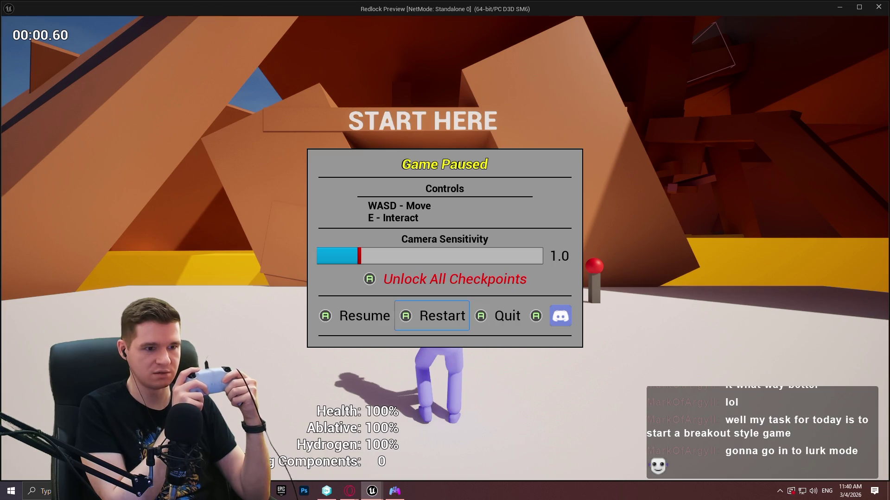
{"action": "key", "text": "Right"}
{"action": "key", "text": "Return"}
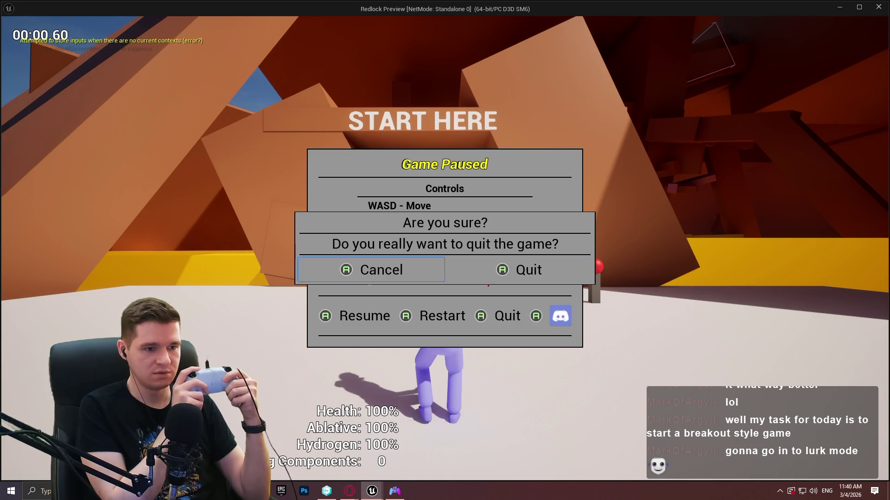
{"action": "key", "text": "Return"}
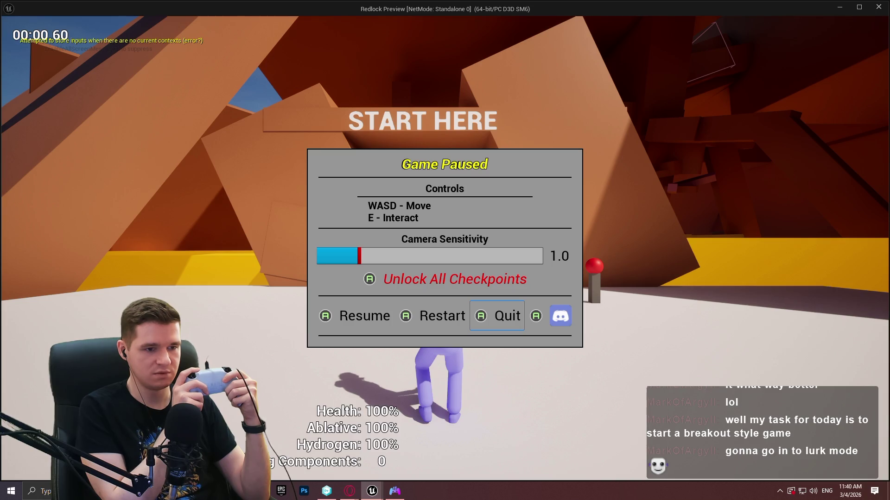
{"action": "key", "text": "Return"}
{"action": "key", "text": "Return"}
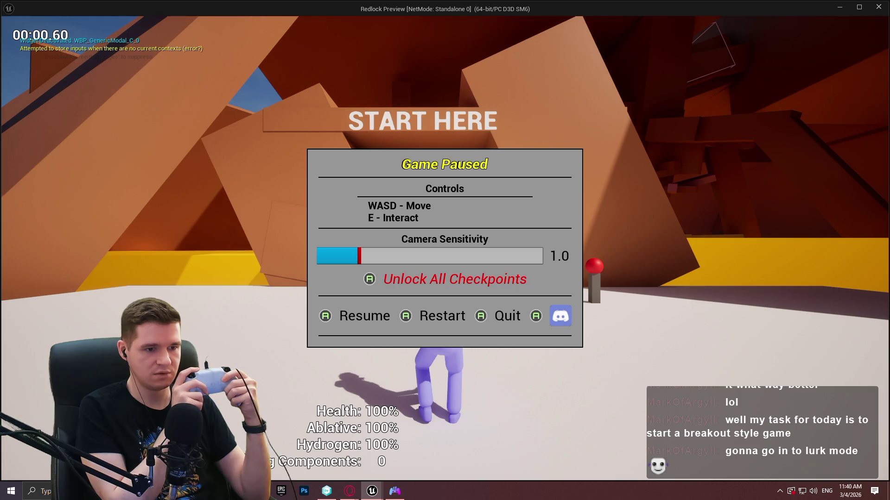
{"action": "key", "text": "Right"}
{"action": "key", "text": "Return"}
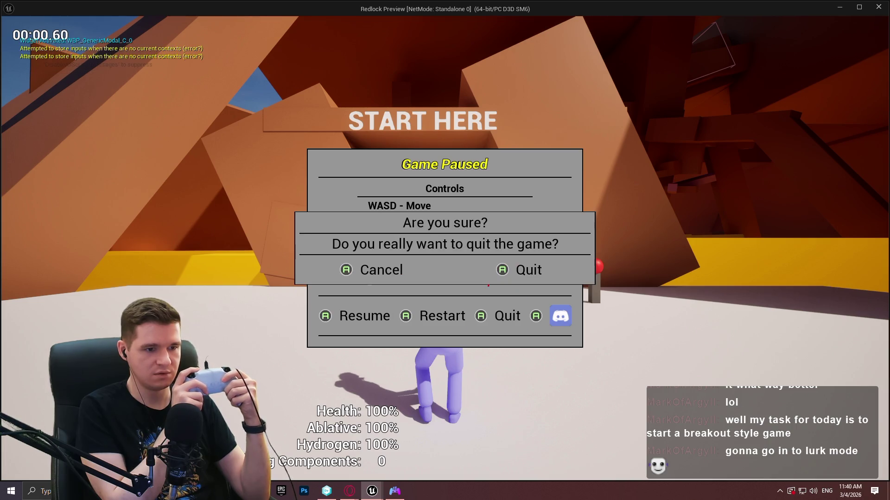
{"action": "key", "text": "Return"}
{"action": "key", "text": "Left"}
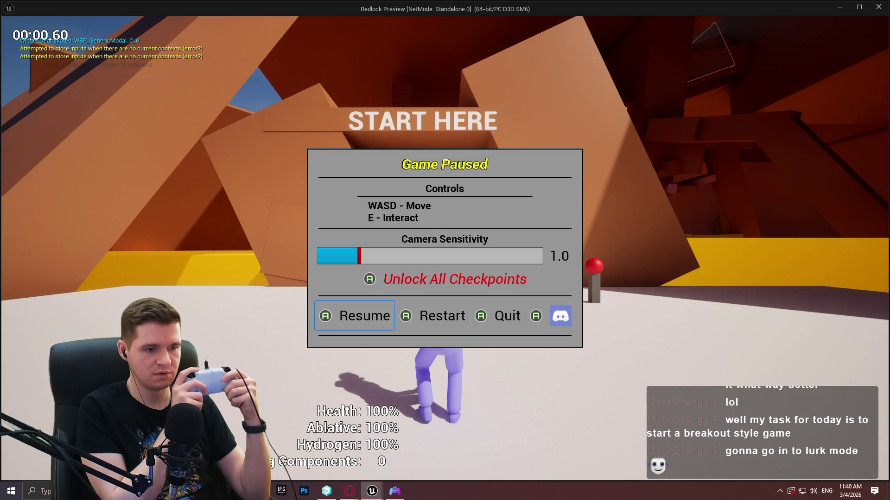
{"action": "key", "text": "Return"}
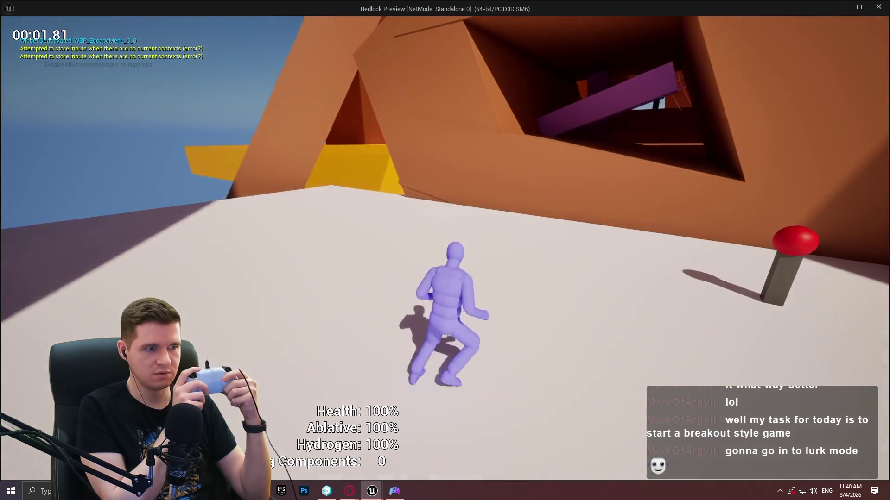
Pause again, back out of the quit confirmation with Escape, and navigate the menu rows up to the sensitivity slider
{"action": "key", "text": "Escape"}
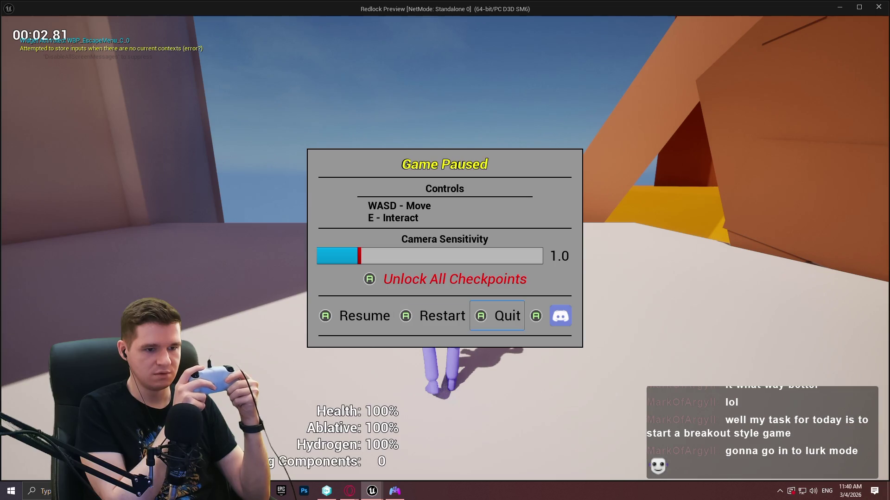
{"action": "key", "text": "Return"}
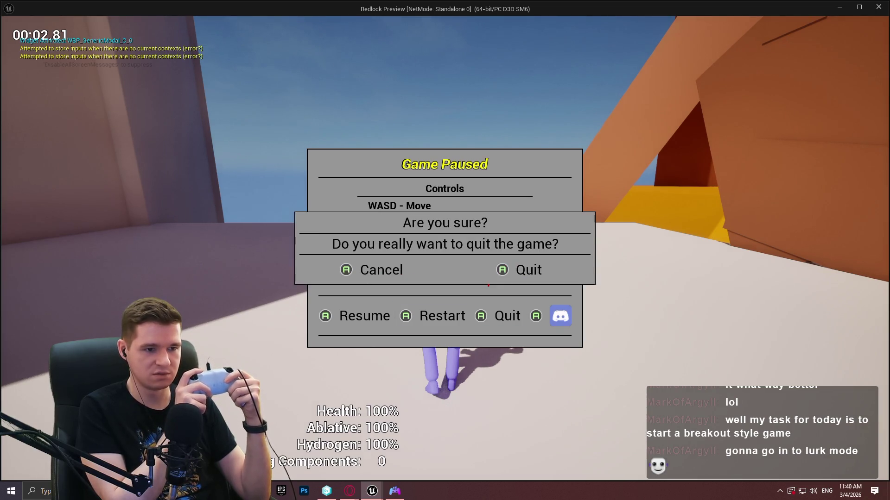
{"action": "key", "text": "Right"}
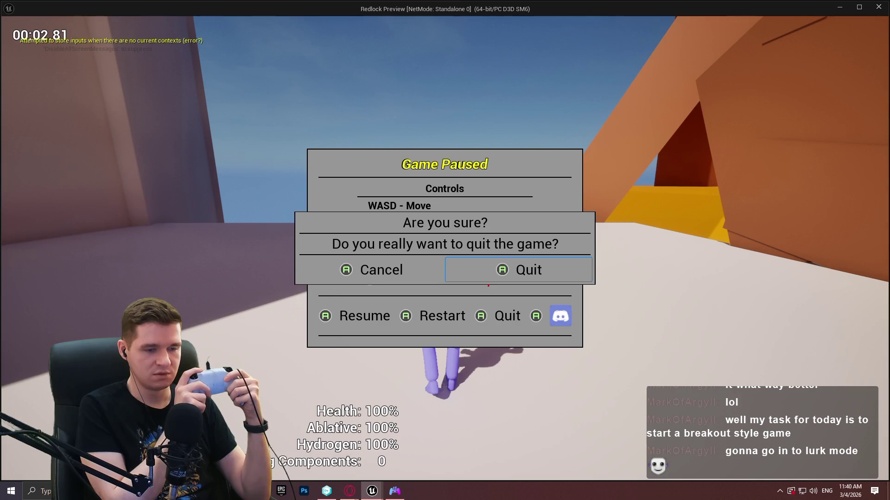
{"action": "key", "text": "Escape"}
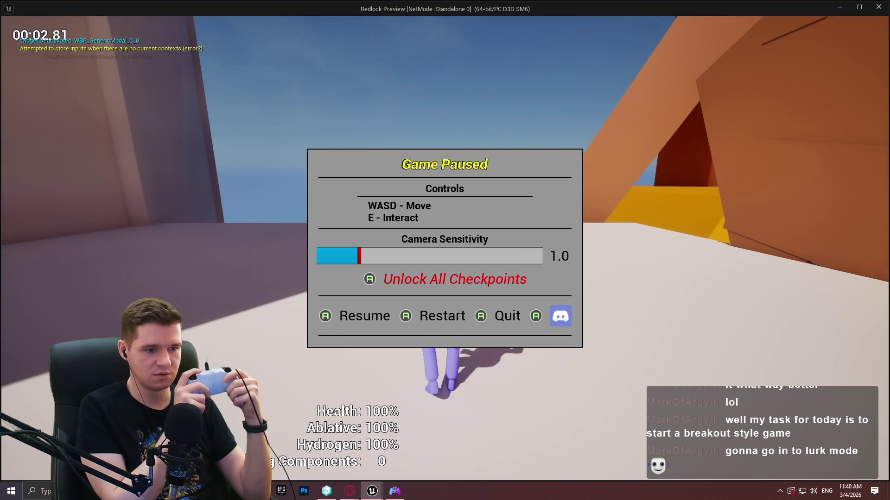
{"action": "key", "text": "Right"}
{"action": "key", "text": "Return"}
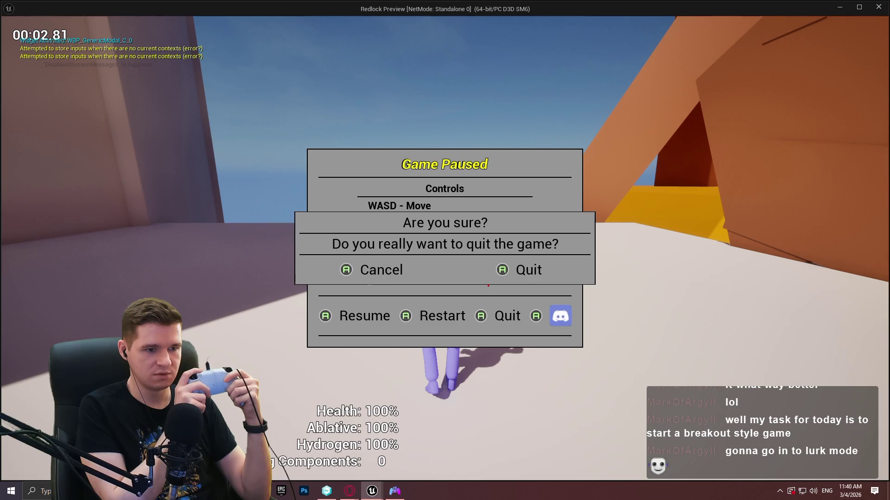
{"action": "key", "text": "Escape"}
{"action": "key", "text": "Left"}
{"action": "key", "text": "Right"}
{"action": "key", "text": "Left"}
{"action": "key", "text": "Left"}
{"action": "key", "text": "Up"}
{"action": "key", "text": "Down"}
{"action": "key", "text": "Right"}
{"action": "key", "text": "Right"}
{"action": "key", "text": "Right"}
{"action": "key", "text": "Left"}
{"action": "key", "text": "Left"}
{"action": "key", "text": "Left"}
{"action": "key", "text": "Up"}
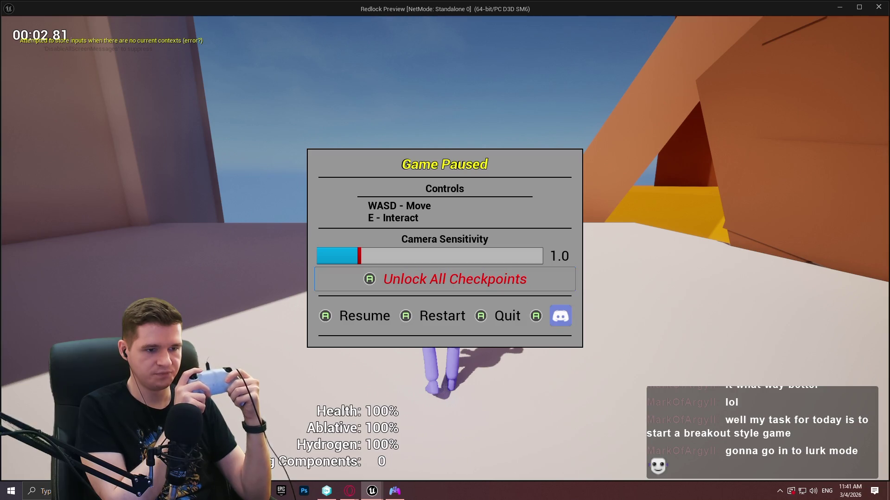
{"action": "key", "text": "Up"}
{"action": "key", "text": "Down"}
{"action": "key", "text": "Up"}
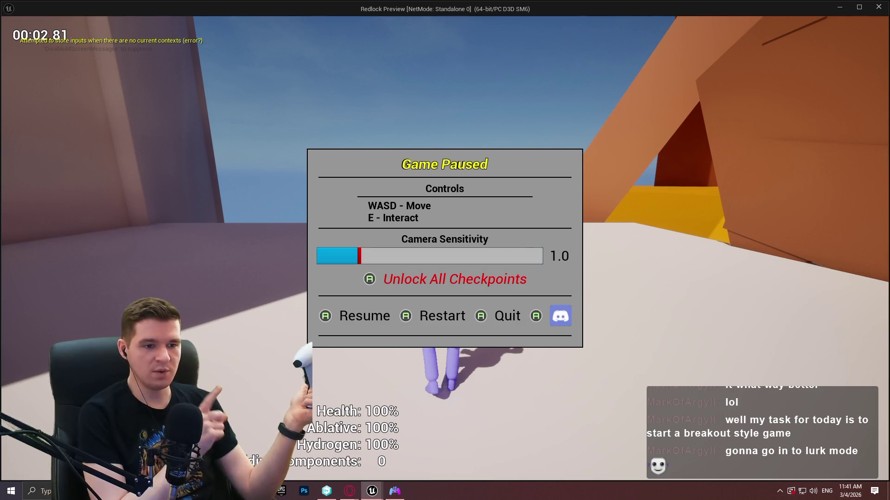
{"action": "key", "text": "Down"}
{"action": "key", "text": "Down"}
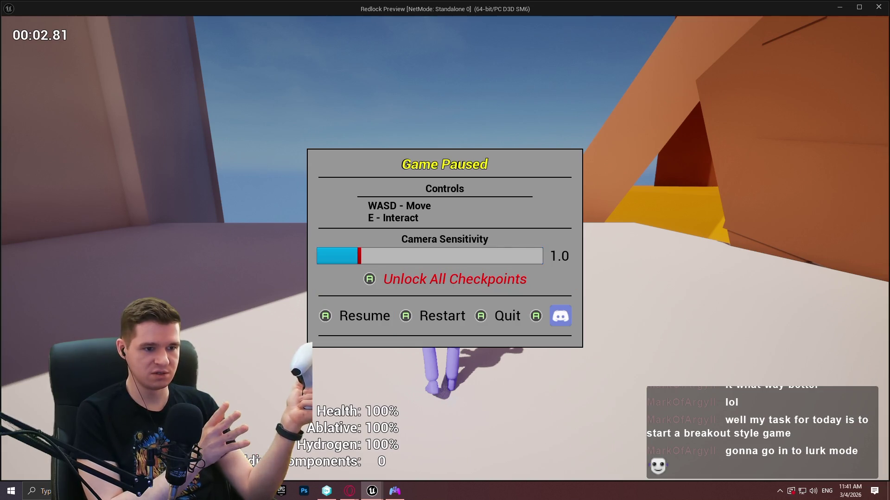
Focus the Quit option, open the confirmation, and cancel it from the cancel choice
{"action": "key", "text": "Right"}
{"action": "key", "text": "Right"}
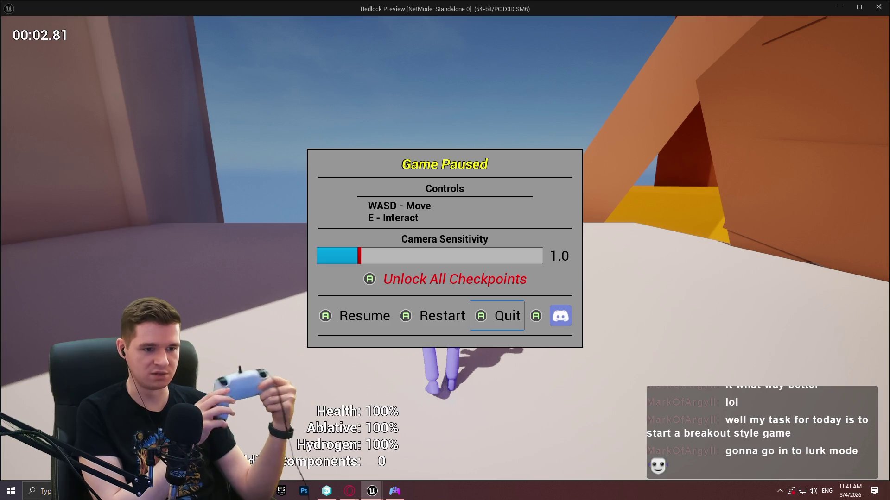
{"action": "key", "text": "Left"}
{"action": "key", "text": "Left"}
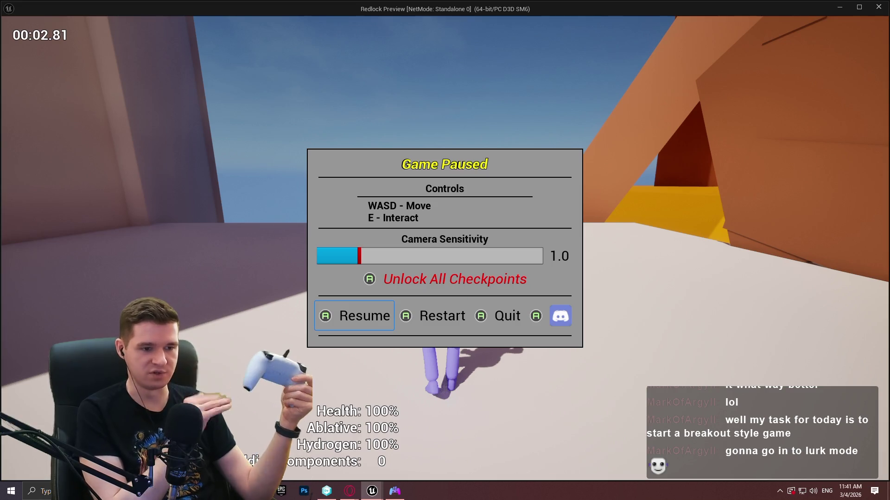
{"action": "key", "text": "Right"}
{"action": "key", "text": "Right"}
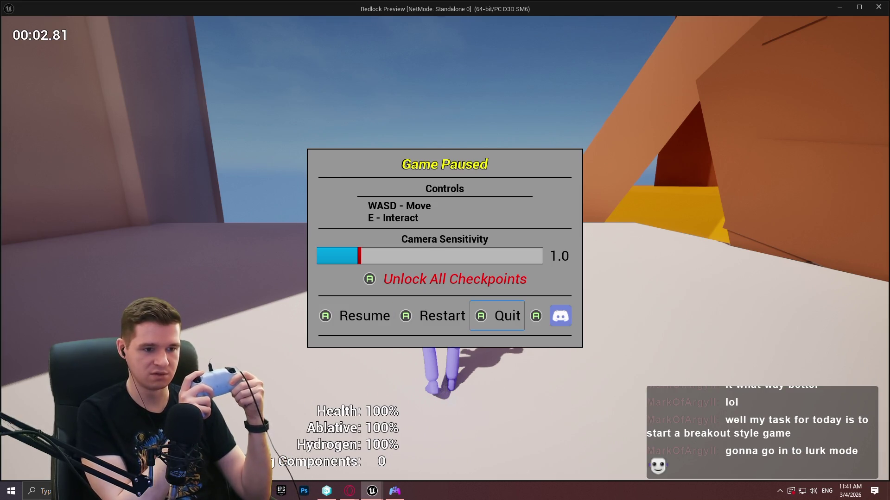
{"action": "key", "text": "Return"}
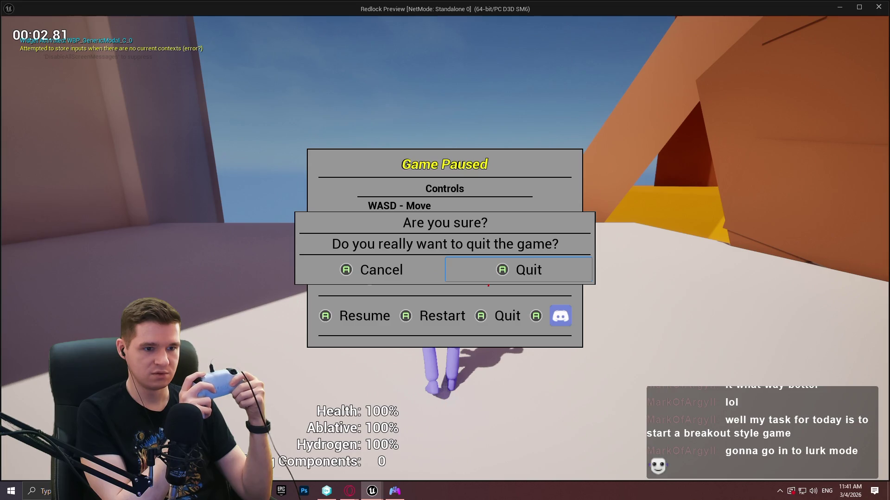
{"action": "key", "text": "Left"}
{"action": "key", "text": "Return"}
Cycle focus through the pause menu, test the confirmation choices once more, then confirm Quit to end play
{"action": "key", "text": "Right"}
{"action": "key", "text": "Left"}
{"action": "key", "text": "Left"}
{"action": "key", "text": "Left"}
{"action": "key", "text": "Up"}
{"action": "key", "text": "Up"}
{"action": "key", "text": "Down"}
{"action": "key", "text": "Down"}
{"action": "key", "text": "Right"}
{"action": "key", "text": "Right"}
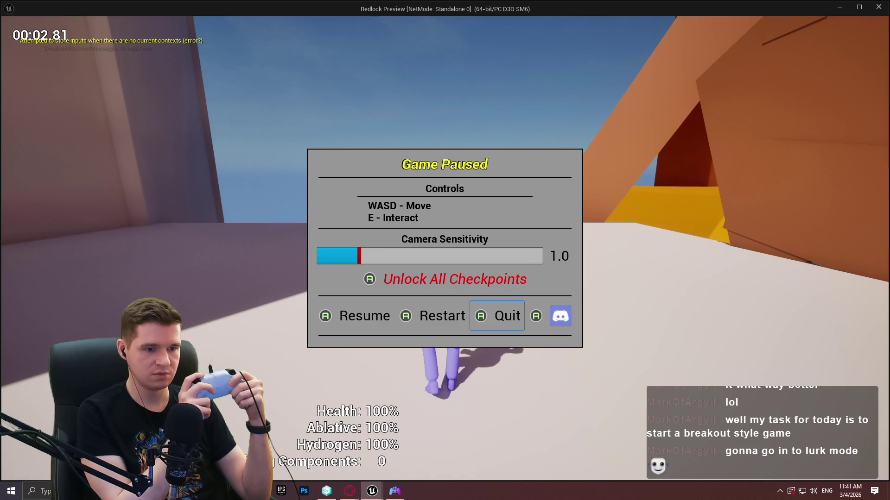
{"action": "key", "text": "Left"}
{"action": "key", "text": "Left"}
{"action": "key", "text": "Right"}
{"action": "key", "text": "Right"}
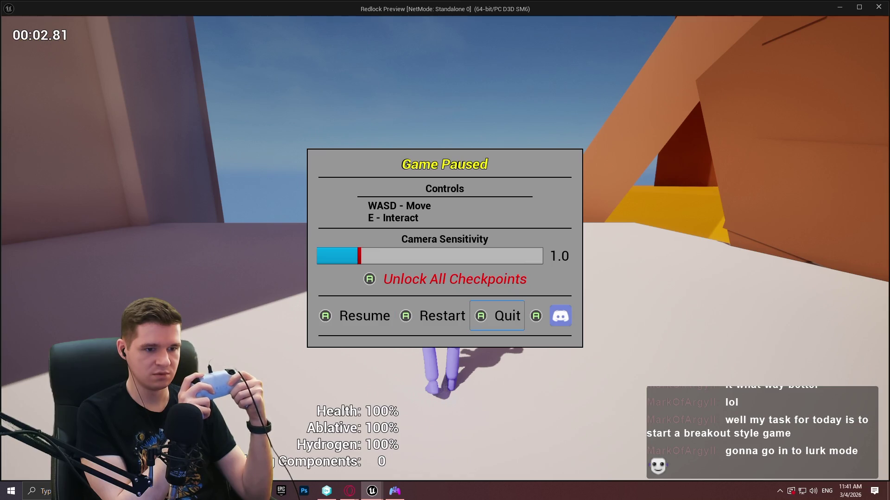
{"action": "key", "text": "Return"}
{"action": "key", "text": "Right"}
{"action": "key", "text": "Left"}
{"action": "key", "text": "Right"}
{"action": "key", "text": "Left"}
{"action": "key", "text": "Return"}
{"action": "key", "text": "Right"}
{"action": "key", "text": "Return"}
{"action": "key", "text": "Return"}
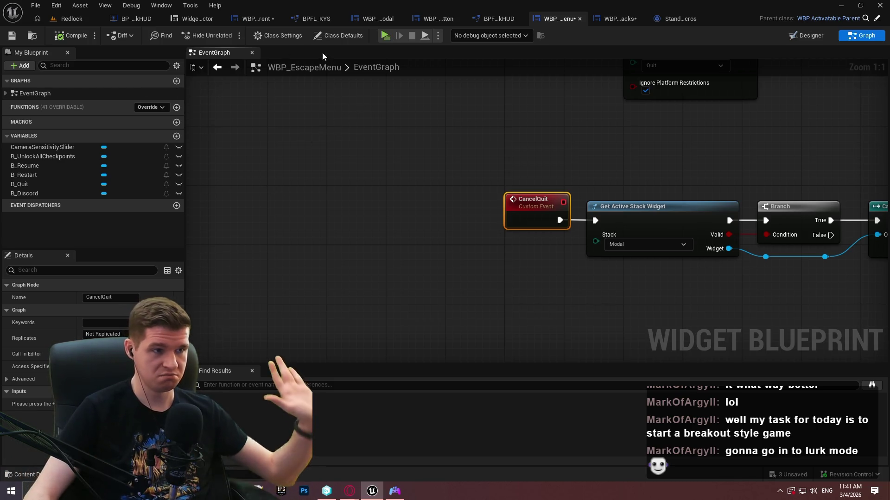
Delete the Delay Until Next Frame node in WBP_ActivatableParent and move the deactivation call nodes left to close the gap
{"action": "left_click", "coordinate": [259, 19]}
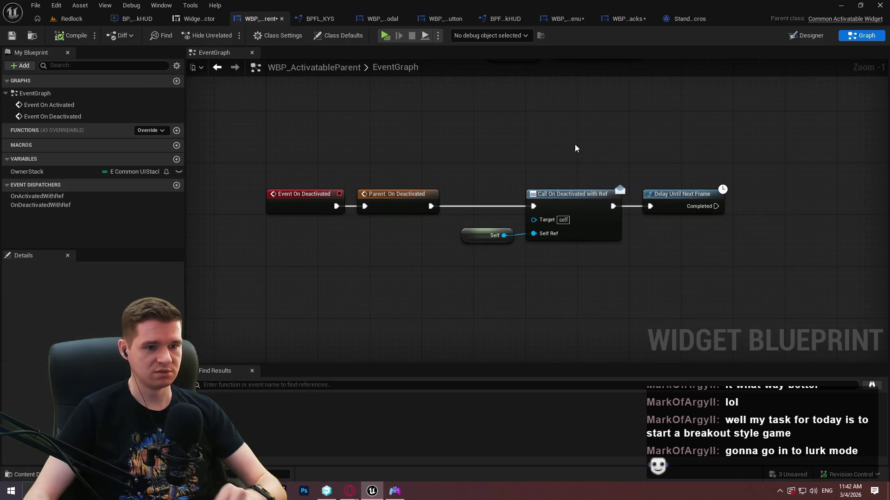
{"action": "left_click", "coordinate": [681, 201]}
{"action": "key", "text": "Delete"}
{"action": "left_click_drag", "start_coordinate": [524, 169], "coordinate": [458, 265]}
{"action": "mouse_move", "coordinate": [560, 206]}
{"action": "left_mouse_down"}
{"action": "mouse_move", "coordinate": [535, 204]}
{"action": "mouse_move", "coordinate": [524, 307]}
{"action": "mouse_move", "coordinate": [507, 258]}
{"action": "left_mouse_up"}
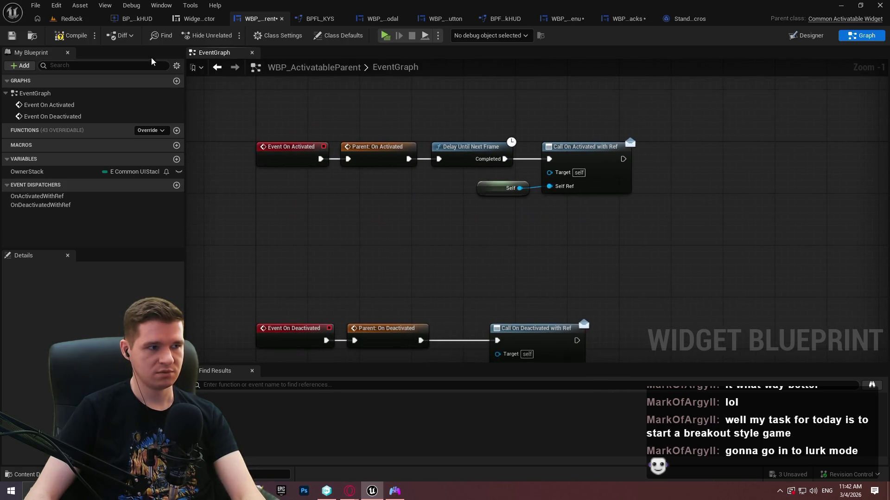
Save all modified assets
{"action": "left_click", "coordinate": [35, 5]}
{"action": "left_click", "coordinate": [66, 73]}
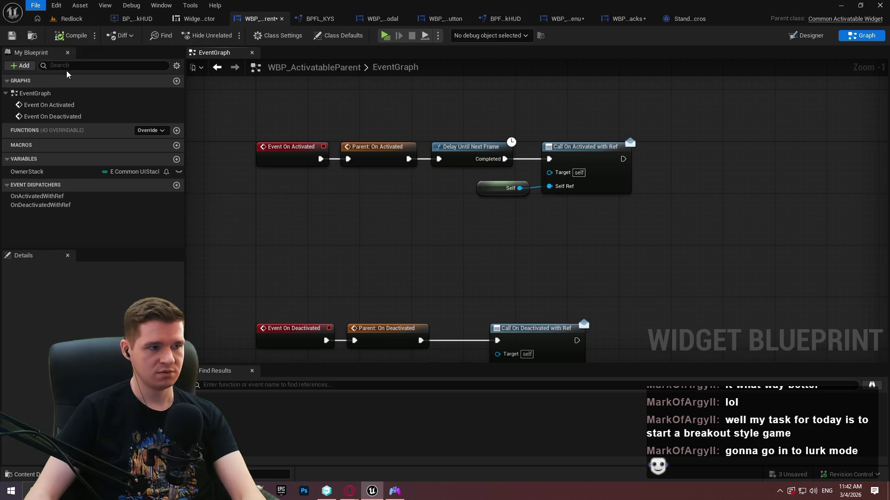
{"action": "left_click", "coordinate": [469, 348]}
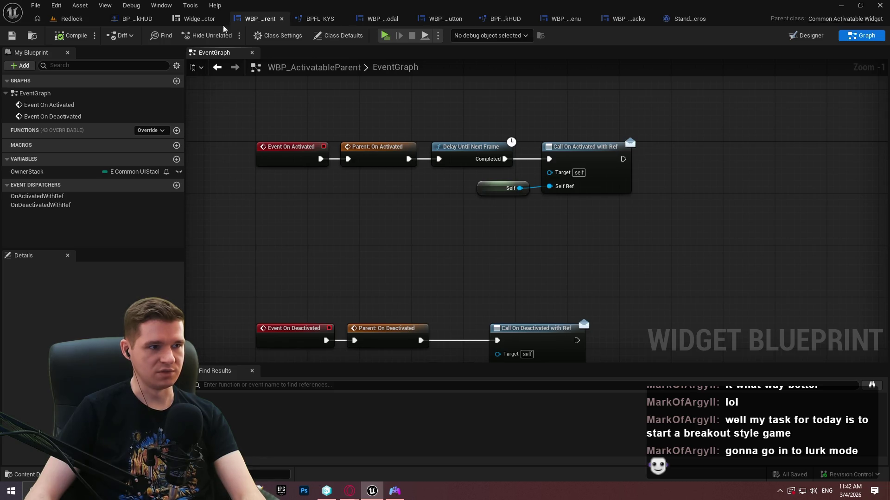
Review the HUD function library and BP_RedlockHUD graphs, then launch the game preview
{"action": "left_click", "coordinate": [494, 19]}
{"action": "left_click", "coordinate": [137, 21]}
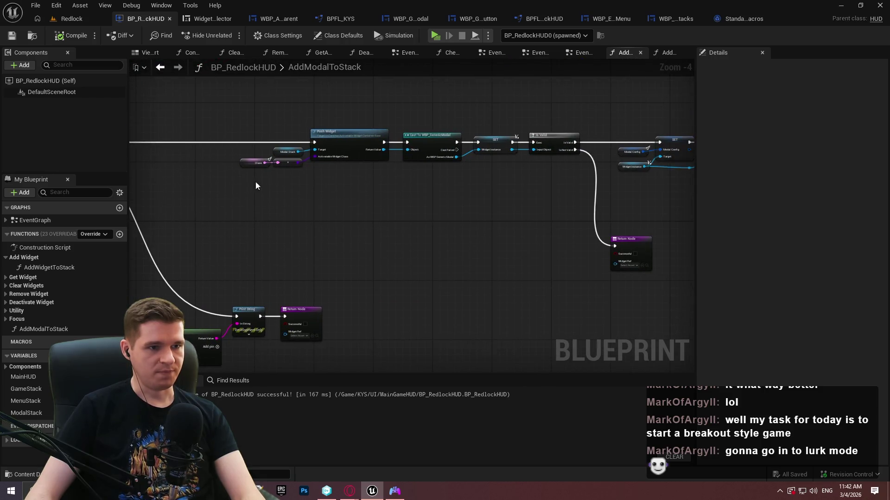
{"action": "left_click", "coordinate": [575, 54]}
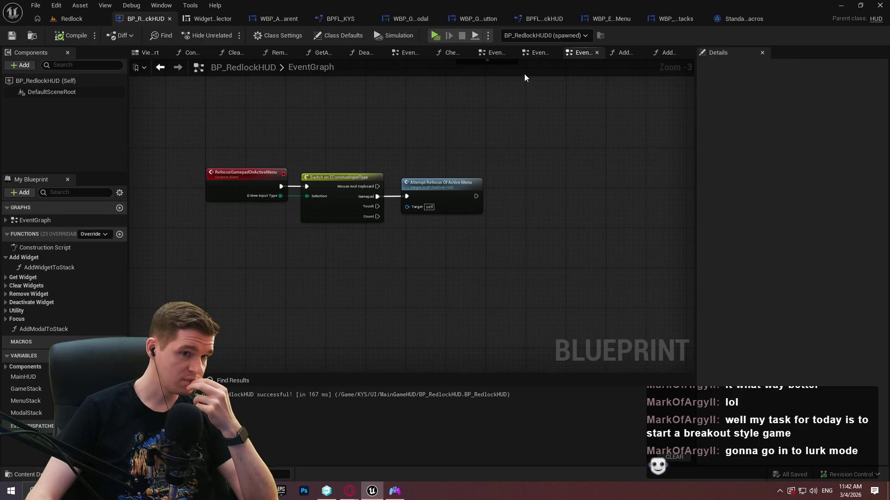
{"action": "left_click", "coordinate": [436, 35]}
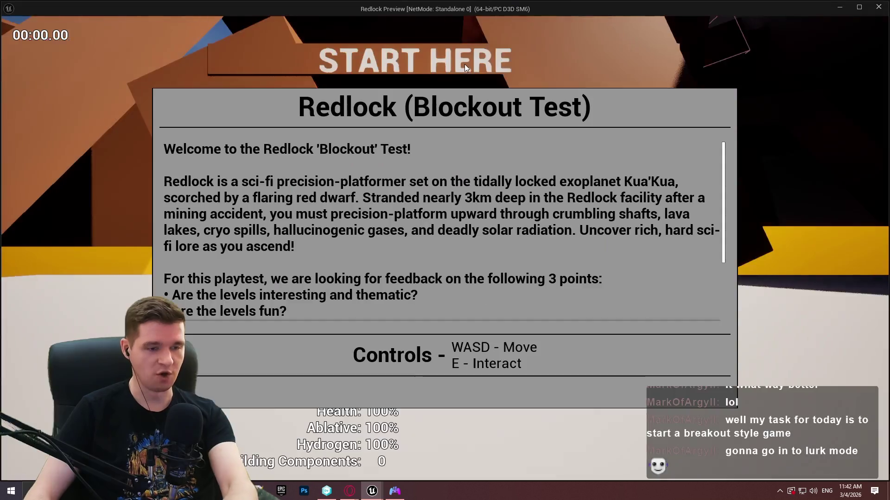
Dismiss the startup message, pause, pick Quit to show the confirmation modal, then close the preview window
{"action": "left_click", "coordinate": [418, 397]}
{"action": "key", "text": "Escape"}
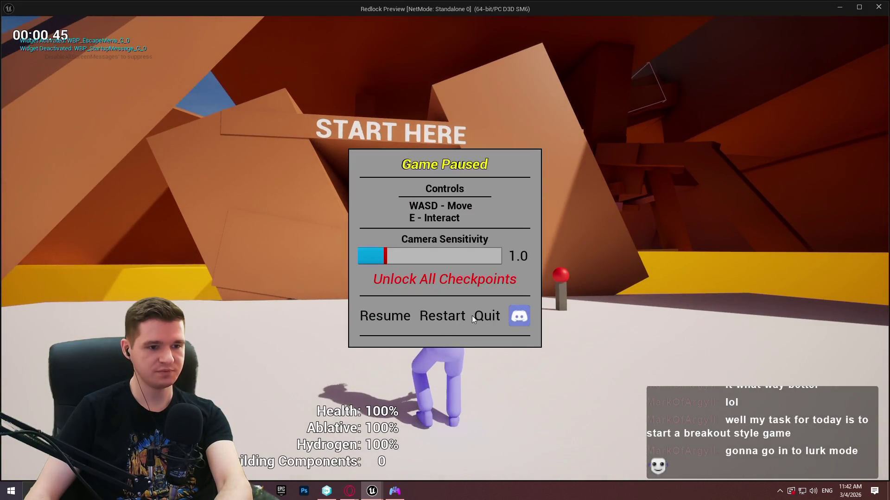
{"action": "left_click", "coordinate": [483, 316]}
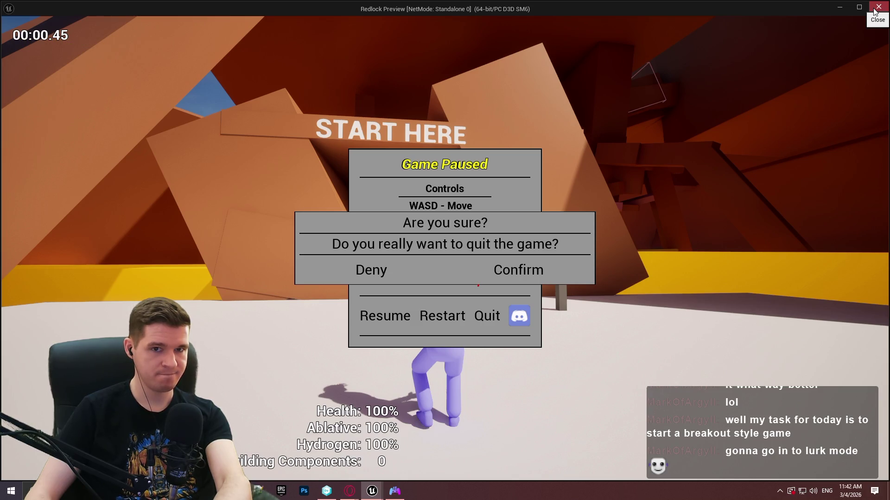
{"action": "left_click", "coordinate": [875, 9]}
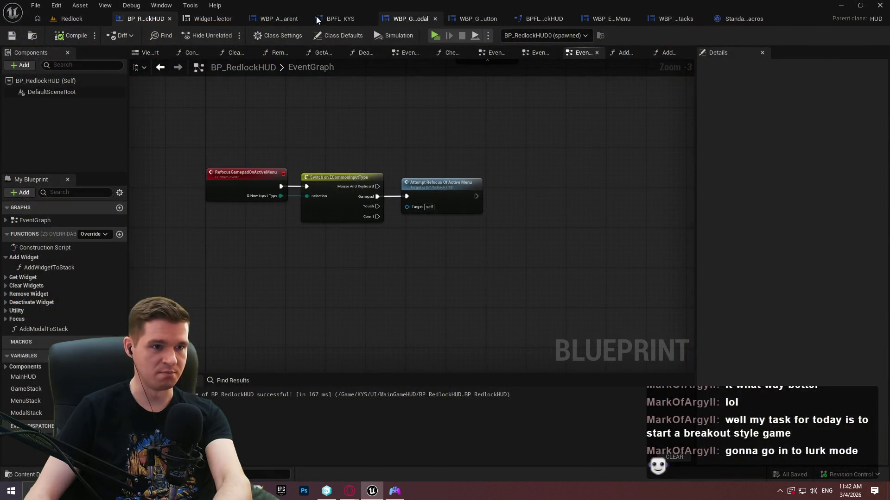
In WBP_GenericButton, collapse the styling node chain into a new function named BuildButton
{"action": "left_click", "coordinate": [484, 20]}
{"action": "scroll", "coordinate": [407, 137], "scroll_direction": "down", "scroll_amount": 4}
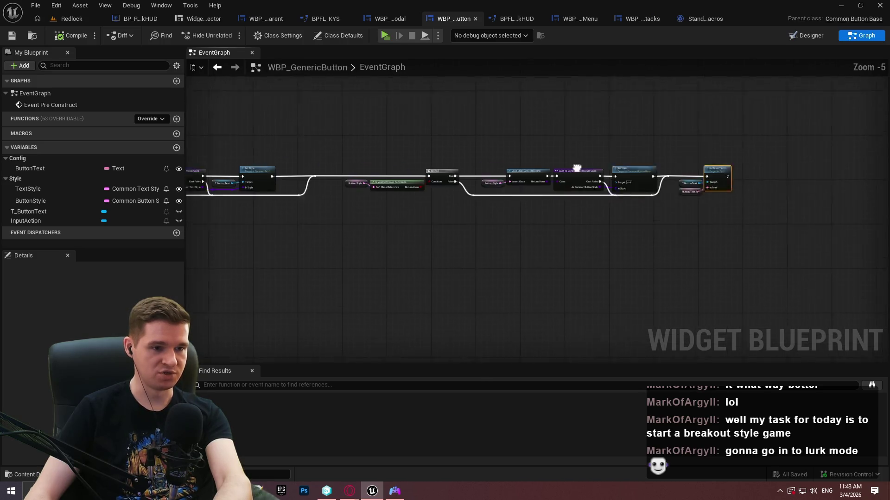
{"action": "left_click_drag", "start_coordinate": [510, 208], "coordinate": [318, 183]}
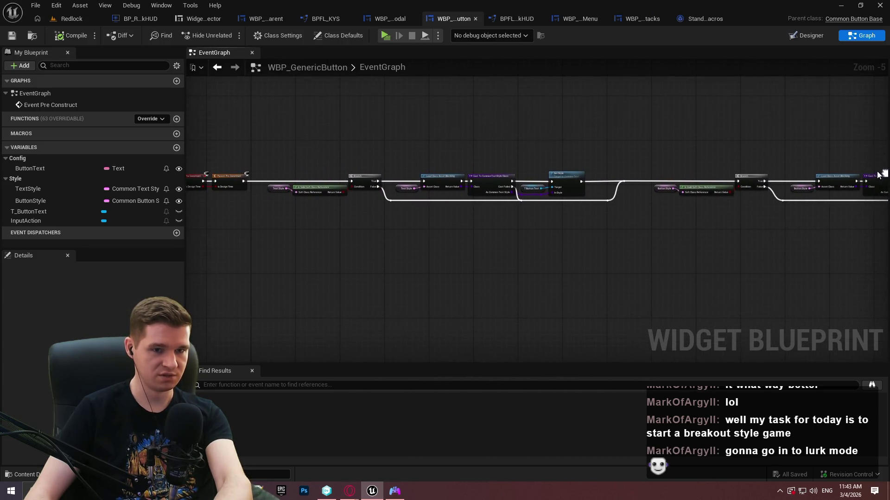
{"action": "scroll", "coordinate": [746, 167], "scroll_direction": "down", "scroll_amount": 2}
{"action": "mouse_move", "coordinate": [824, 194]}
{"action": "left_mouse_down"}
{"action": "mouse_move", "coordinate": [765, 166]}
{"action": "mouse_move", "coordinate": [337, 140]}
{"action": "left_mouse_up"}
{"action": "scroll", "coordinate": [429, 168], "scroll_direction": "up", "scroll_amount": 5}
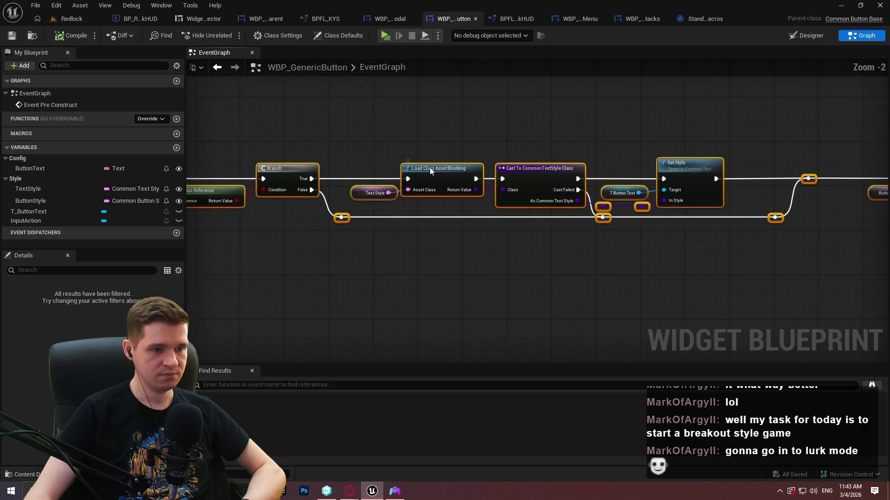
{"action": "right_click", "coordinate": [430, 168]}
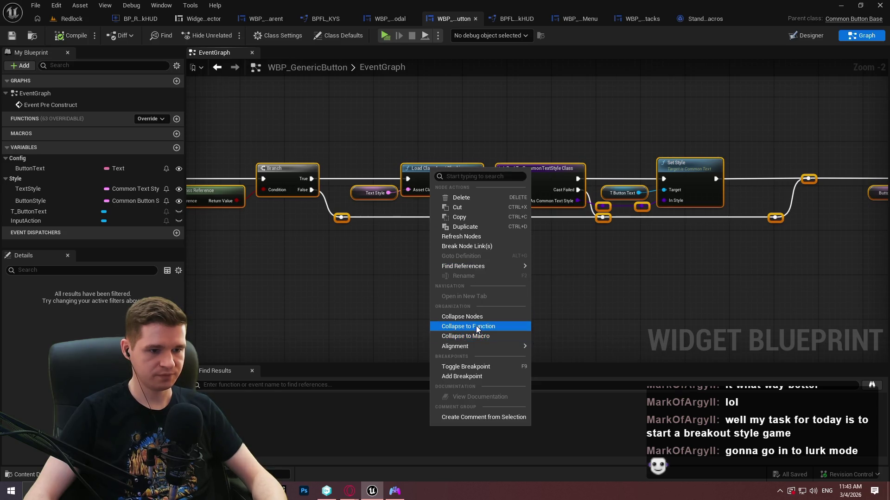
{"action": "left_click", "coordinate": [477, 326]}
{"action": "type", "text": "Bu"}
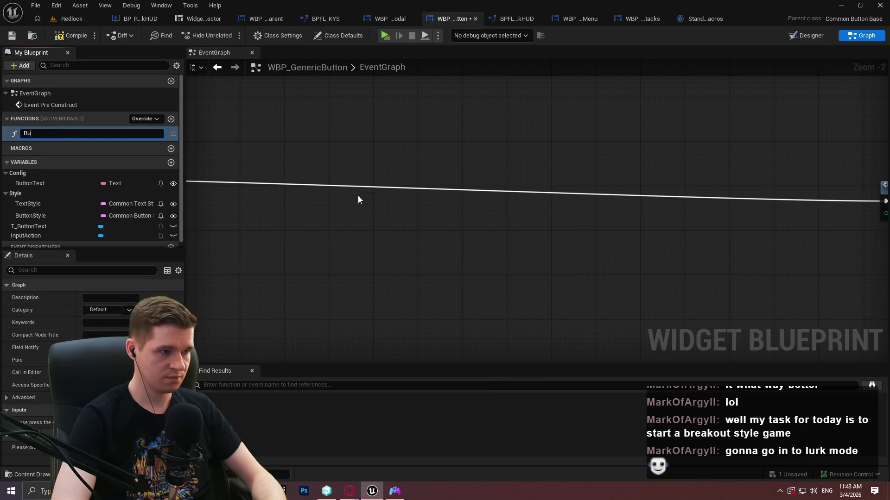
{"action": "type", "text": "ildButton"}
{"action": "key", "text": "Return"}
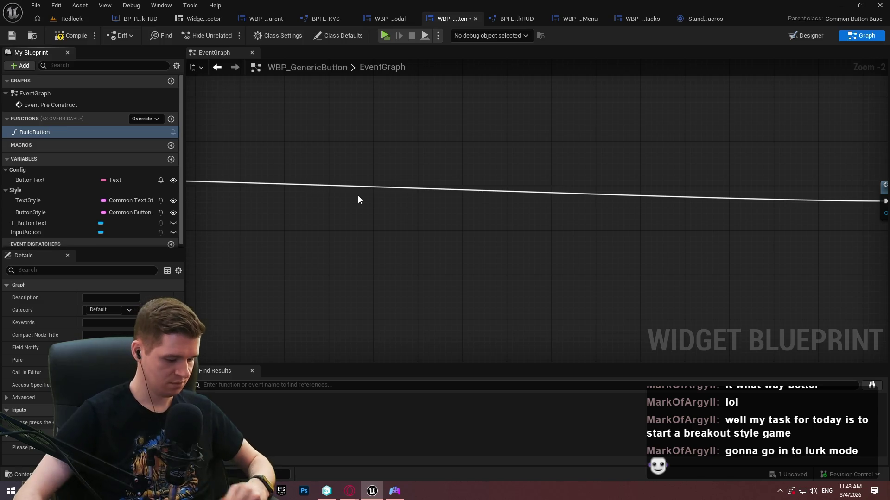
Wire the Build Button call after Parent Pre Construct and save WBP_GenericButton
{"action": "mouse_move", "coordinate": [778, 180]}
{"action": "left_mouse_down"}
{"action": "mouse_move", "coordinate": [756, 178]}
{"action": "mouse_move", "coordinate": [714, 107]}
{"action": "mouse_move", "coordinate": [320, 148]}
{"action": "mouse_move", "coordinate": [305, 140]}
{"action": "left_mouse_up"}
{"action": "left_click_drag", "start_coordinate": [305, 195], "coordinate": [360, 224]}
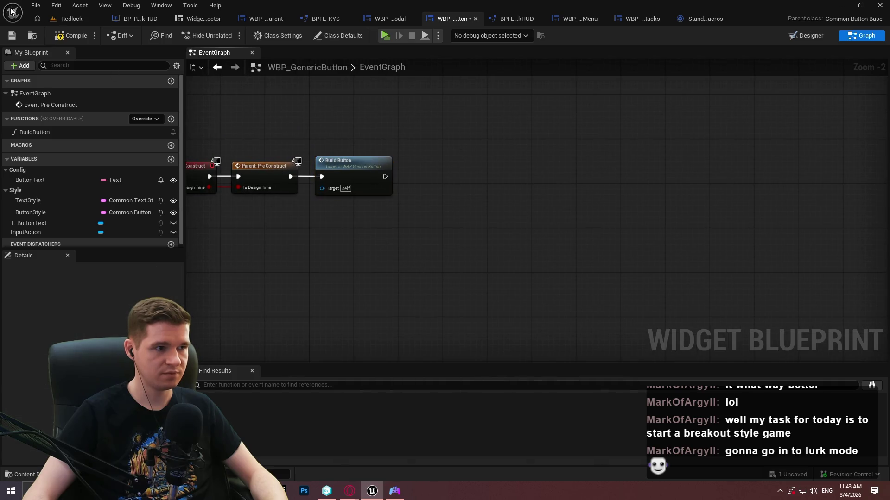
{"action": "left_click", "coordinate": [13, 36]}
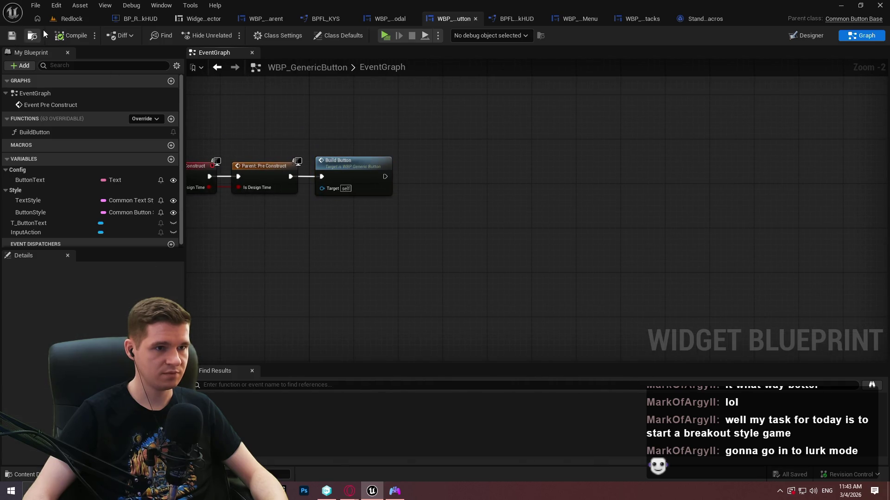
{"action": "left_click", "coordinate": [37, 6]}
{"action": "left_click", "coordinate": [71, 72]}
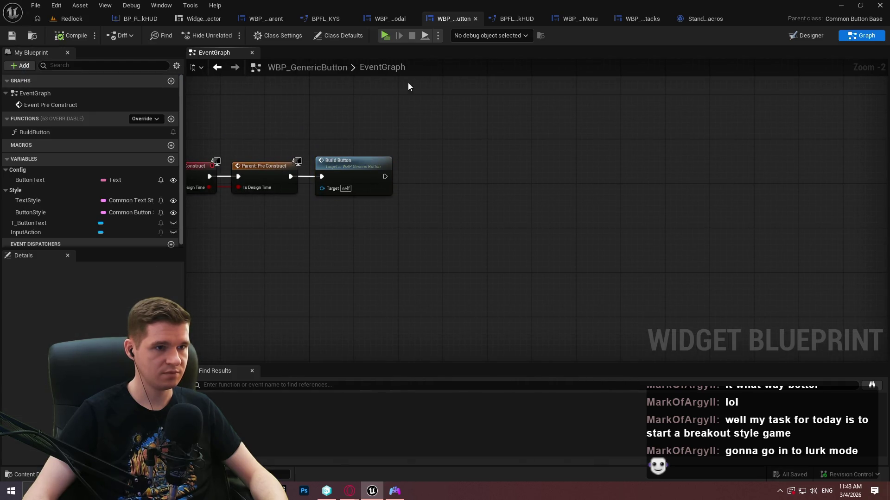
{"action": "left_click", "coordinate": [387, 18]}
In the SetupModal function, add a Build Button call on B_Deny
{"action": "left_click_drag", "start_coordinate": [440, 151], "coordinate": [377, 341]}
{"action": "scroll", "coordinate": [371, 261], "scroll_direction": "up", "scroll_amount": 3}
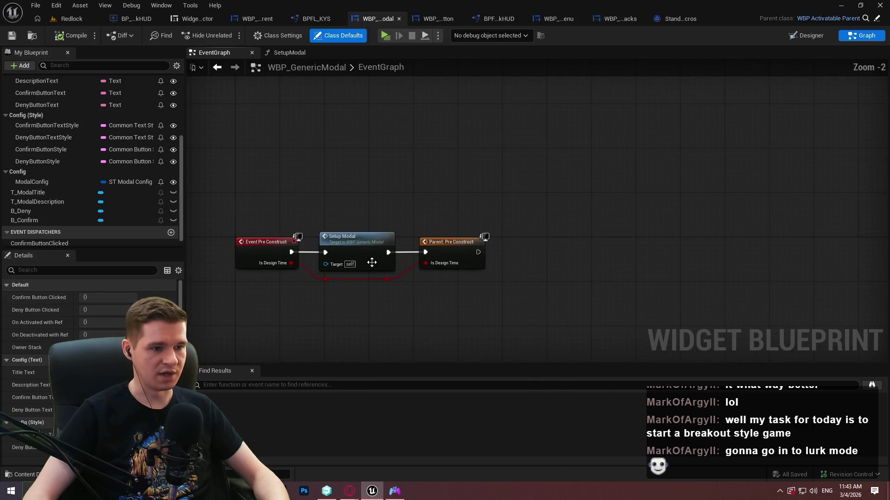
{"action": "scroll", "coordinate": [371, 162], "scroll_direction": "up", "scroll_amount": 1}
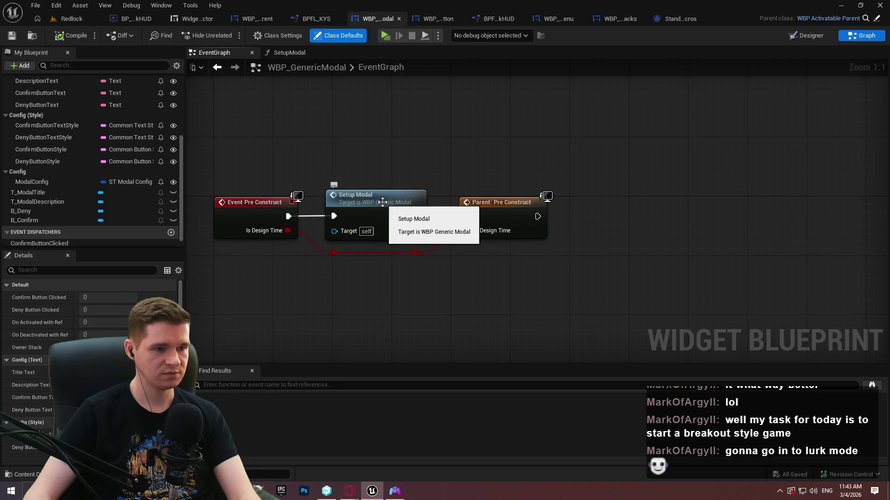
{"action": "double_click", "coordinate": [420, 200]}
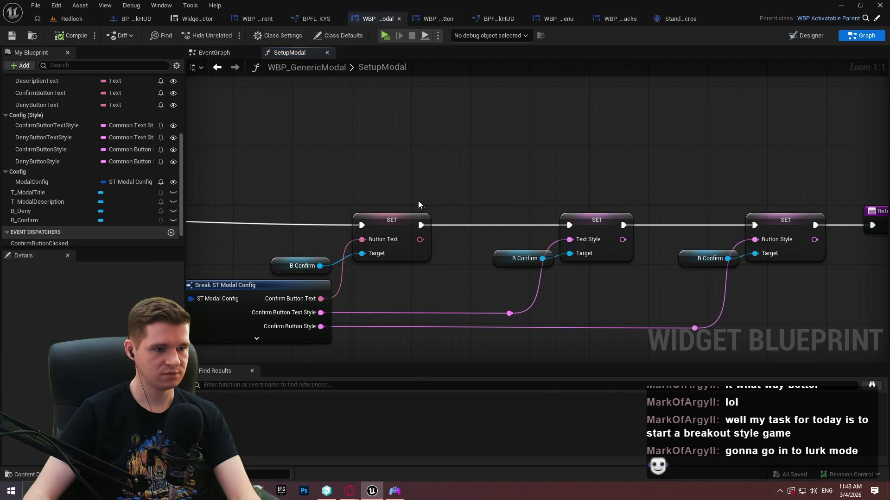
{"action": "scroll", "coordinate": [705, 134], "scroll_direction": "down", "scroll_amount": 4}
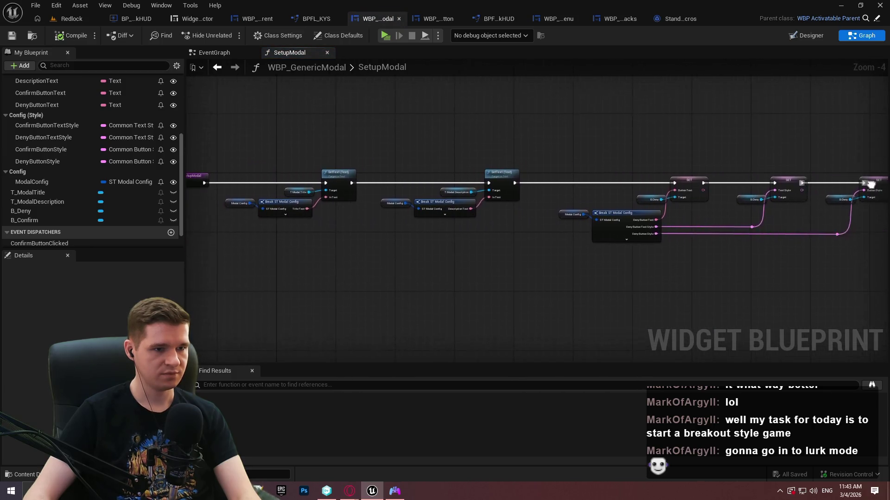
{"action": "scroll", "coordinate": [188, 170], "scroll_direction": "up", "scroll_amount": 4}
{"action": "mouse_move", "coordinate": [23, 211]}
{"action": "left_mouse_down"}
{"action": "mouse_move", "coordinate": [266, 221]}
{"action": "mouse_move", "coordinate": [599, 205]}
{"action": "left_mouse_up"}
{"action": "left_click", "coordinate": [493, 229]}
{"action": "type", "text": "bui"}
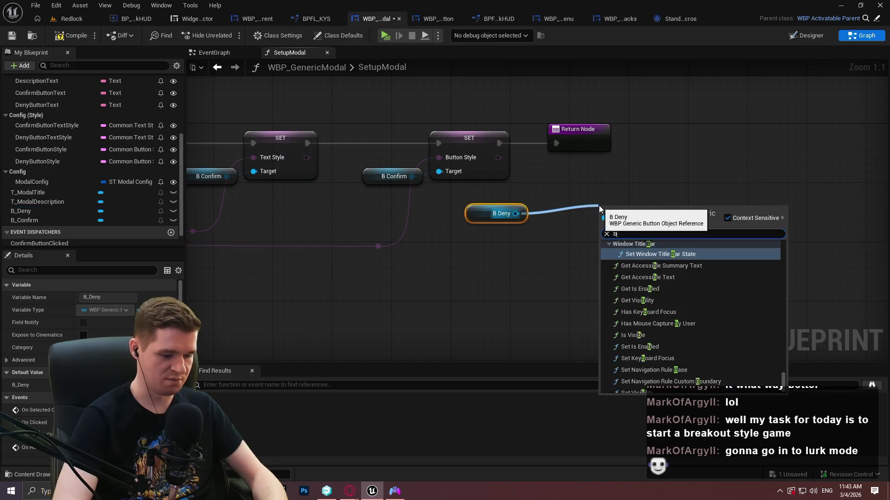
{"action": "key", "text": "Return"}
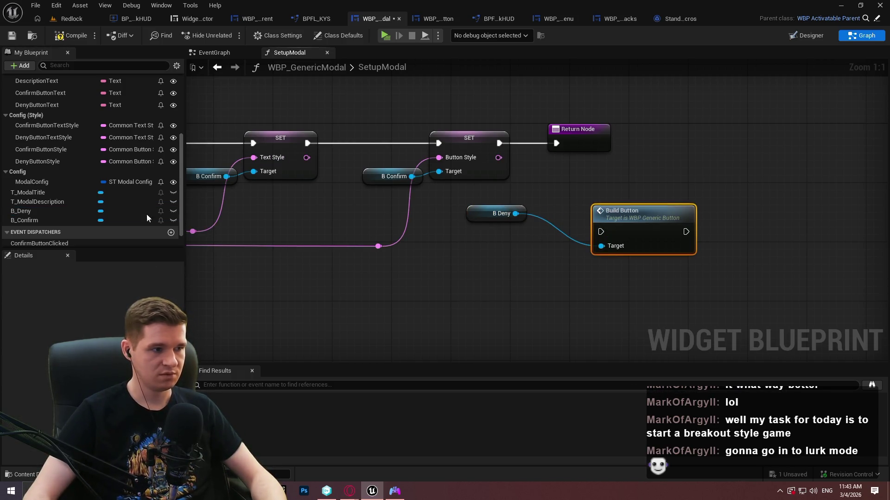
Add a Build Button call on B_Confirm, executing after the B_Deny one
{"action": "mouse_move", "coordinate": [12, 220]}
{"action": "left_mouse_down"}
{"action": "mouse_move", "coordinate": [35, 223]}
{"action": "mouse_move", "coordinate": [35, 211]}
{"action": "mouse_move", "coordinate": [501, 273]}
{"action": "mouse_move", "coordinate": [630, 307]}
{"action": "mouse_move", "coordinate": [704, 288]}
{"action": "mouse_move", "coordinate": [686, 232]}
{"action": "left_mouse_up"}
{"action": "left_click", "coordinate": [635, 308]}
{"action": "type", "text": "build"}
{"action": "key", "text": "Return"}
{"action": "left_click_drag", "start_coordinate": [737, 302], "coordinate": [774, 220]}
{"action": "left_click_drag", "start_coordinate": [669, 301], "coordinate": [699, 279]}
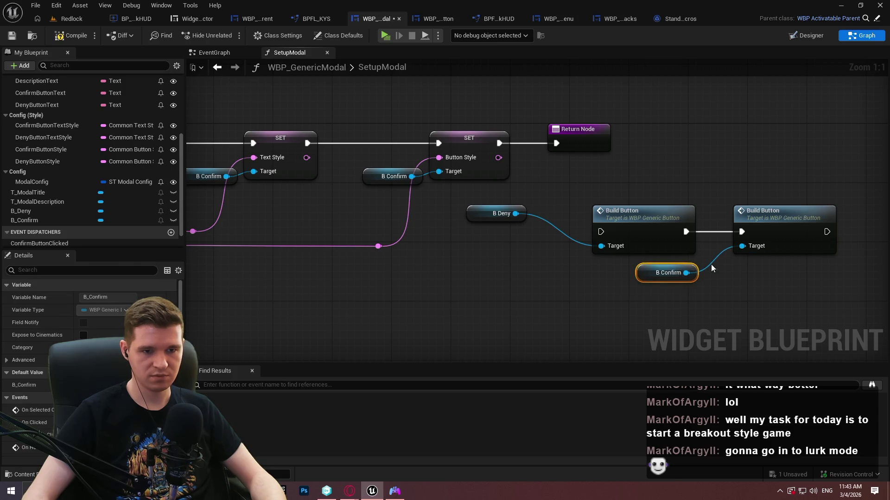
{"action": "left_click_drag", "start_coordinate": [782, 218], "coordinate": [767, 219]}
Chain both Build Button calls between the last SET and the Return Node, then compile
{"action": "left_click", "coordinate": [535, 221]}
{"action": "left_click_drag", "start_coordinate": [500, 213], "coordinate": [552, 258]}
{"action": "left_click_drag", "start_coordinate": [600, 232], "coordinate": [501, 145]}
{"action": "left_click_drag", "start_coordinate": [556, 143], "coordinate": [812, 232]}
{"action": "mouse_move", "coordinate": [583, 138]}
{"action": "left_mouse_down"}
{"action": "mouse_move", "coordinate": [882, 225]}
{"action": "mouse_move", "coordinate": [719, 227]}
{"action": "left_mouse_up"}
{"action": "left_click_drag", "start_coordinate": [756, 285], "coordinate": [339, 223]}
{"action": "mouse_move", "coordinate": [454, 221]}
{"action": "left_mouse_down"}
{"action": "mouse_move", "coordinate": [513, 155]}
{"action": "mouse_move", "coordinate": [513, 131]}
{"action": "left_mouse_up"}
{"action": "left_click", "coordinate": [64, 37]}
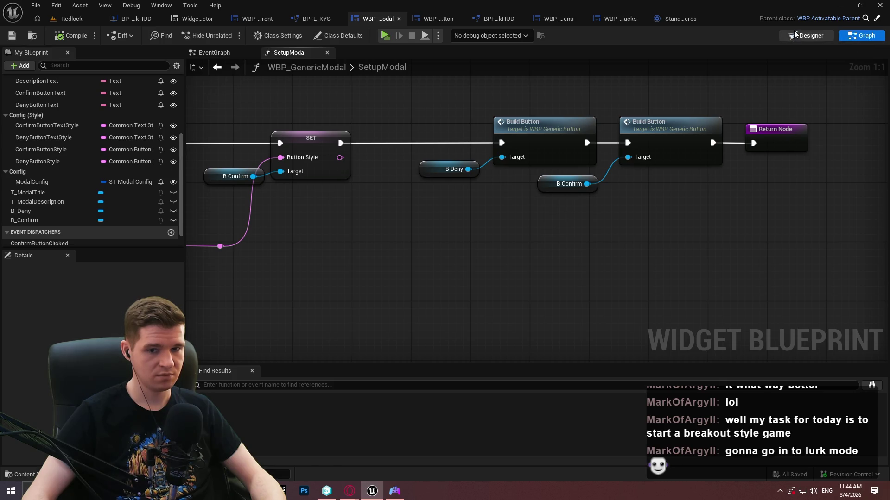
In the Event Graph, rewire Pre Construct so Parent: Pre Construct runs before Setup Modal
{"action": "left_click", "coordinate": [821, 37]}
{"action": "left_click", "coordinate": [861, 35]}
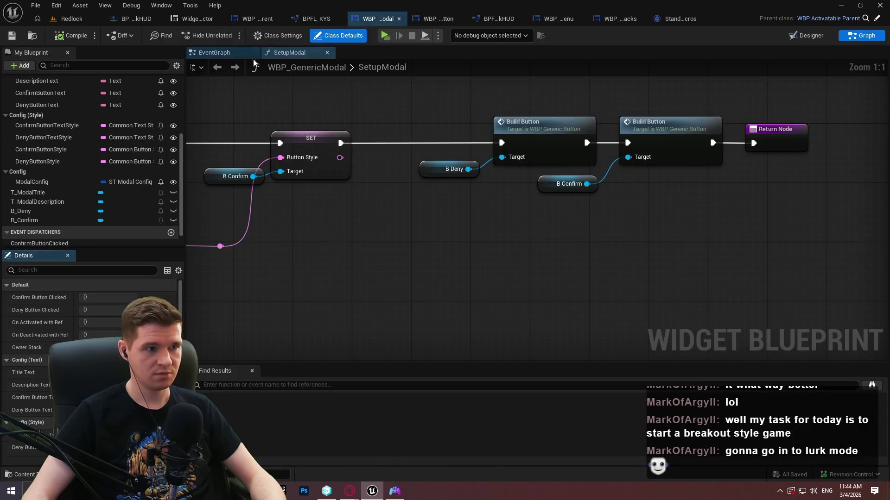
{"action": "left_click", "coordinate": [215, 53]}
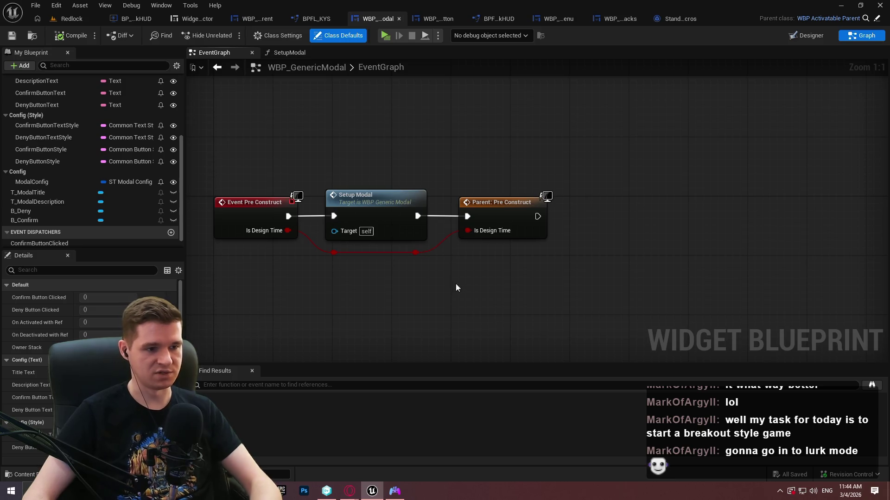
{"action": "left_click_drag", "start_coordinate": [455, 284], "coordinate": [327, 245]}
{"action": "key", "text": "Delete"}
{"action": "mouse_move", "coordinate": [368, 195]}
{"action": "left_mouse_down"}
{"action": "mouse_move", "coordinate": [641, 168]}
{"action": "mouse_move", "coordinate": [623, 166]}
{"action": "left_mouse_up"}
{"action": "left_click_drag", "start_coordinate": [499, 221], "coordinate": [288, 217]}
{"action": "mouse_move", "coordinate": [601, 186]}
{"action": "left_mouse_down"}
{"action": "mouse_move", "coordinate": [476, 223]}
{"action": "mouse_move", "coordinate": [443, 216]}
{"action": "left_mouse_up"}
{"action": "mouse_move", "coordinate": [677, 179]}
{"action": "left_mouse_down"}
{"action": "mouse_move", "coordinate": [597, 191]}
{"action": "mouse_move", "coordinate": [559, 211]}
{"action": "mouse_move", "coordinate": [572, 207]}
{"action": "left_mouse_up"}
{"action": "left_click_drag", "start_coordinate": [395, 204], "coordinate": [288, 231]}
{"action": "left_click", "coordinate": [257, 318]}
Compile and save WBP_GenericModal
{"action": "left_click", "coordinate": [55, 39]}
{"action": "left_click", "coordinate": [11, 36]}
{"action": "left_click", "coordinate": [36, 5]}
{"action": "mouse_move", "coordinate": [41, 4]}
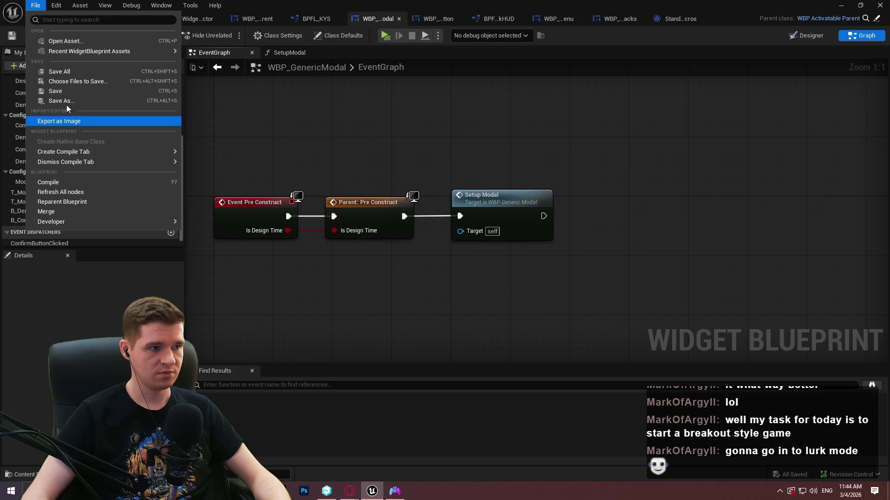
{"action": "left_click", "coordinate": [166, 68]}
Start play-in-editor, dismiss the startup message, open the quit confirmation from the pause menu, and cancel it
{"action": "left_click", "coordinate": [386, 34]}
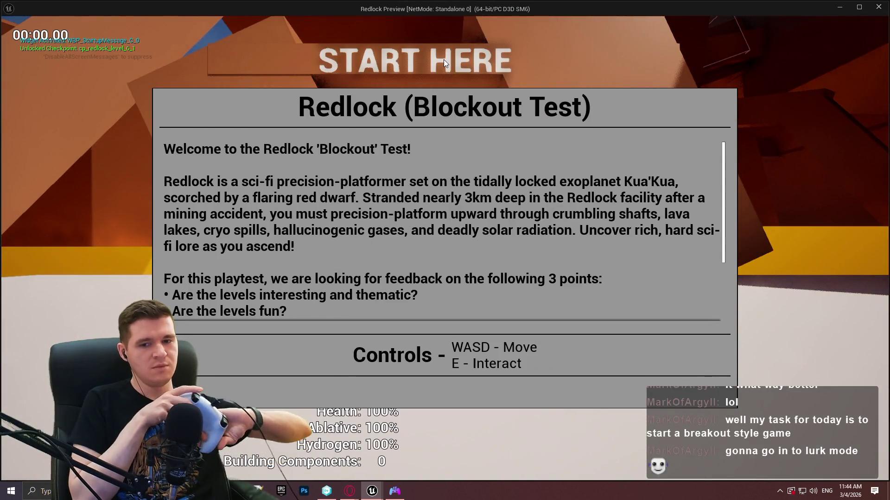
{"action": "left_click", "coordinate": [443, 59]}
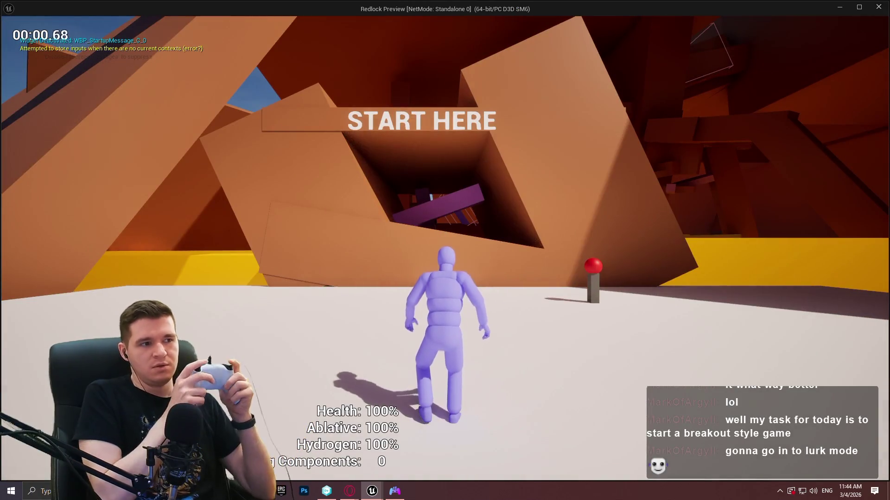
{"action": "key", "text": "Escape"}
{"action": "key", "text": "Right"}
{"action": "key", "text": "Return"}
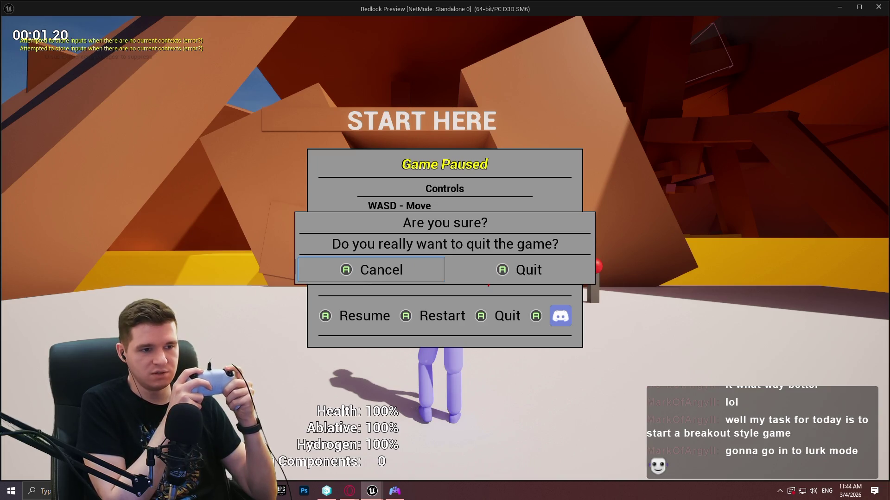
{"action": "key", "text": "Return"}
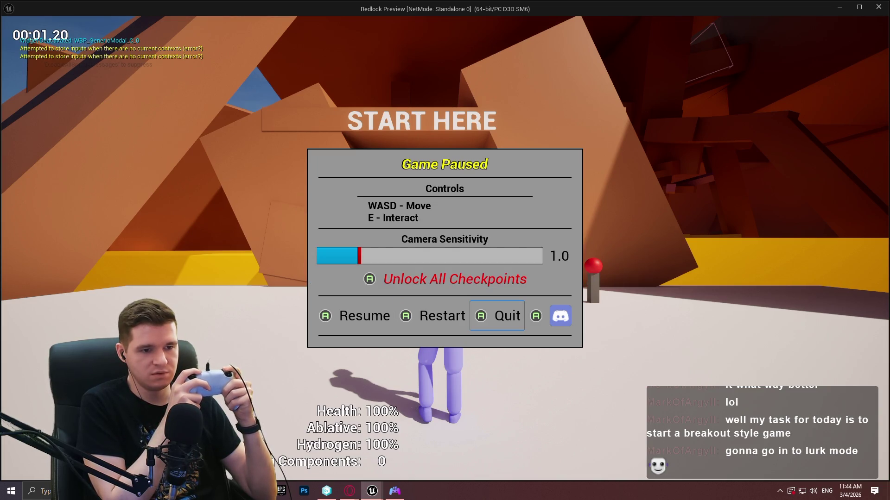
Reopen and cancel the quit confirmation several times with the gamepad, then end the play session
{"action": "key", "text": "Return"}
{"action": "key", "text": "Return"}
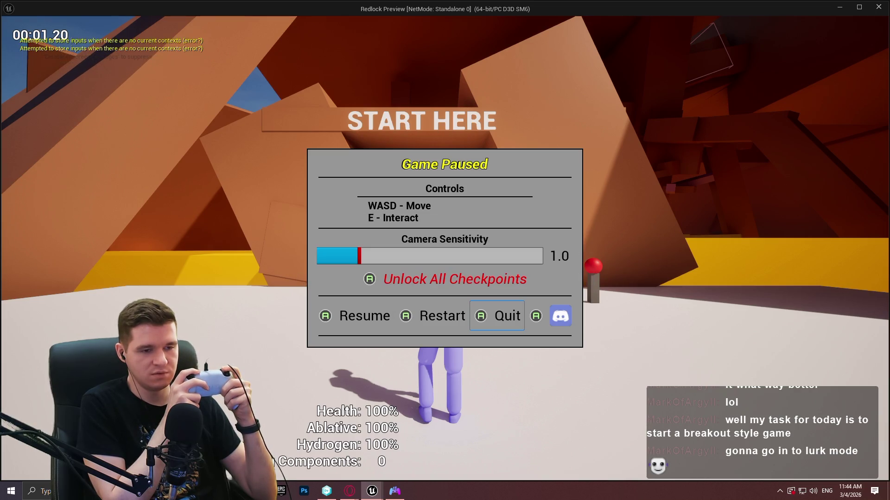
{"action": "key", "text": "Return"}
{"action": "key", "text": "Return"}
{"action": "key", "text": "Left"}
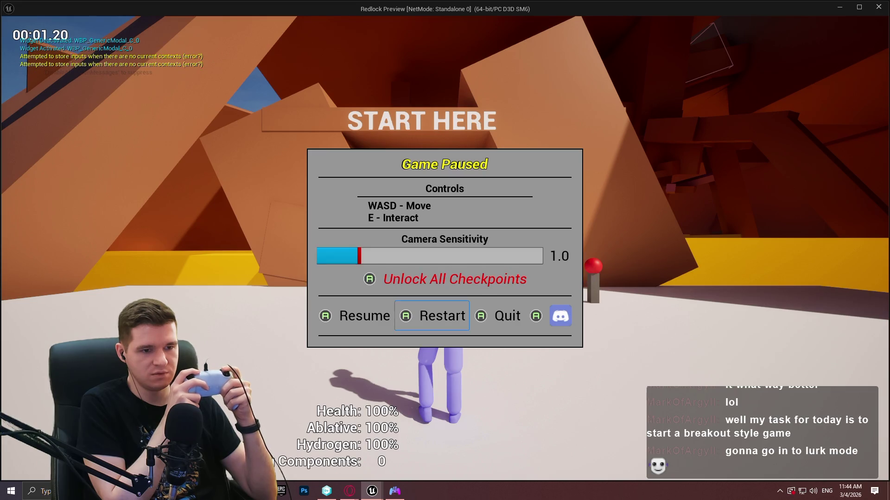
{"action": "key", "text": "Right"}
{"action": "key", "text": "Return"}
{"action": "key", "text": "Return"}
{"action": "key", "text": "Left"}
{"action": "key", "text": "Right"}
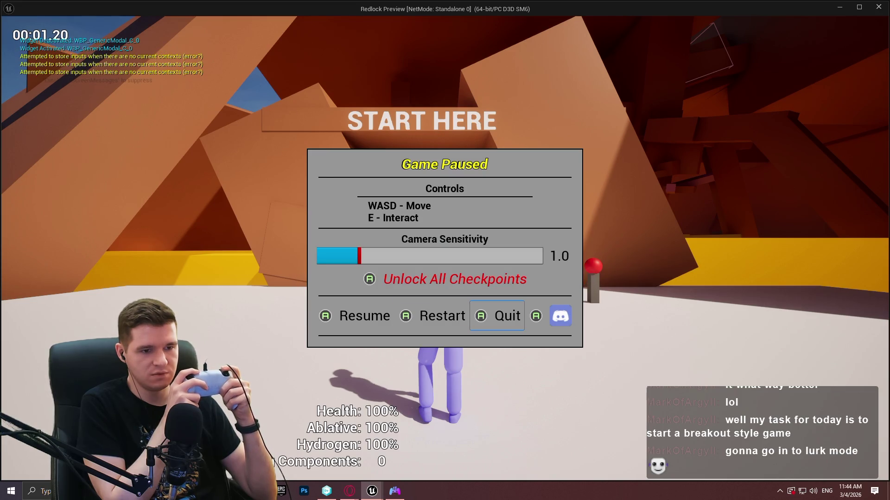
{"action": "key", "text": "Return"}
{"action": "key", "text": "Return"}
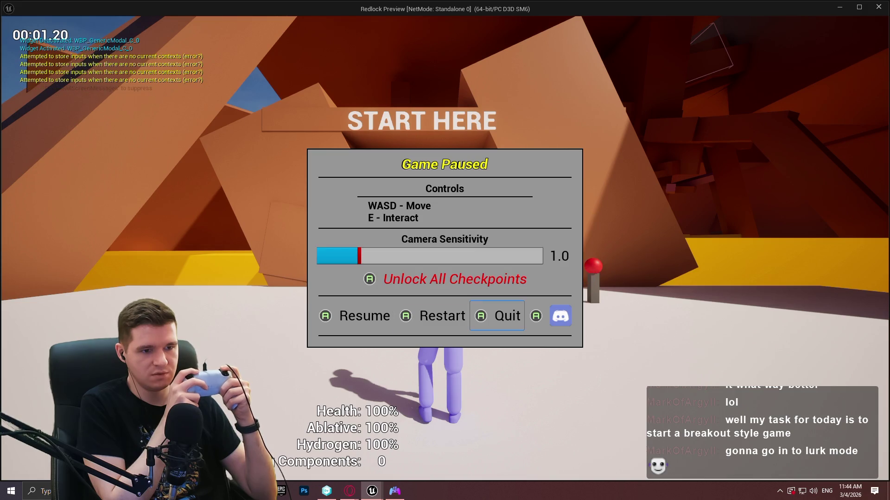
{"action": "key", "text": "Return"}
{"action": "key", "text": "Return"}
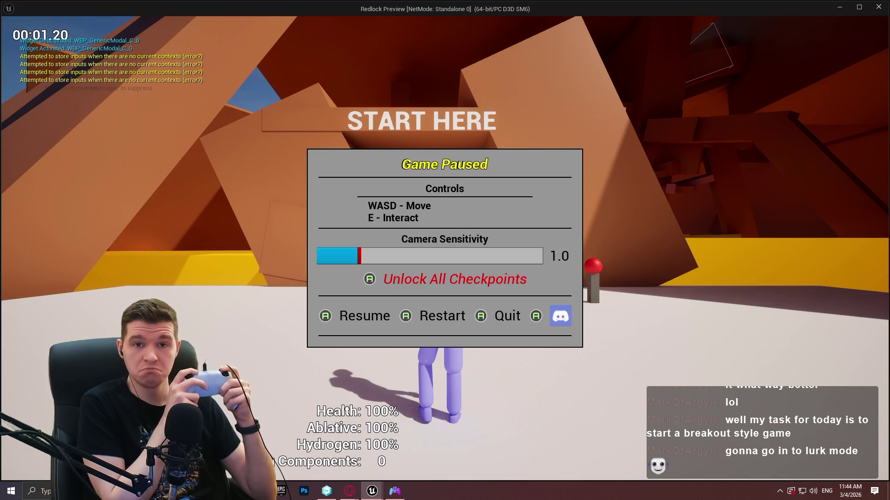
{"action": "key", "text": "Right"}
{"action": "key", "text": "Right"}
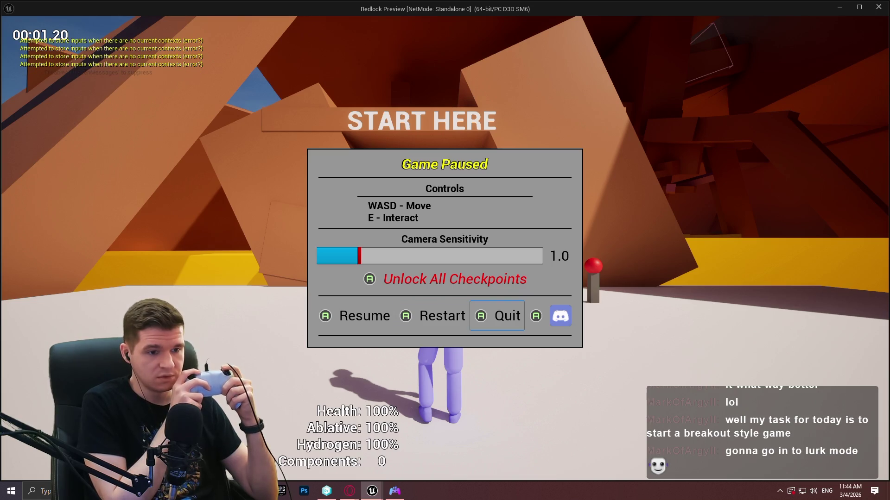
{"action": "key", "text": "Escape"}
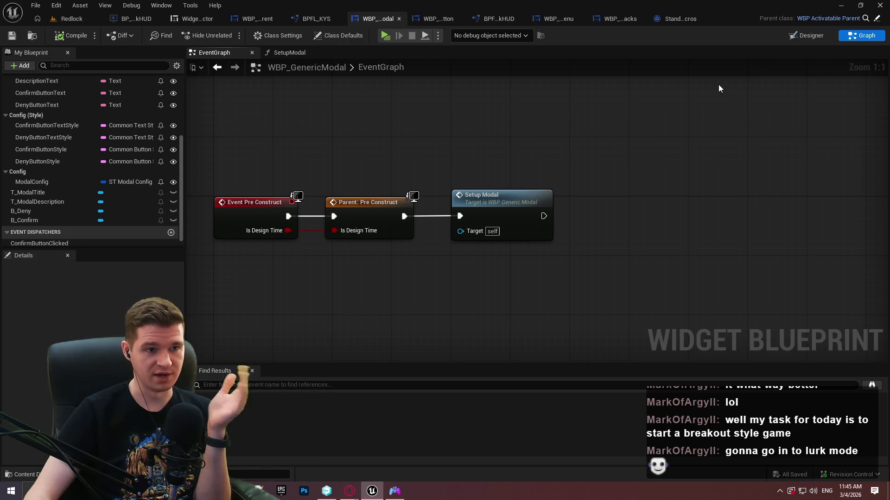
Close the extra editors and bring up WBP_EscapeMenu's Add Modal to Stack nodes
{"action": "left_click", "coordinate": [688, 24]}
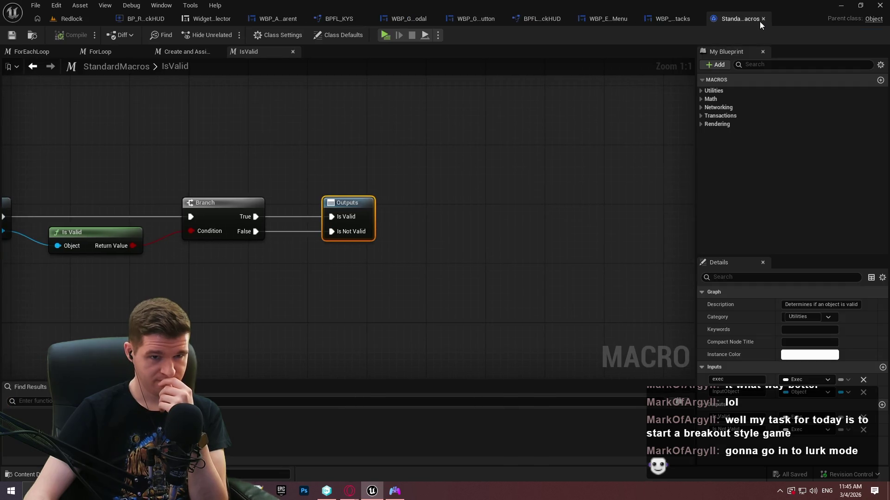
{"action": "left_click", "coordinate": [763, 18]}
{"action": "left_click", "coordinate": [91, 20]}
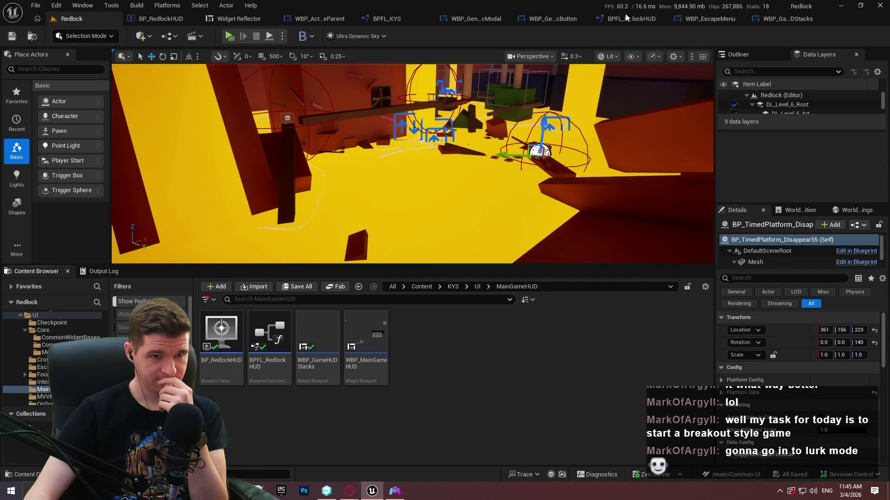
{"action": "left_click", "coordinate": [710, 18]}
{"action": "scroll", "coordinate": [804, 139], "scroll_direction": "down", "scroll_amount": 2}
{"action": "mouse_move", "coordinate": [804, 139]}
{"action": "left_mouse_down"}
{"action": "mouse_move", "coordinate": [530, 281]}
{"action": "mouse_move", "coordinate": [533, 301]}
{"action": "mouse_move", "coordinate": [615, 259]}
{"action": "mouse_move", "coordinate": [593, 254]}
{"action": "mouse_move", "coordinate": [581, 291]}
{"action": "mouse_move", "coordinate": [510, 255]}
{"action": "mouse_move", "coordinate": [679, 150]}
{"action": "mouse_move", "coordinate": [682, 176]}
{"action": "left_mouse_up"}
{"action": "mouse_move", "coordinate": [641, 304]}
{"action": "left_mouse_down"}
{"action": "mouse_move", "coordinate": [461, 218]}
{"action": "mouse_move", "coordinate": [417, 222]}
{"action": "left_mouse_up"}
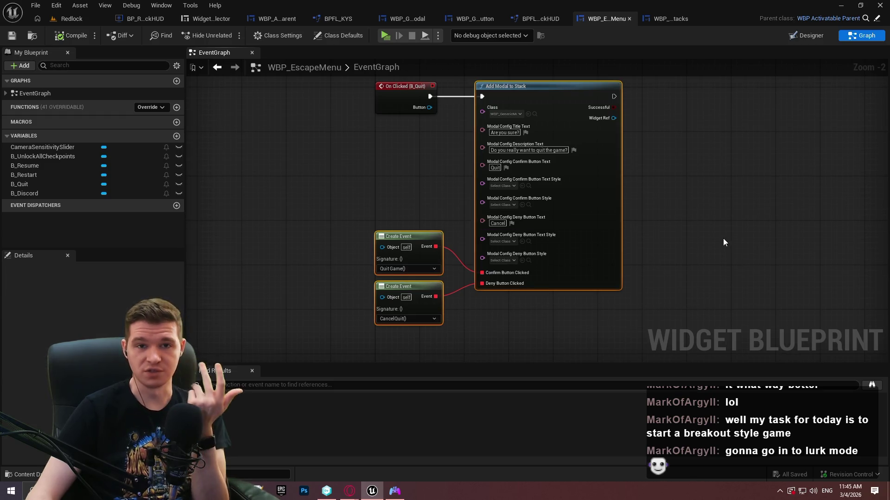
{"action": "scroll", "coordinate": [491, 210], "scroll_direction": "up", "scroll_amount": 2}
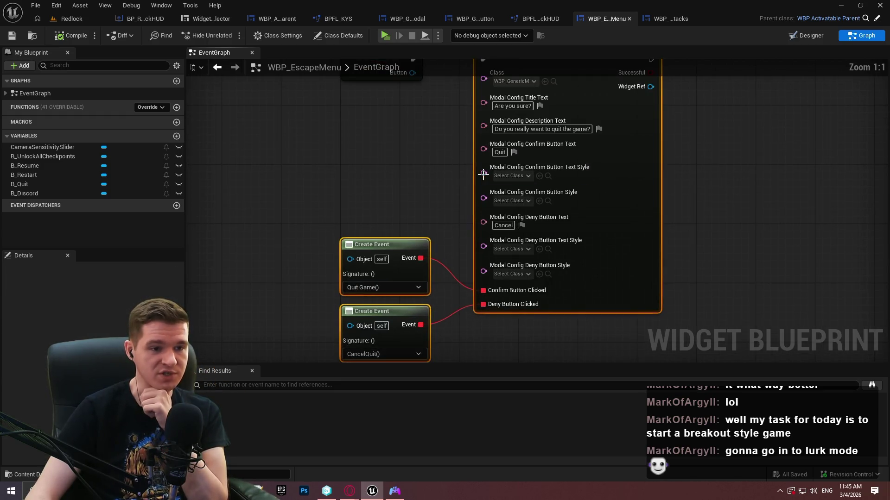
Set the Confirm and Deny Button Text Style pins to a TextStyle_Roboto asset
{"action": "left_click", "coordinate": [522, 177]}
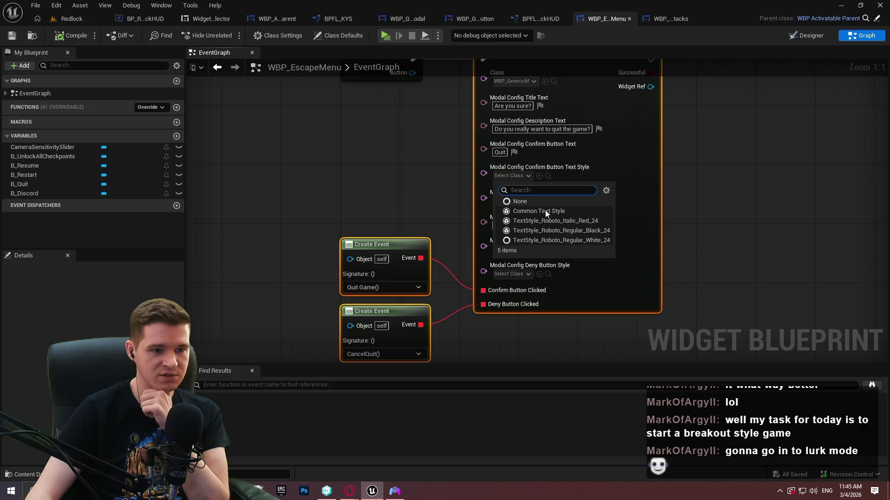
{"action": "left_click", "coordinate": [590, 220]}
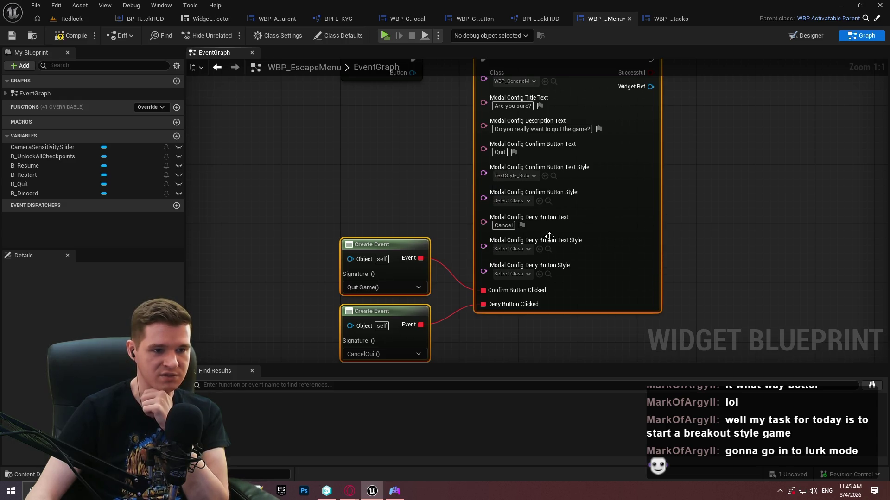
{"action": "left_click", "coordinate": [519, 249]}
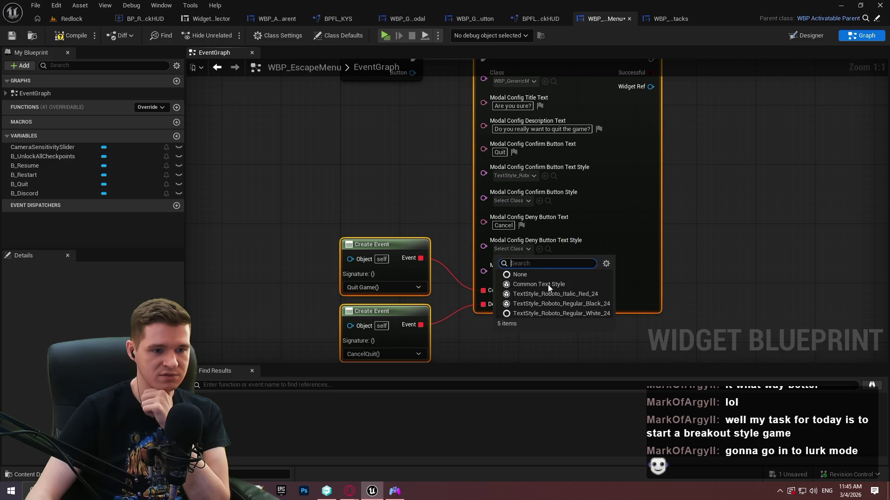
{"action": "left_click", "coordinate": [545, 313]}
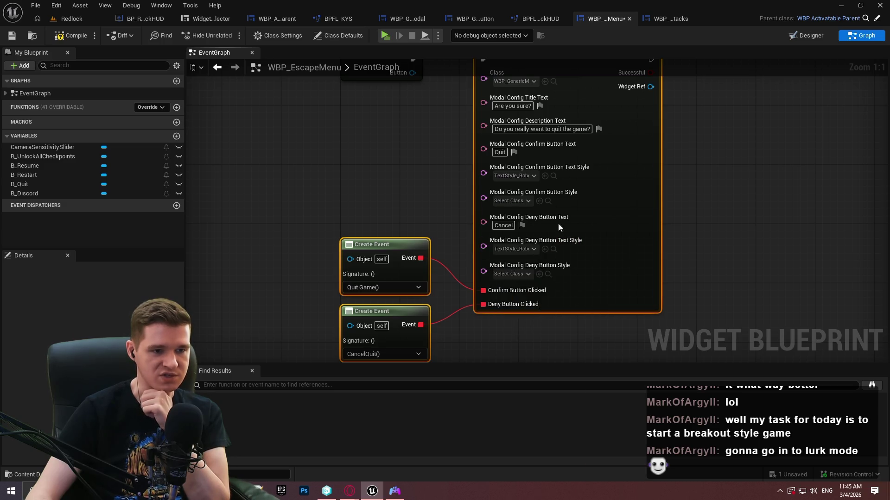
{"action": "left_click", "coordinate": [515, 201]}
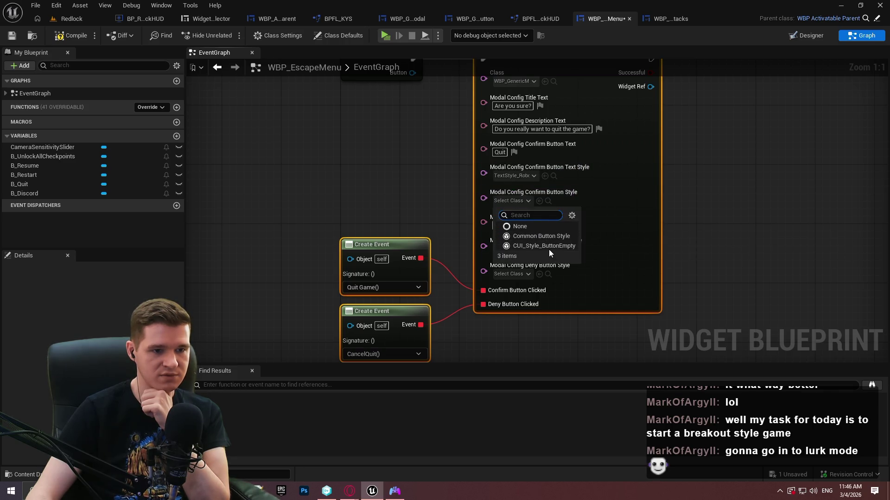
{"action": "left_click", "coordinate": [722, 224]}
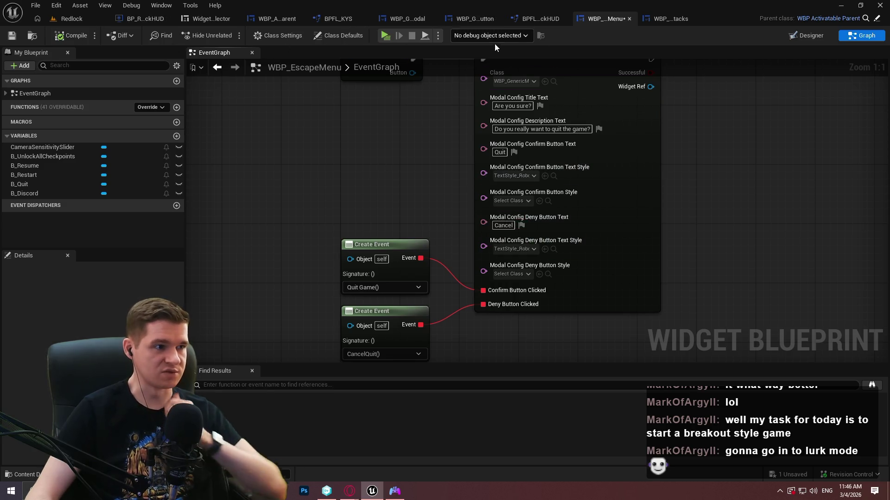
{"action": "left_click", "coordinate": [385, 36]}
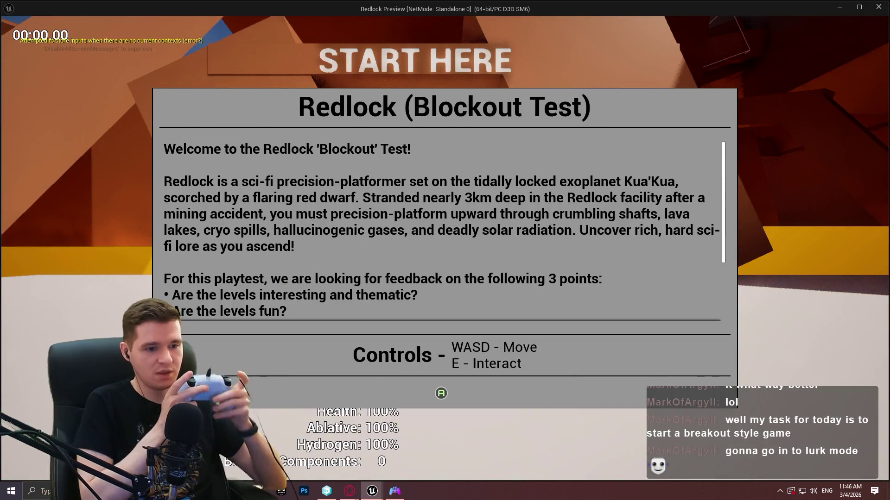
In PIE, pause, open the quit modal, toggle between Cancel and Quit, cancel, then stop play
{"action": "key", "text": "Return"}
{"action": "key", "text": "Escape"}
{"action": "key", "text": "Right"}
{"action": "key", "text": "Return"}
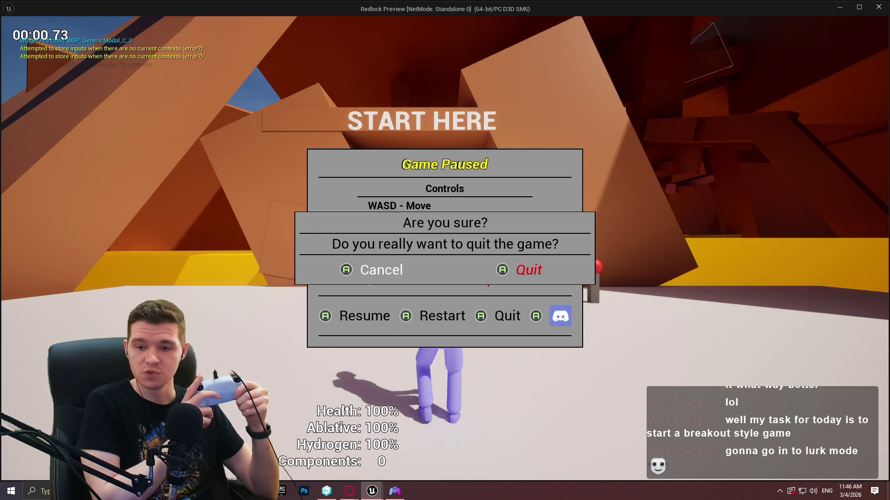
{"action": "key", "text": "Right"}
{"action": "key", "text": "Left"}
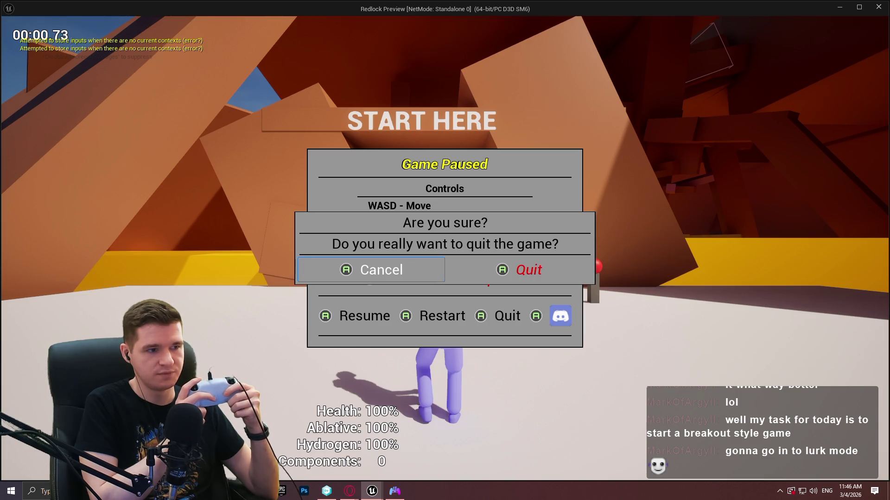
{"action": "key", "text": "Return"}
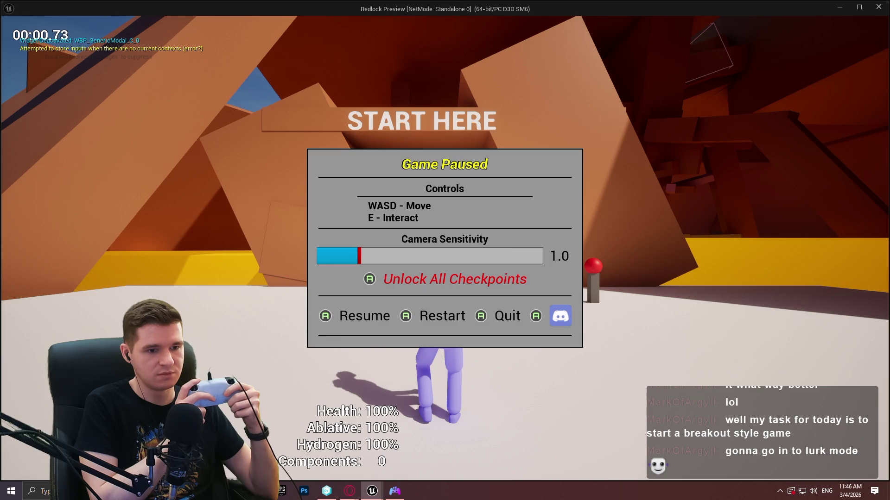
{"action": "key", "text": "Return"}
{"action": "key", "text": "Escape"}
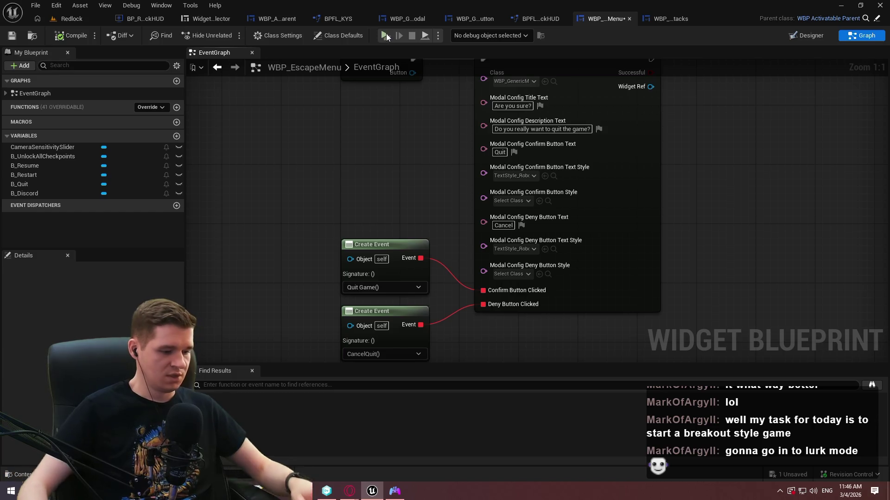
Set both Button Text Style pins back to None and compile WBP_EscapeMenu
{"action": "left_click", "coordinate": [523, 178]}
{"action": "left_click", "coordinate": [516, 202]}
{"action": "left_click", "coordinate": [515, 249]}
{"action": "left_click", "coordinate": [528, 275]}
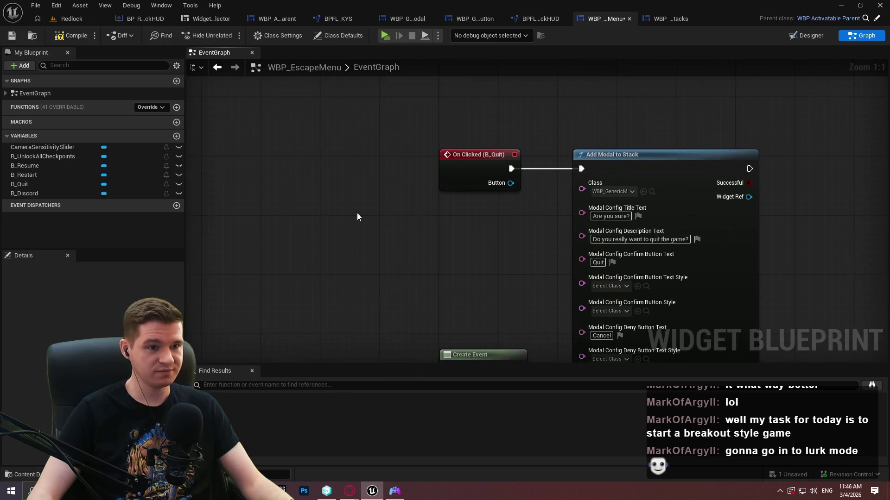
{"action": "left_click", "coordinate": [68, 39]}
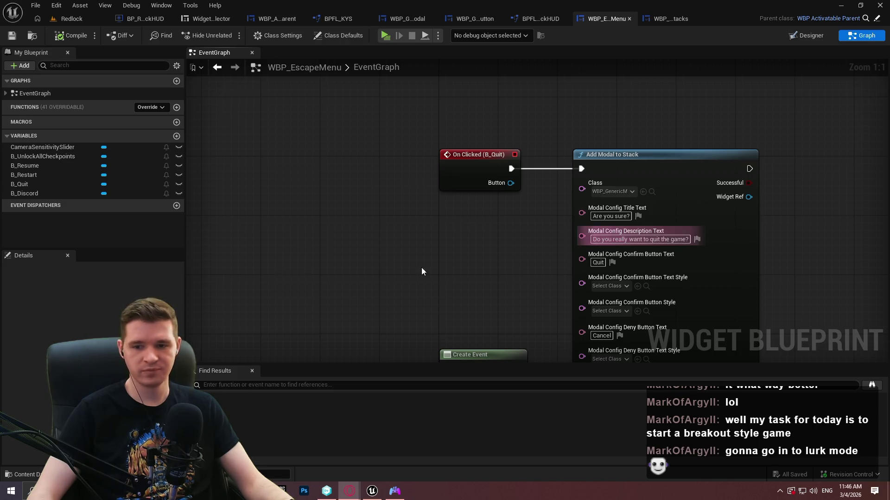
Return to the Redlock level editor and browse the Content Browser to UI/StartupMessage
{"action": "scroll", "coordinate": [251, 201], "scroll_direction": "down", "scroll_amount": 2}
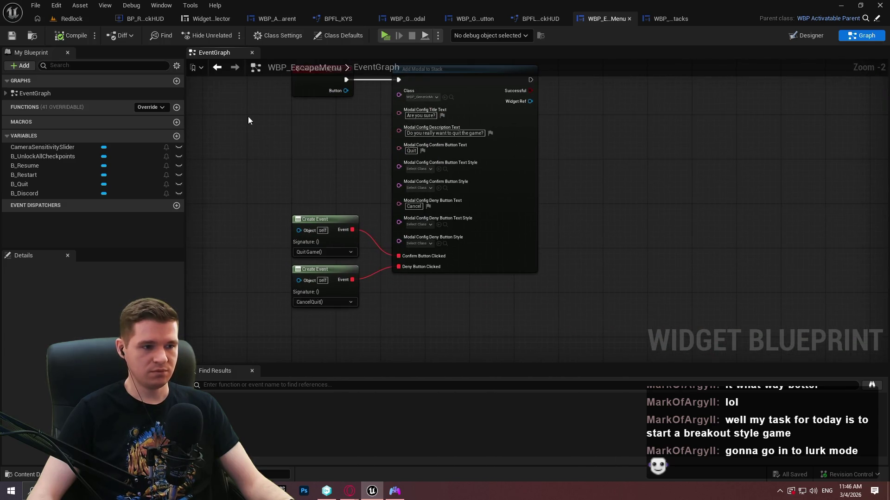
{"action": "left_click", "coordinate": [66, 22]}
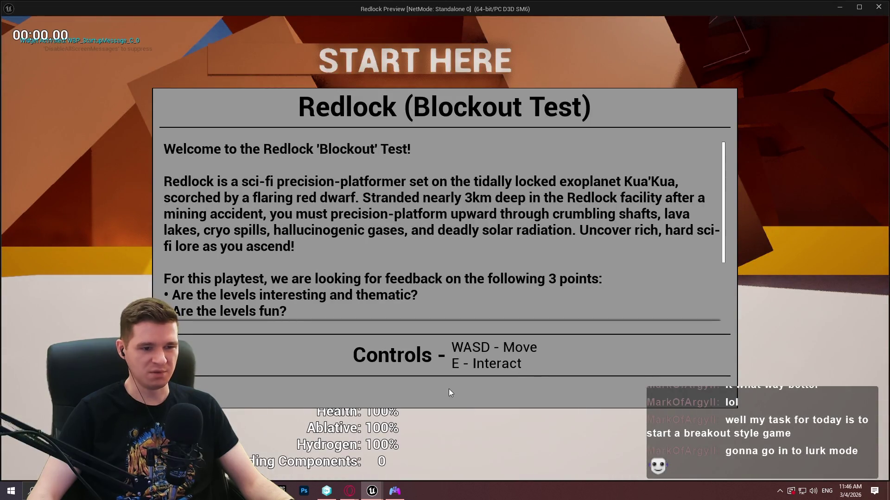
{"action": "left_click", "coordinate": [878, 6]}
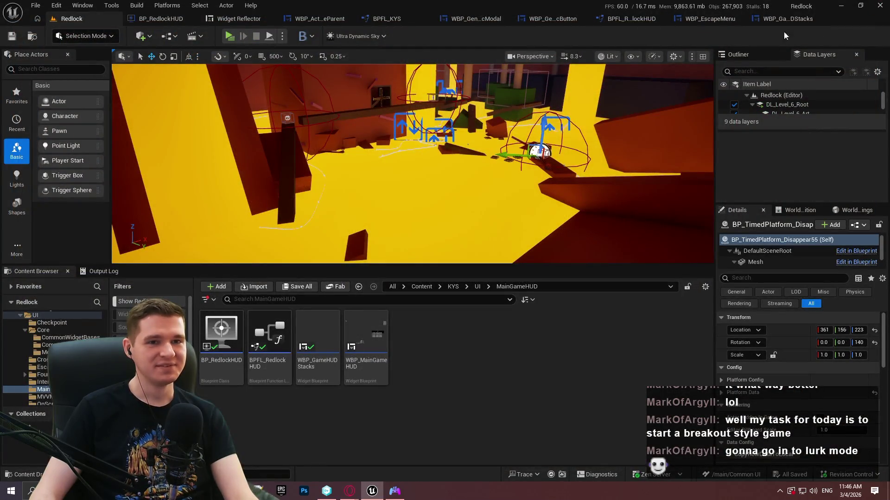
{"action": "left_click", "coordinate": [477, 287]}
{"action": "double_click", "coordinate": [413, 393]}
In WBP_StartupMessage, relabel the button 'Close' with TextStyle_Roboto_Regular_Black_24
{"action": "double_click", "coordinate": [221, 338]}
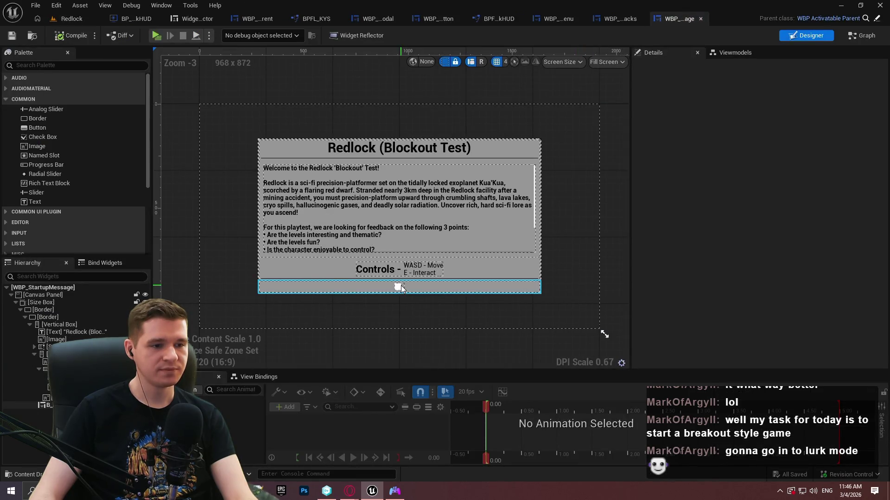
{"action": "left_click", "coordinate": [401, 288]}
{"action": "scroll", "coordinate": [402, 289], "scroll_direction": "up", "scroll_amount": 6}
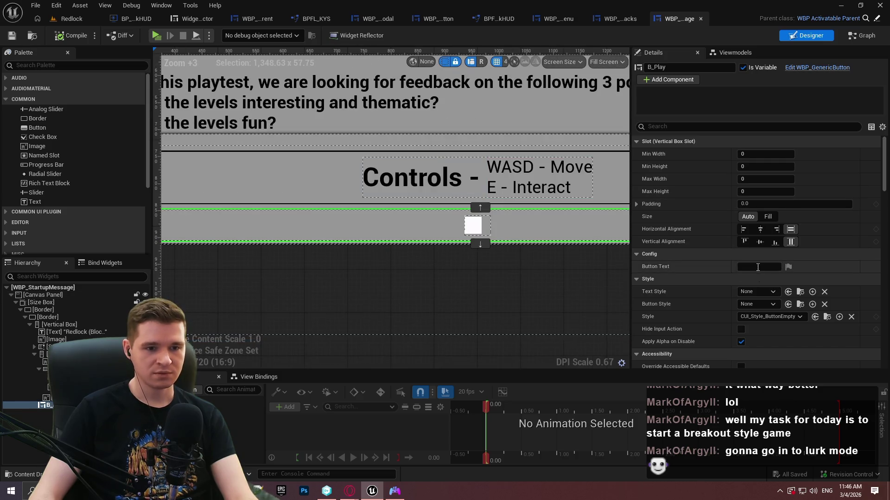
{"action": "left_click", "coordinate": [757, 267]}
{"action": "type", "text": "Play"}
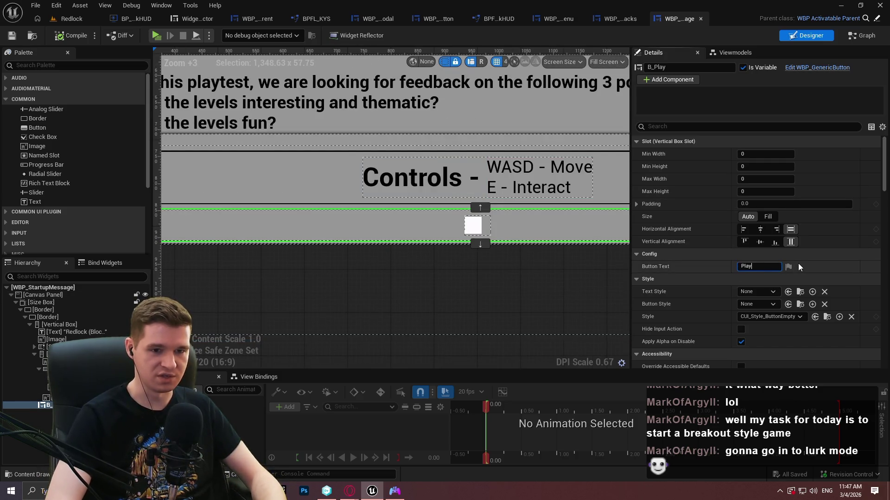
{"action": "key", "text": "BackSpace"}
{"action": "key", "text": "BackSpace"}
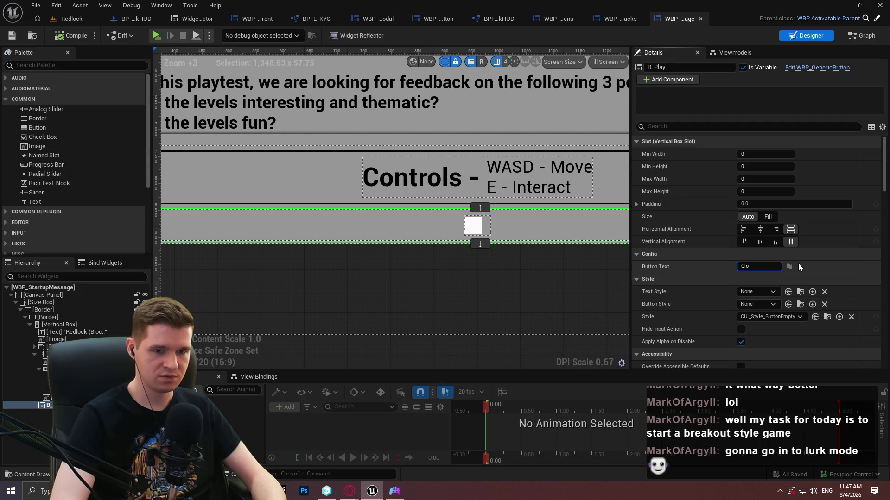
{"action": "type", "text": "Close"}
{"action": "key", "text": "Return"}
{"action": "left_click", "coordinate": [754, 292]}
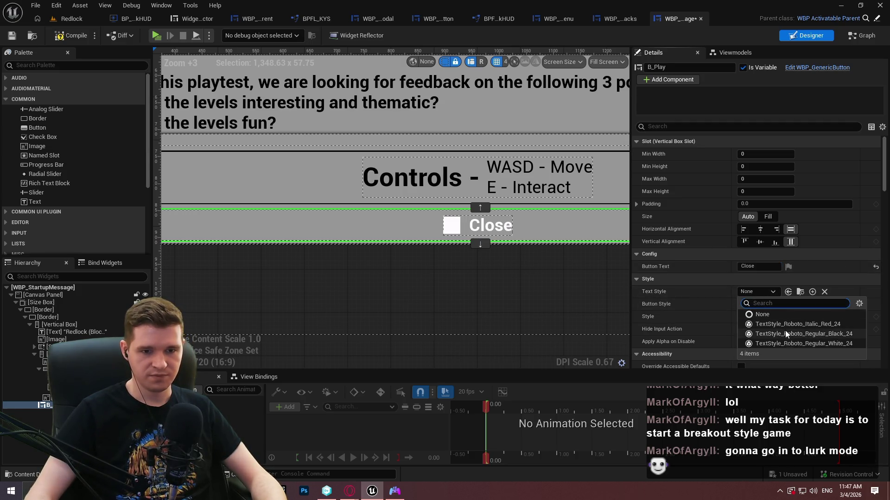
{"action": "left_click", "coordinate": [812, 334]}
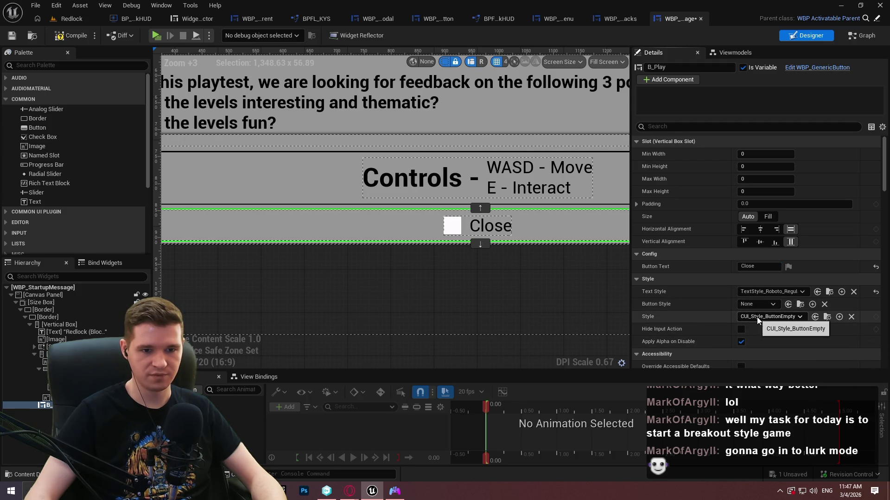
Check out and save the WBP_StartupMessage widget
{"action": "left_click", "coordinate": [767, 316]}
{"action": "left_click", "coordinate": [705, 323]}
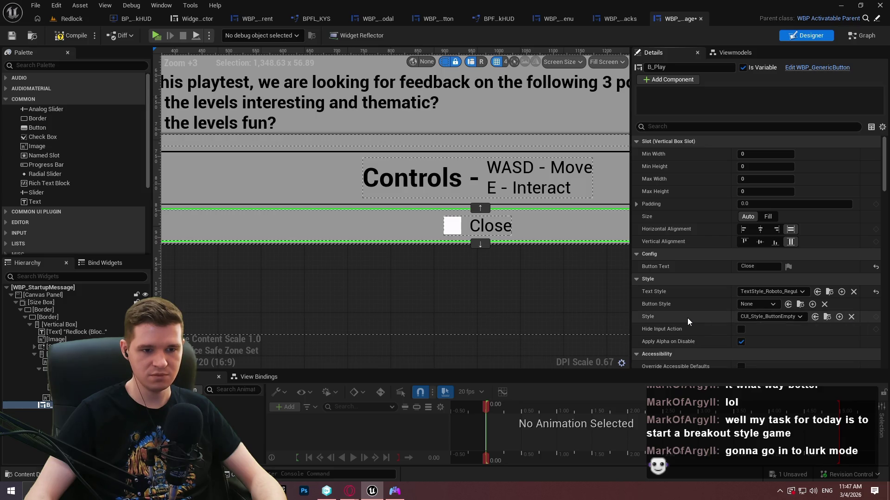
{"action": "left_click_drag", "start_coordinate": [537, 280], "coordinate": [462, 245]}
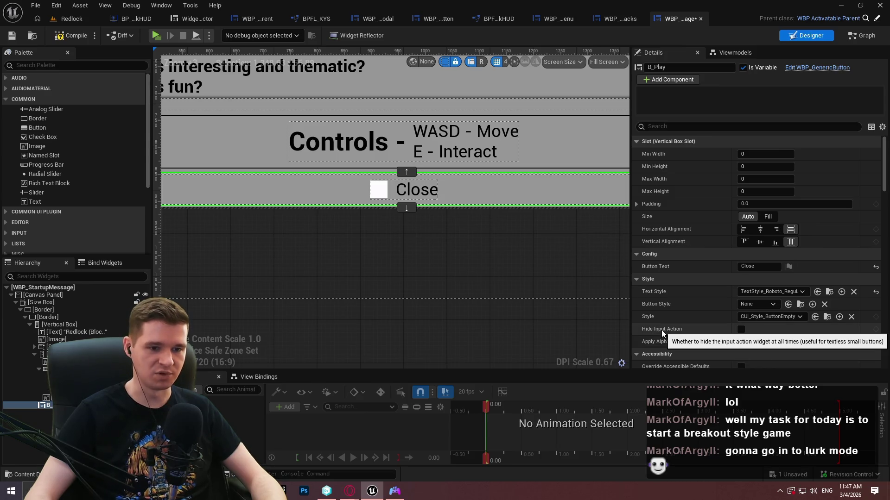
{"action": "key", "text": "ctrl+s"}
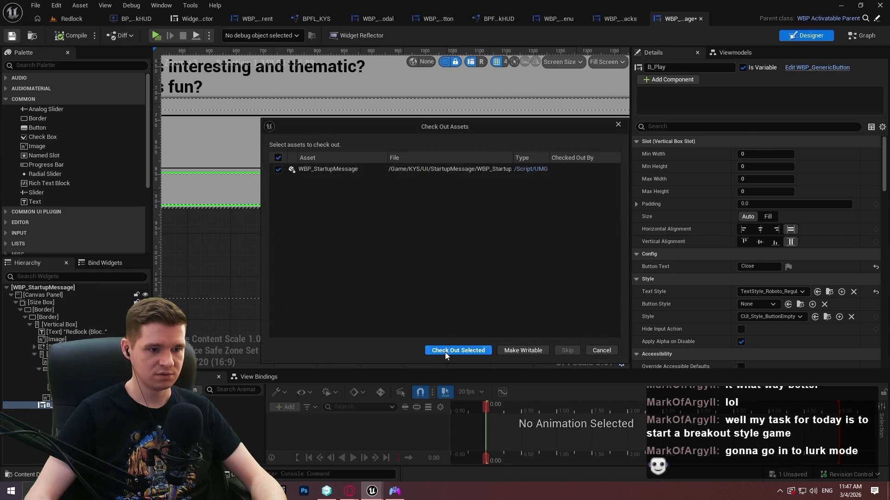
{"action": "left_click", "coordinate": [445, 352]}
Turn on Hide Input Action for the Close button and run a quick play test
{"action": "left_click", "coordinate": [741, 330]}
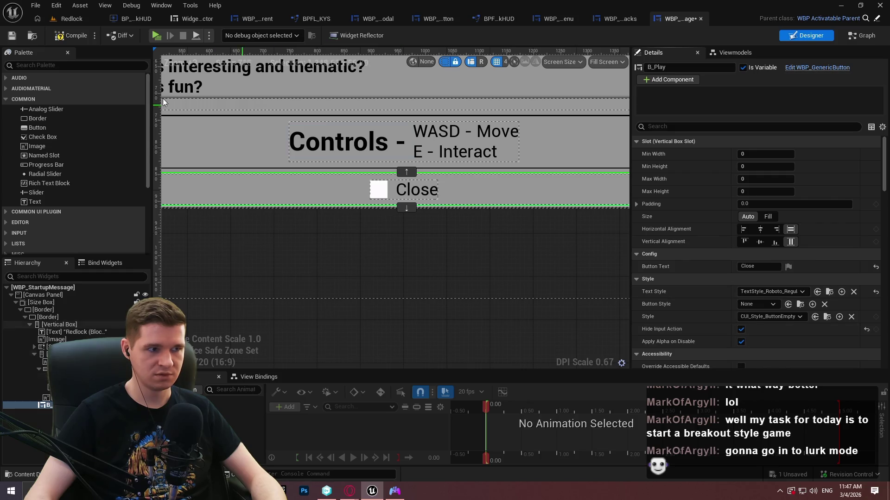
{"action": "left_click", "coordinate": [157, 36]}
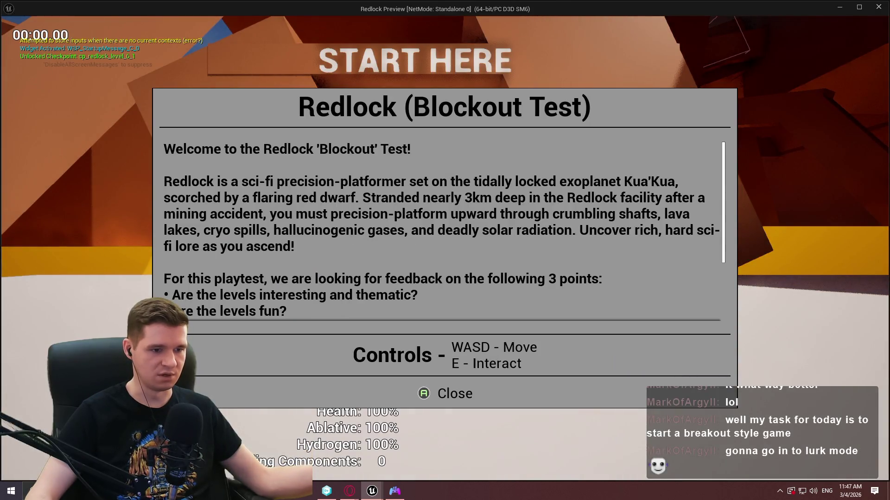
{"action": "key", "text": "Escape"}
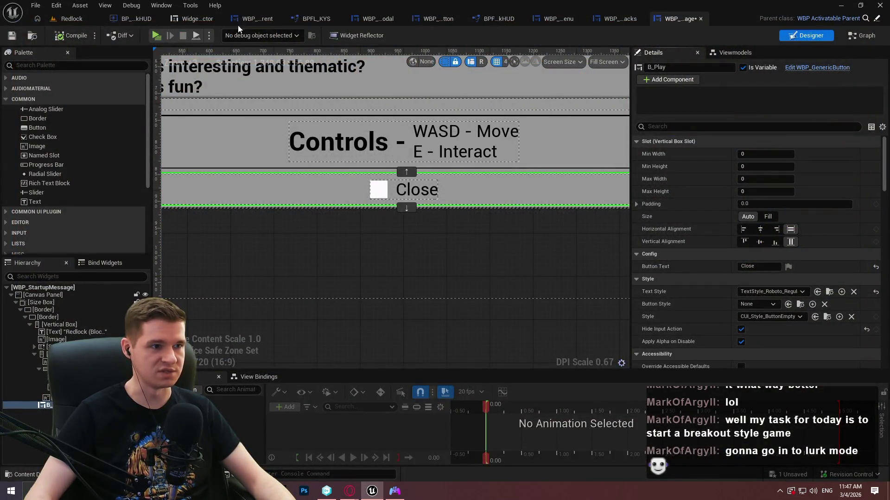
In WBP_GenericButton's Designer, select the InputAction widget and expand Input Actions > Index [0]
{"action": "left_click", "coordinate": [433, 18]}
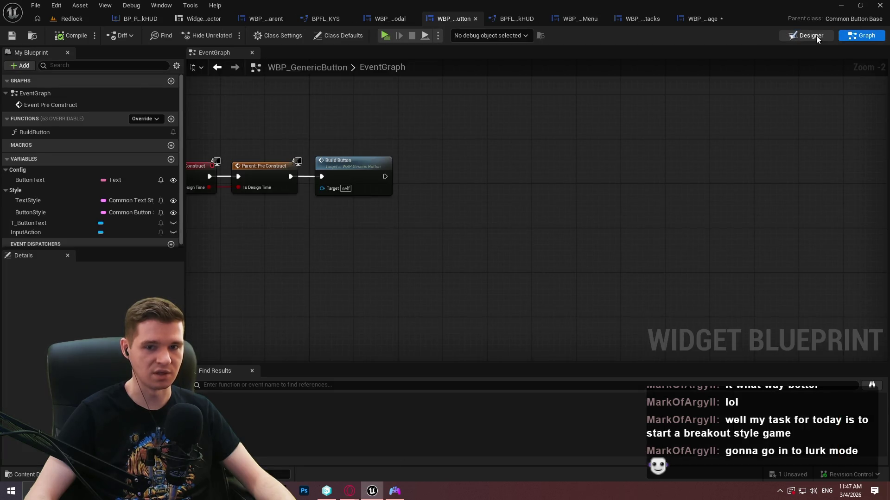
{"action": "left_click", "coordinate": [816, 38]}
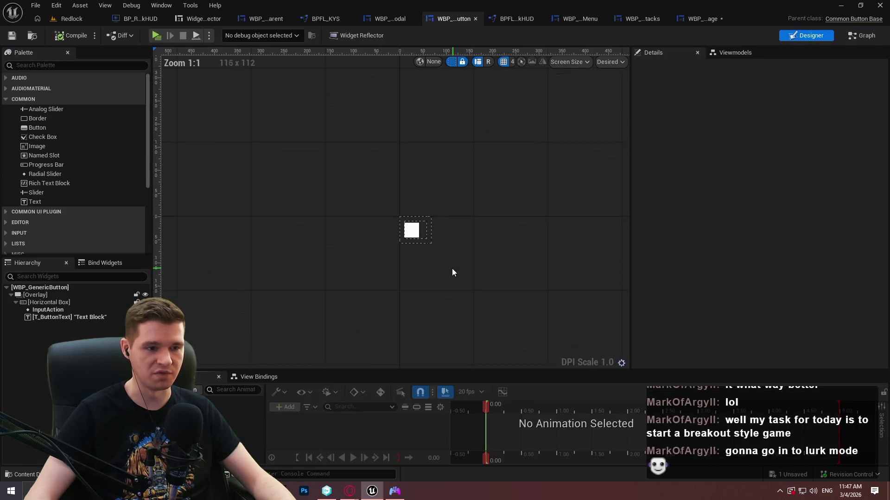
{"action": "left_click", "coordinate": [54, 310]}
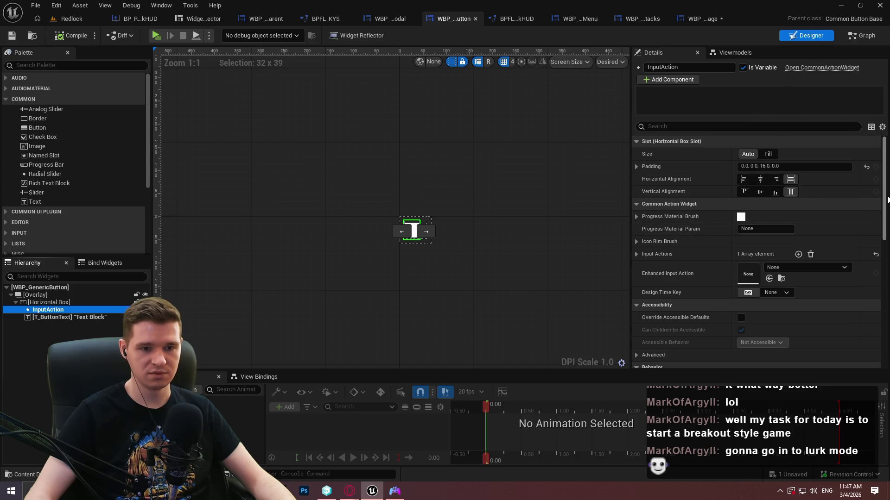
{"action": "scroll", "coordinate": [883, 222], "scroll_direction": "down", "scroll_amount": 3}
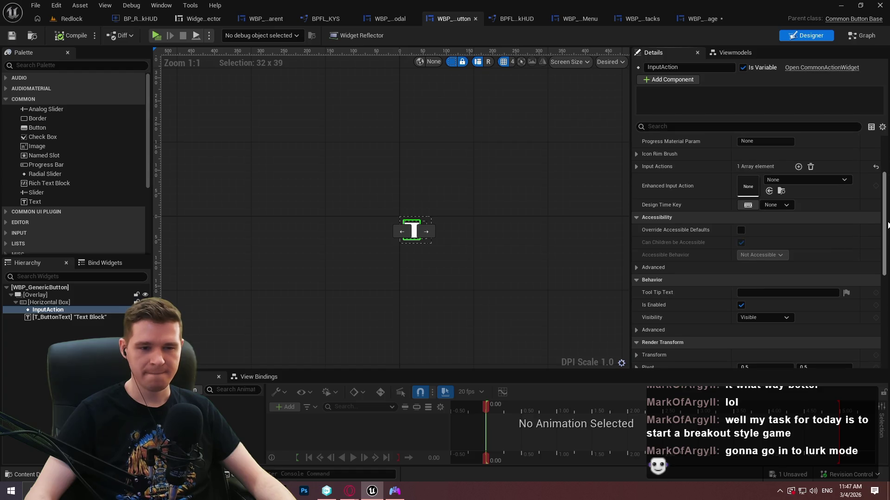
{"action": "scroll", "coordinate": [883, 267], "scroll_direction": "down", "scroll_amount": 3}
{"action": "left_click_drag", "start_coordinate": [882, 268], "coordinate": [877, 332]}
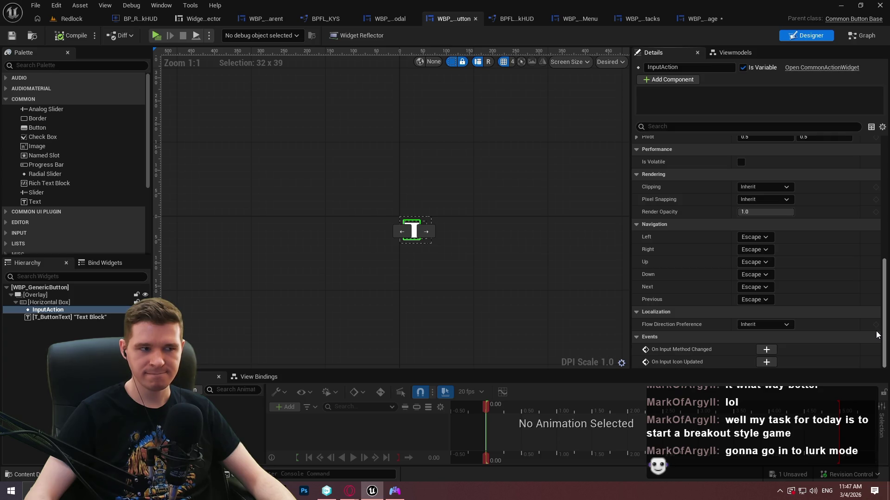
{"action": "scroll", "coordinate": [870, 233], "scroll_direction": "up", "scroll_amount": 10}
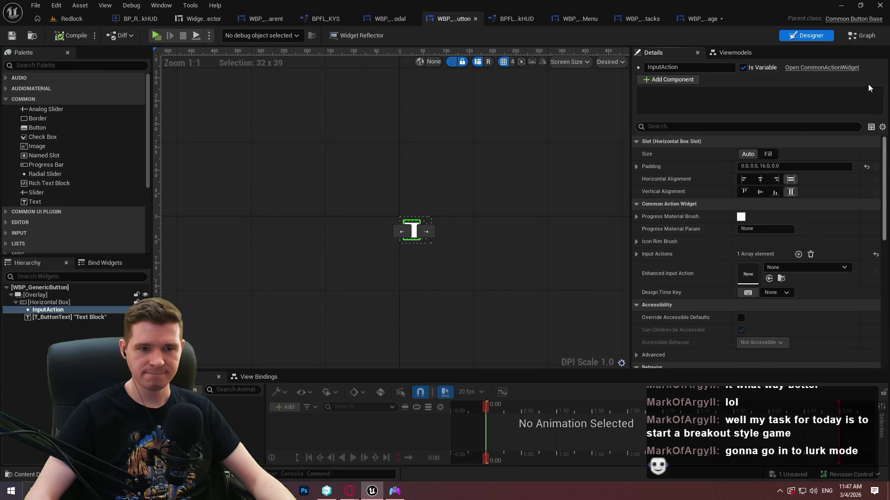
{"action": "left_click", "coordinate": [636, 254]}
{"action": "left_click", "coordinate": [645, 267]}
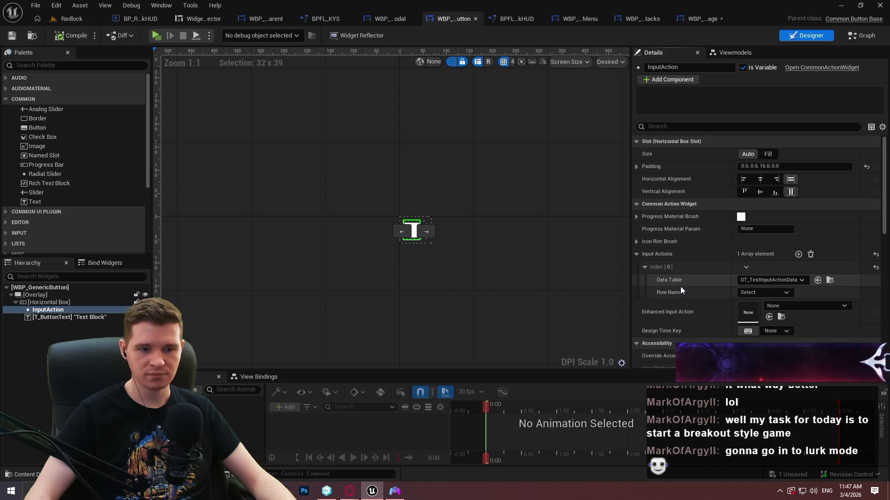
{"action": "scroll", "coordinate": [697, 232], "scroll_direction": "down", "scroll_amount": 2}
{"action": "mouse_move", "coordinate": [663, 210]}
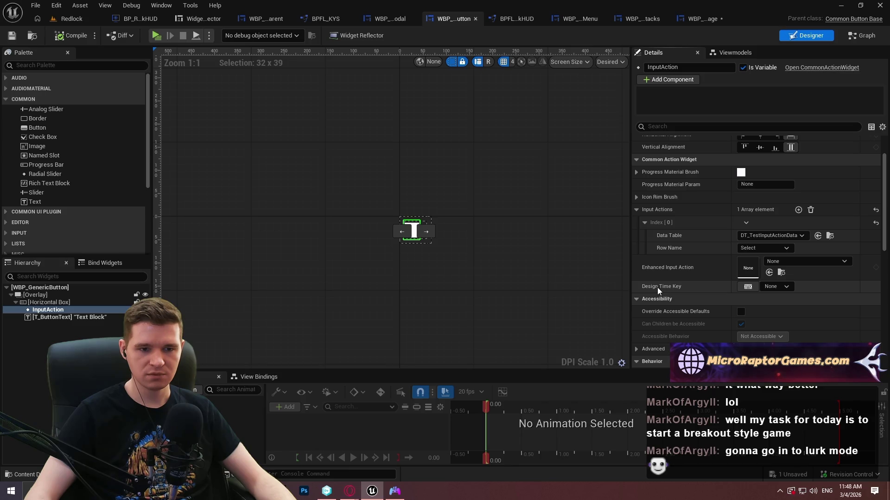
Review the T_ButtonText and button root properties, then reselect the InputAction widget
{"action": "left_click", "coordinate": [72, 317]}
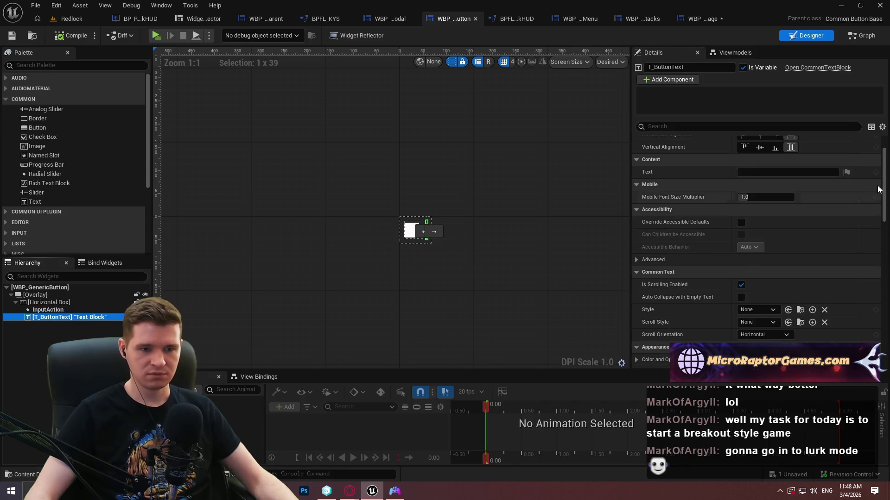
{"action": "left_click", "coordinate": [77, 287]}
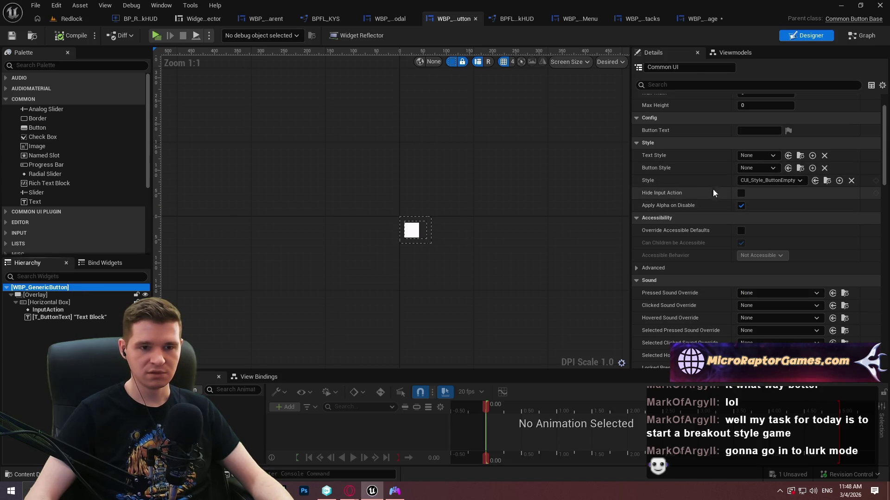
{"action": "scroll", "coordinate": [713, 192], "scroll_direction": "up", "scroll_amount": 3}
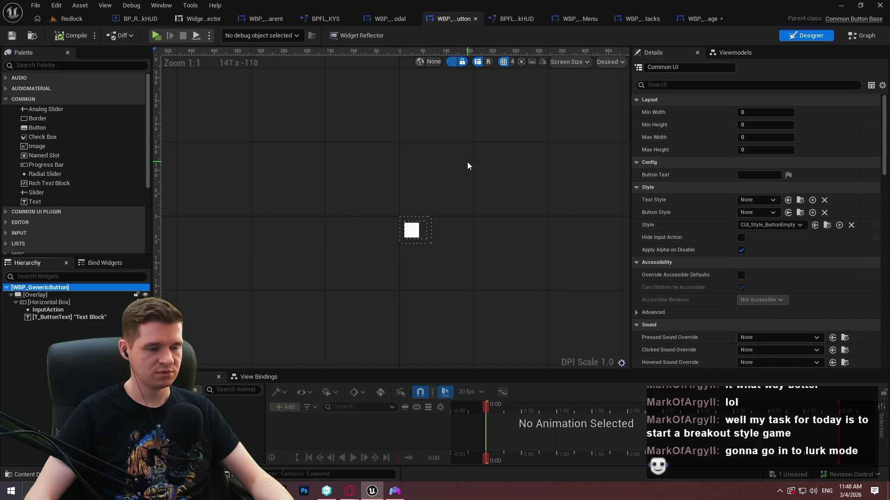
{"action": "left_click", "coordinate": [49, 309]}
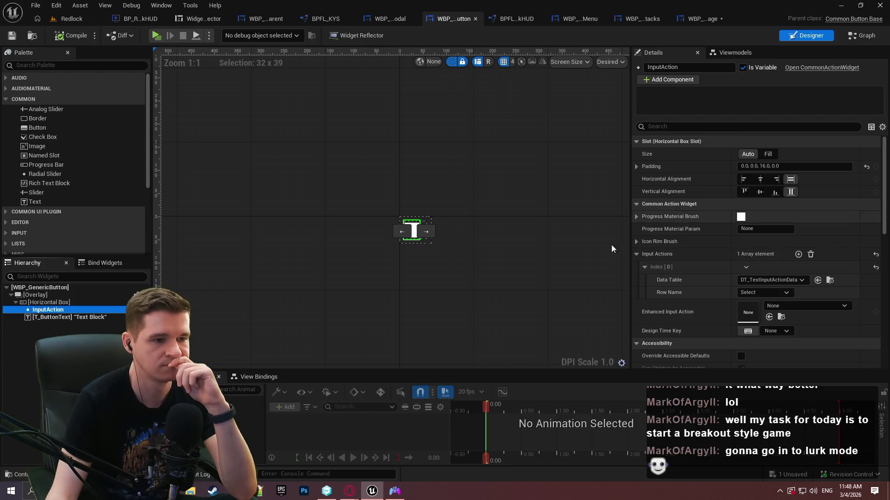
{"action": "left_click", "coordinate": [426, 230]}
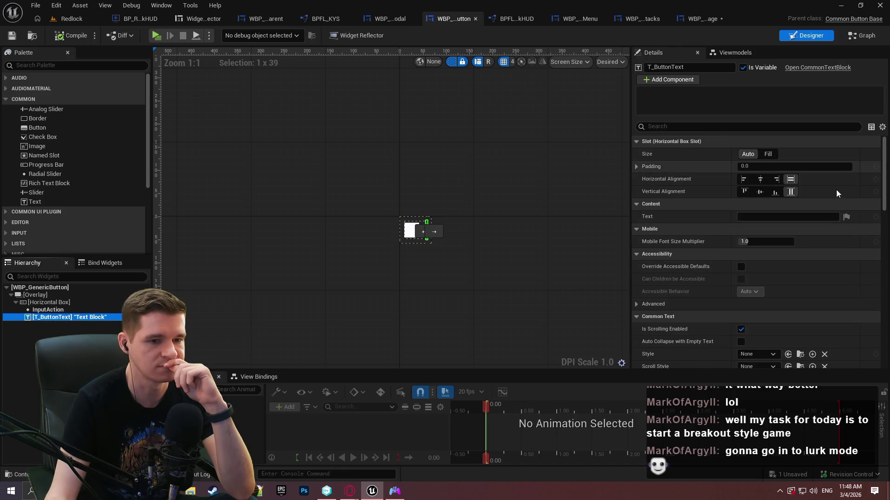
{"action": "left_click", "coordinate": [411, 230]}
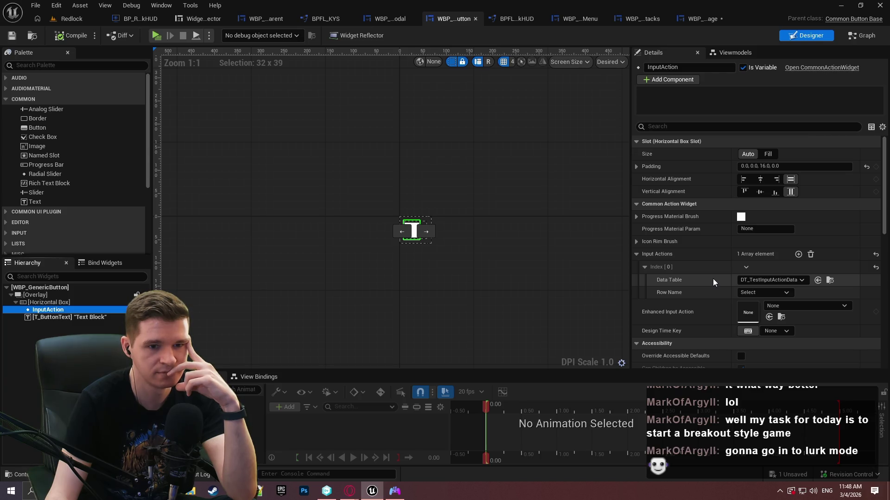
Keep DT_TestInputActionData as the table, set Row Name to Back, and launch a play test
{"action": "left_click", "coordinate": [752, 279]}
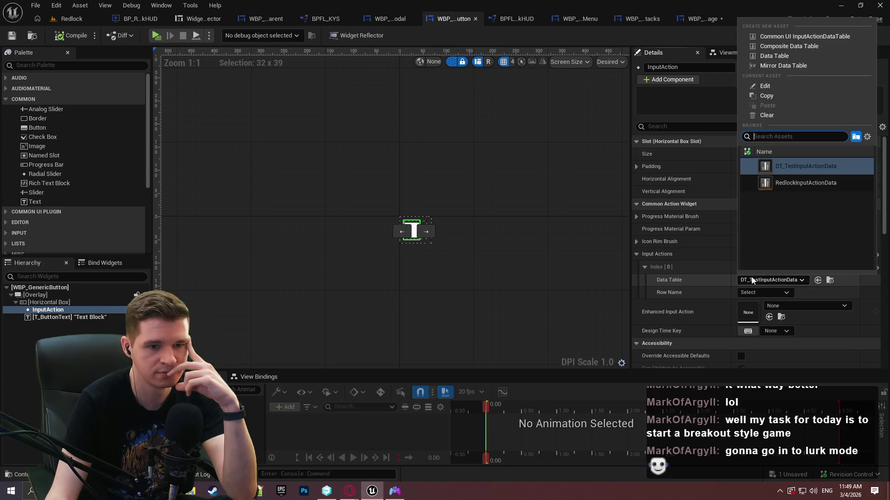
{"action": "left_click", "coordinate": [704, 279]}
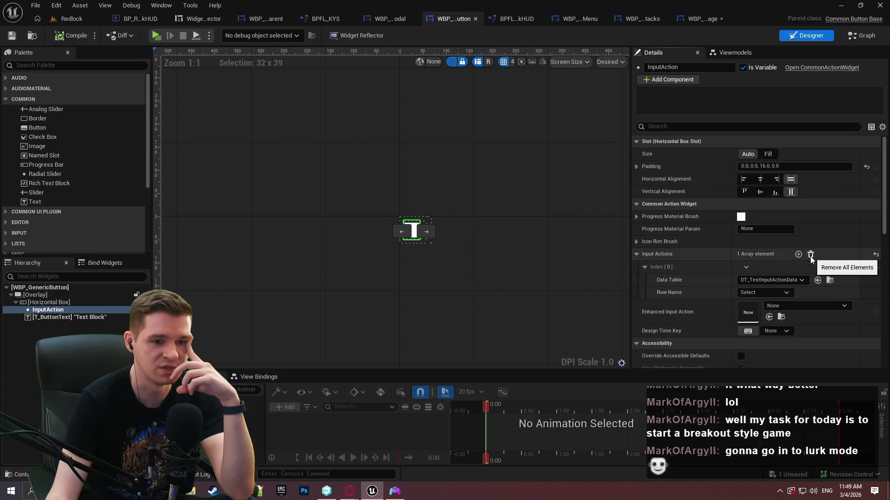
{"action": "left_click", "coordinate": [768, 293]}
{"action": "left_click", "coordinate": [763, 315]}
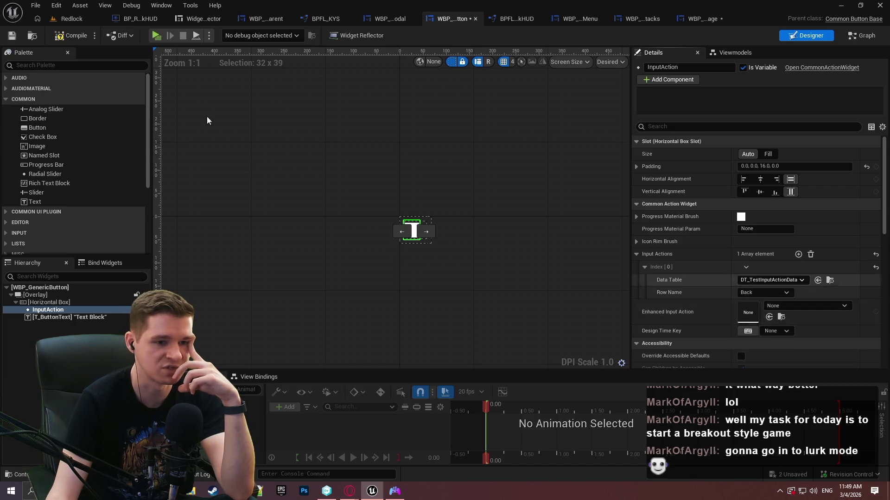
{"action": "left_click", "coordinate": [161, 35]}
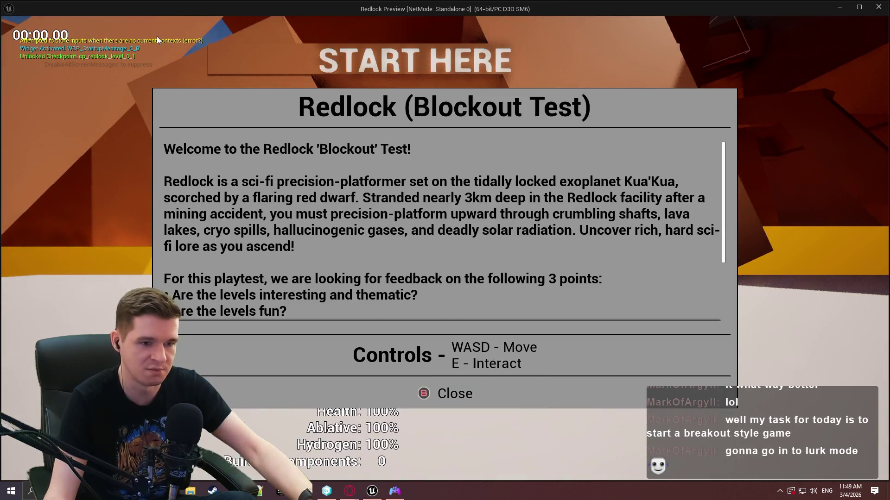
Stop the play test, clear the button's Input Actions entries, and save WBP_GenericButton
{"action": "key", "text": "Escape"}
{"action": "left_click", "coordinate": [761, 293]}
{"action": "left_click", "coordinate": [767, 288]}
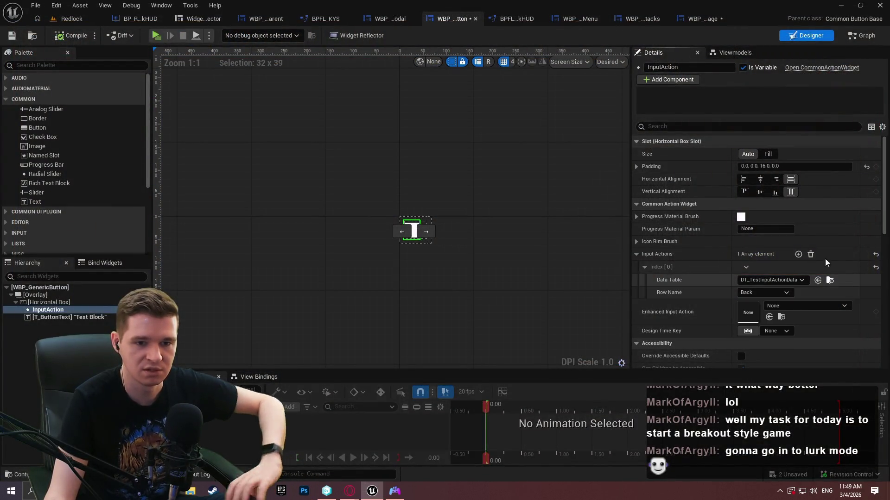
{"action": "left_click", "coordinate": [809, 255]}
{"action": "left_click", "coordinate": [12, 37]}
Play-test the startup message with the Widget Reflector, then stop and return to WBP_GenericButton's Designer
{"action": "left_click", "coordinate": [157, 37]}
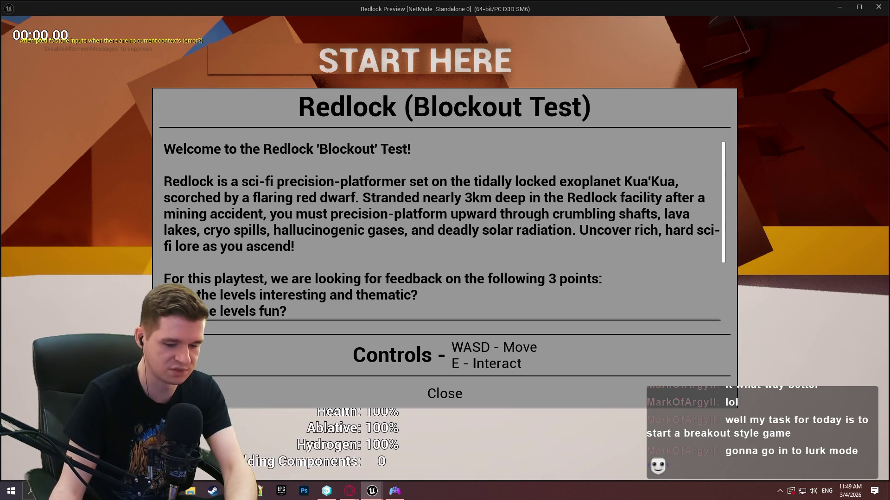
{"action": "mouse_move", "coordinate": [379, 10]}
{"action": "left_mouse_down"}
{"action": "mouse_move", "coordinate": [505, 99]}
{"action": "mouse_move", "coordinate": [485, 68]}
{"action": "left_mouse_up"}
{"action": "left_click", "coordinate": [226, 19]}
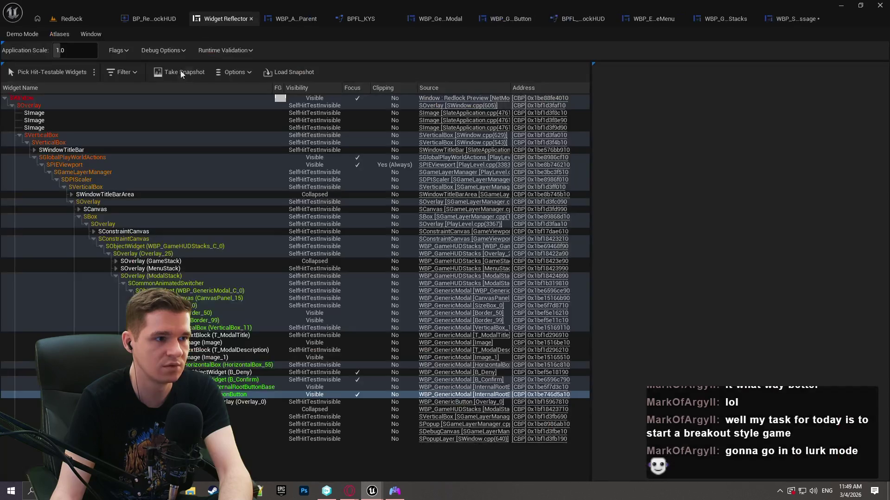
{"action": "left_click", "coordinate": [46, 71]}
{"action": "mouse_move", "coordinate": [372, 490]}
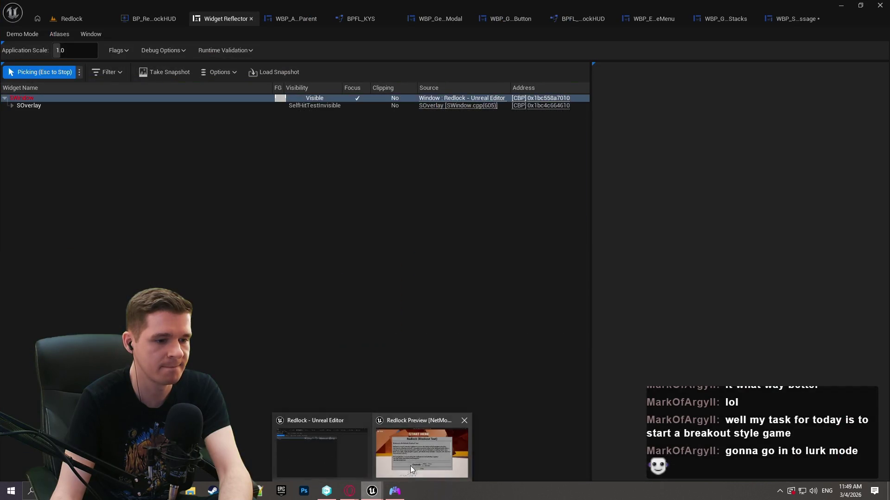
{"action": "left_click", "coordinate": [417, 465]}
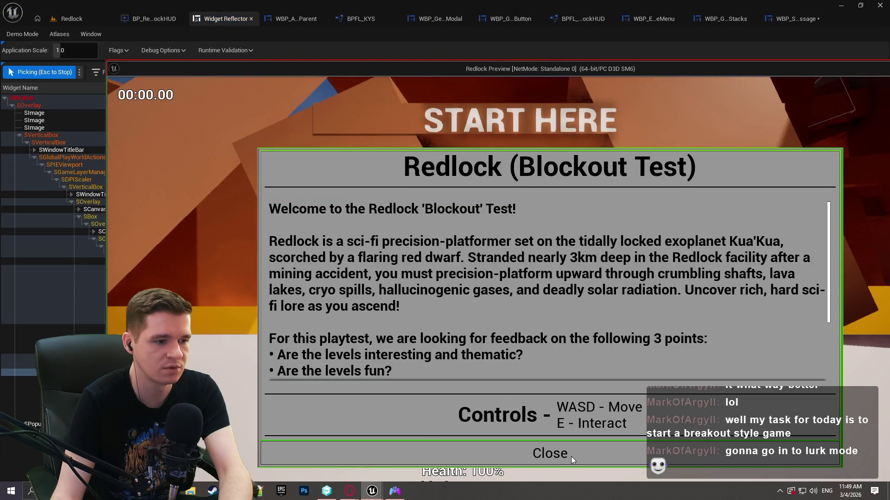
{"action": "left_click", "coordinate": [554, 454]}
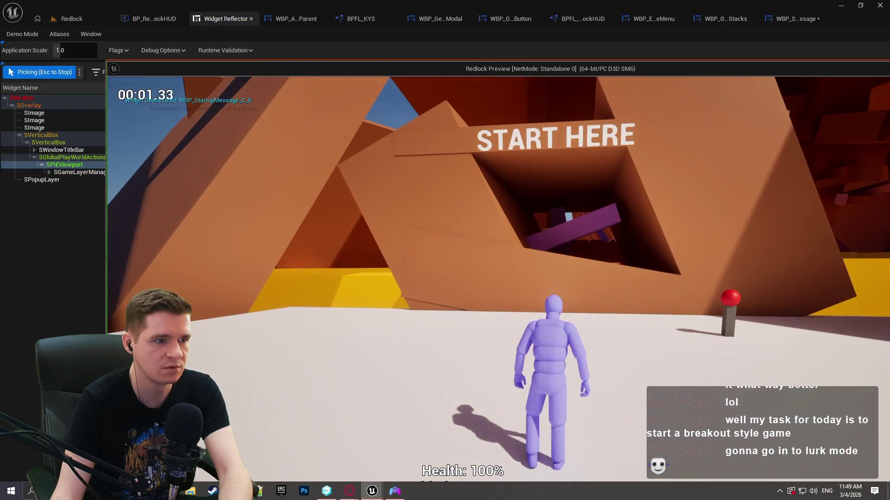
{"action": "key", "text": "Escape"}
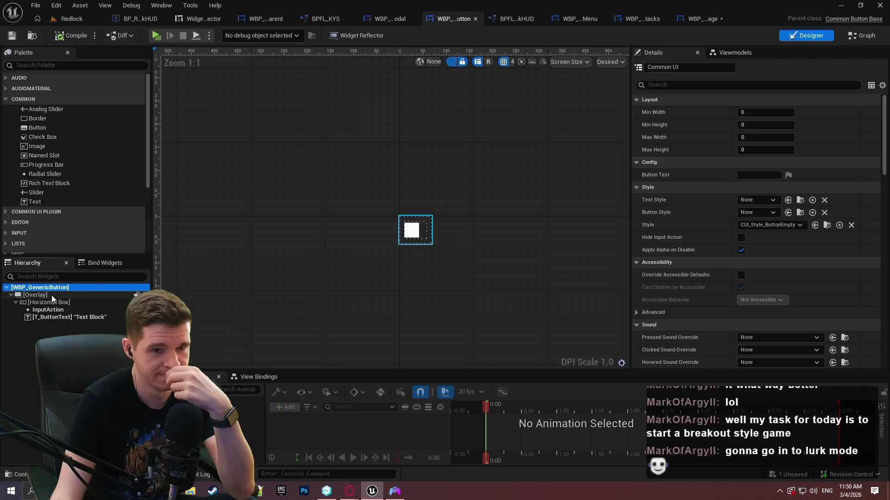
{"action": "left_click", "coordinate": [56, 310]}
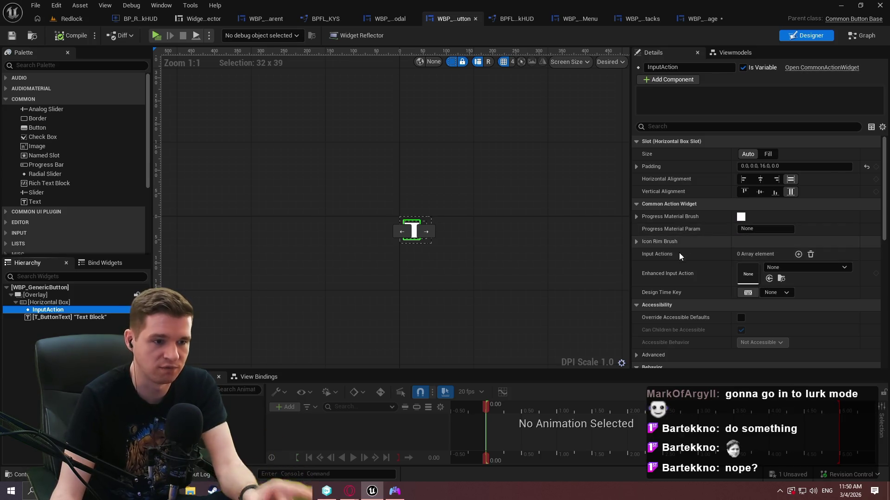
Check the InputAction details, then move to WBP_GenericModal's Event Graph
{"action": "mouse_move", "coordinate": [672, 255]}
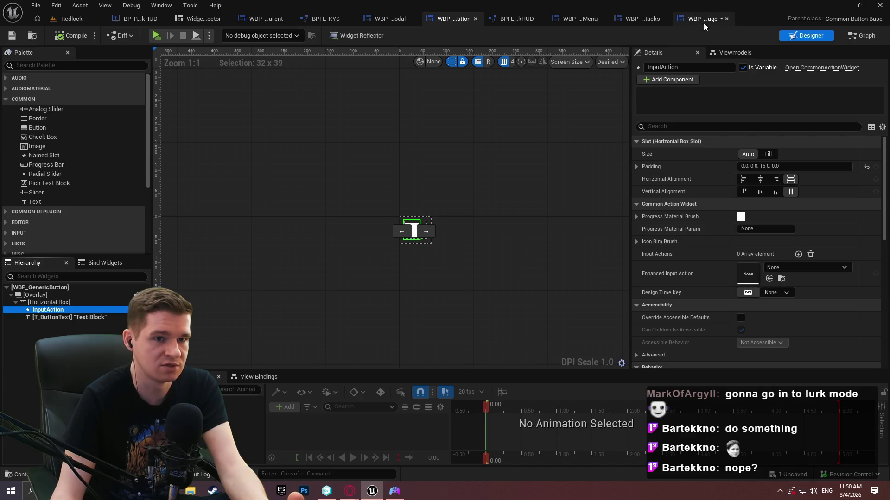
{"action": "left_click", "coordinate": [388, 21]}
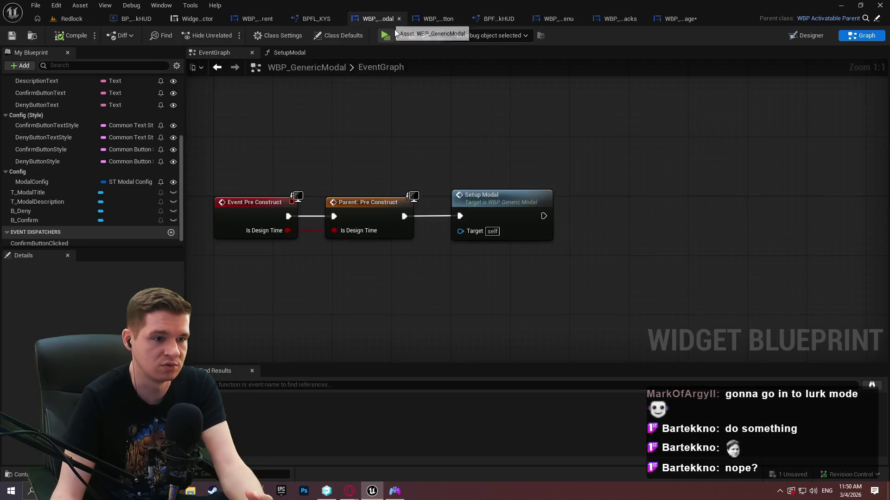
Add a B_Deny getter feeding a Listen for Input Action node with IE Pressed event type
{"action": "left_click_drag", "start_coordinate": [571, 312], "coordinate": [512, 256]}
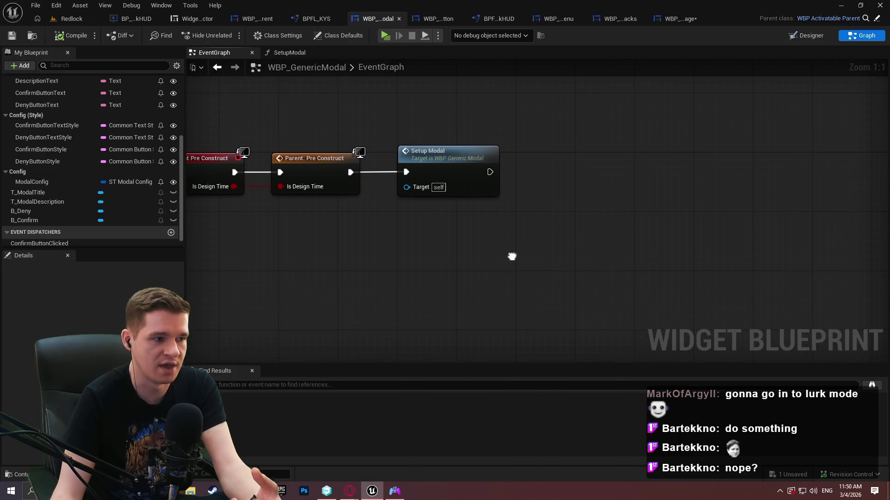
{"action": "mouse_move", "coordinate": [33, 212]}
{"action": "left_mouse_down"}
{"action": "mouse_move", "coordinate": [481, 273]}
{"action": "mouse_move", "coordinate": [433, 261]}
{"action": "mouse_move", "coordinate": [563, 265]}
{"action": "left_mouse_up"}
{"action": "left_click", "coordinate": [461, 269]}
{"action": "type", "text": "inpu"}
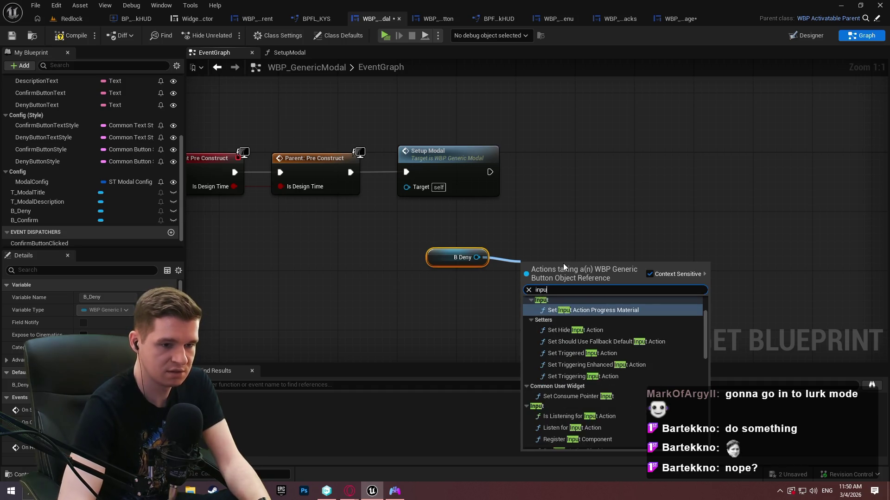
{"action": "type", "text": "t act"}
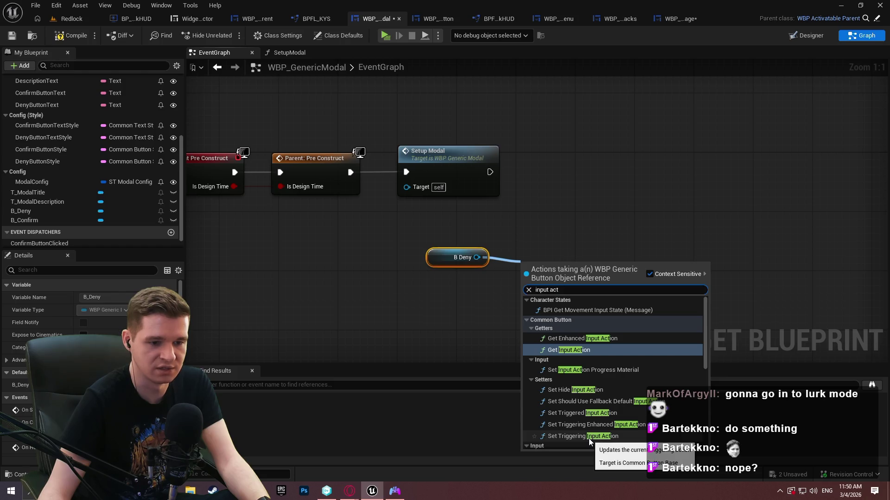
{"action": "scroll", "coordinate": [595, 402], "scroll_direction": "down", "scroll_amount": 5}
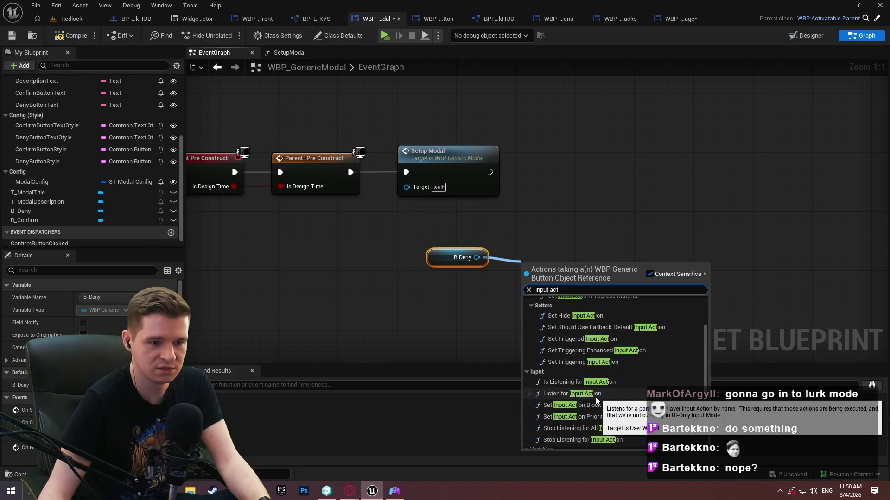
{"action": "scroll", "coordinate": [604, 366], "scroll_direction": "up", "scroll_amount": 2}
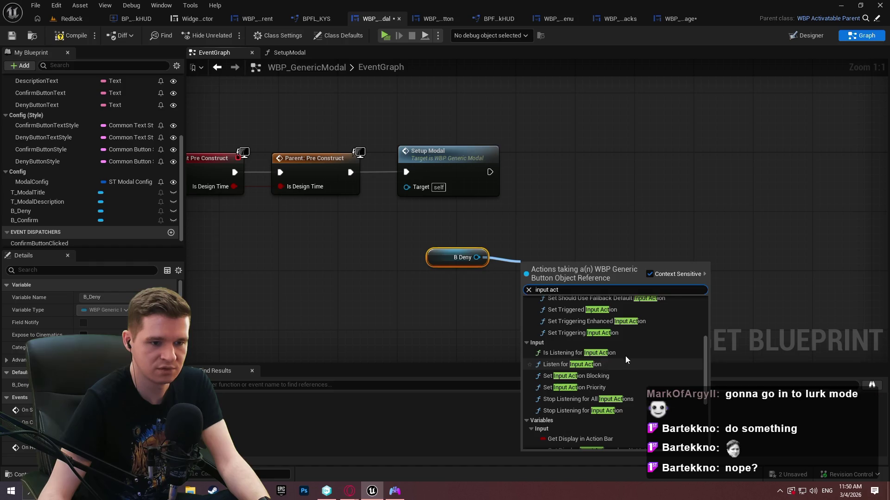
{"action": "left_click", "coordinate": [589, 364]}
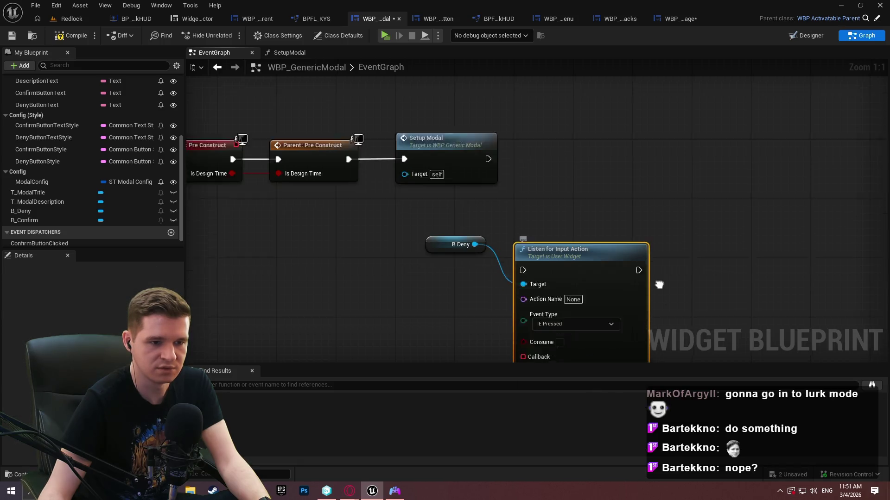
{"action": "left_click_drag", "start_coordinate": [659, 284], "coordinate": [542, 222]}
{"action": "left_click_drag", "start_coordinate": [368, 147], "coordinate": [617, 215]}
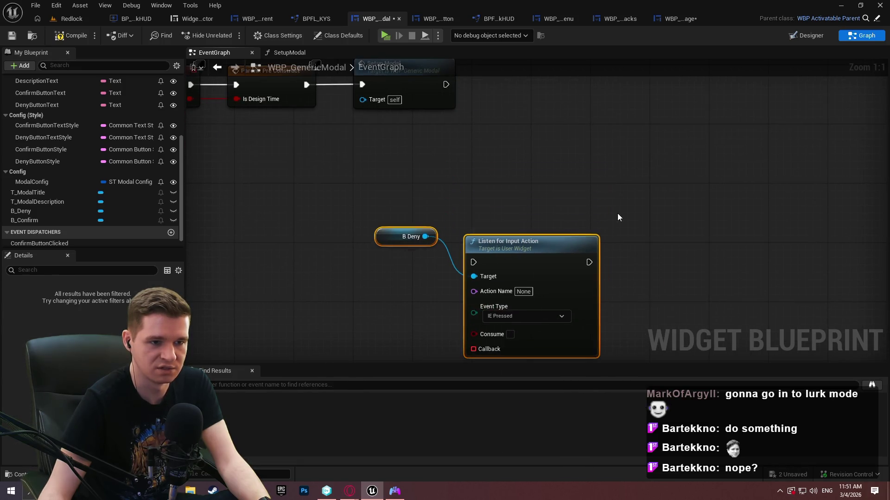
{"action": "left_click", "coordinate": [473, 276]}
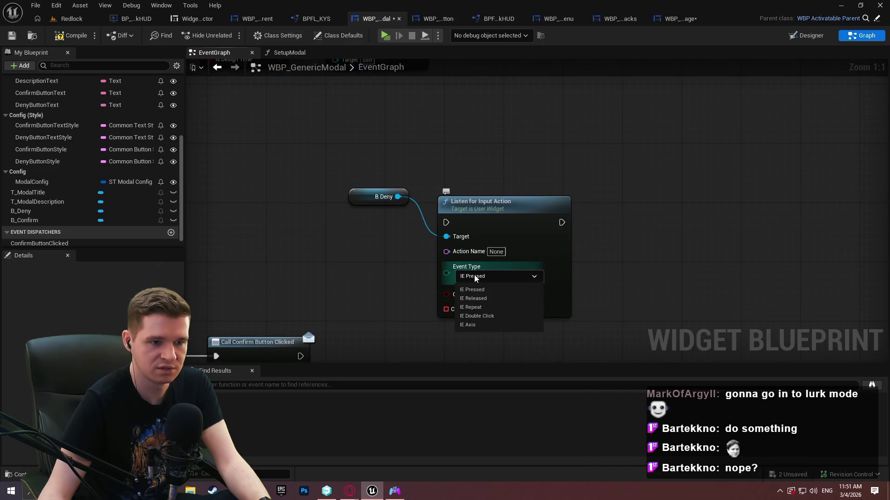
{"action": "left_click", "coordinate": [666, 272]}
Add a Set Triggered Input Action node driven by B Deny
{"action": "left_click_drag", "start_coordinate": [345, 185], "coordinate": [562, 252]}
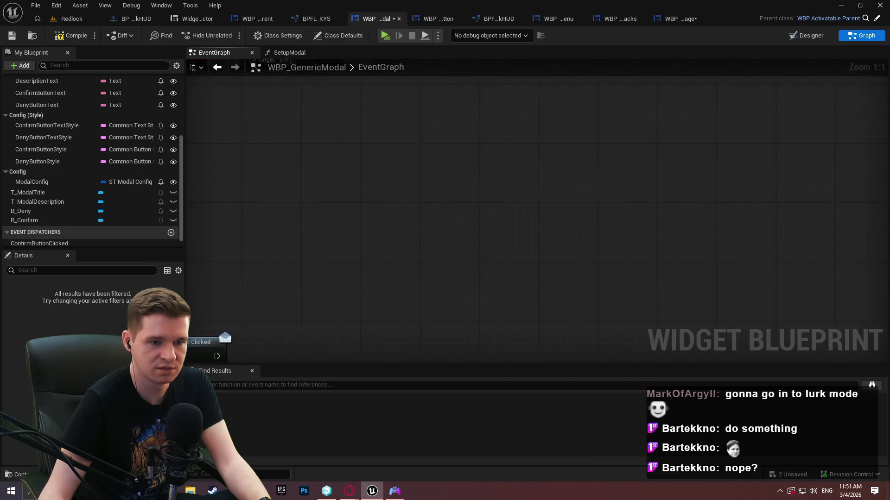
{"action": "scroll", "coordinate": [370, 180], "scroll_direction": "down", "scroll_amount": 1}
{"action": "left_click_drag", "start_coordinate": [370, 178], "coordinate": [470, 136]}
{"action": "type", "text": "input action"}
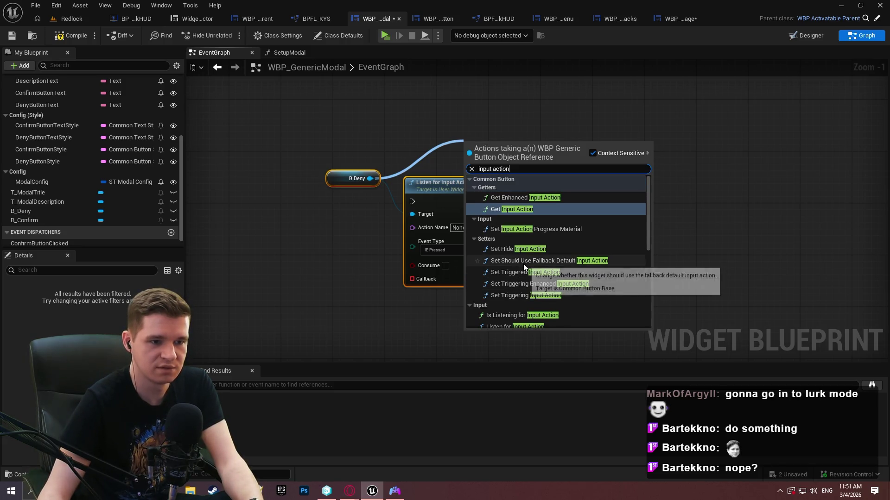
{"action": "left_click", "coordinate": [524, 256]}
Split the Set Triggered node's Input Action Row pin and set its table to DT_TestInputActionData
{"action": "left_click_drag", "start_coordinate": [523, 146], "coordinate": [628, 93]}
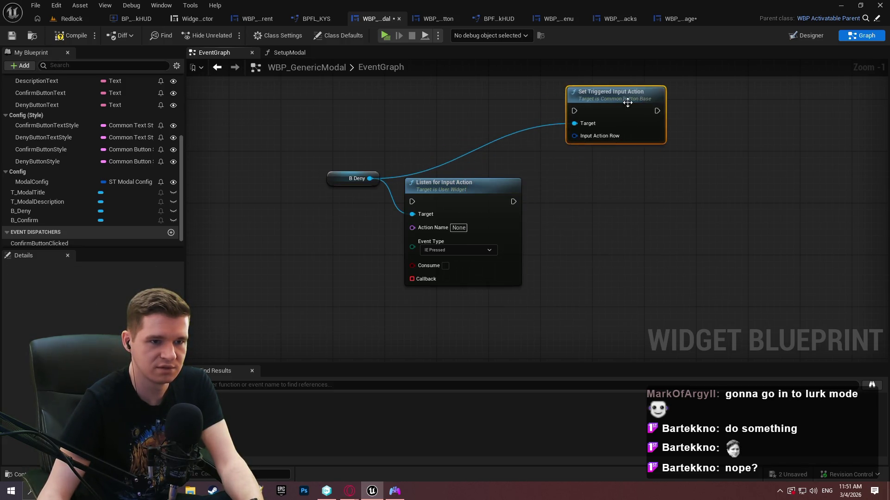
{"action": "right_click", "coordinate": [580, 134]}
{"action": "left_click", "coordinate": [600, 174]}
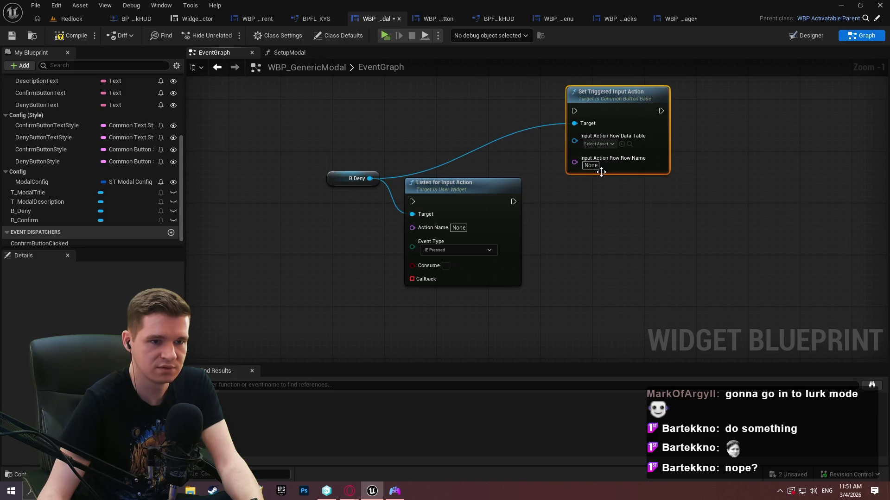
{"action": "left_click", "coordinate": [596, 145]}
{"action": "left_click", "coordinate": [726, 179]}
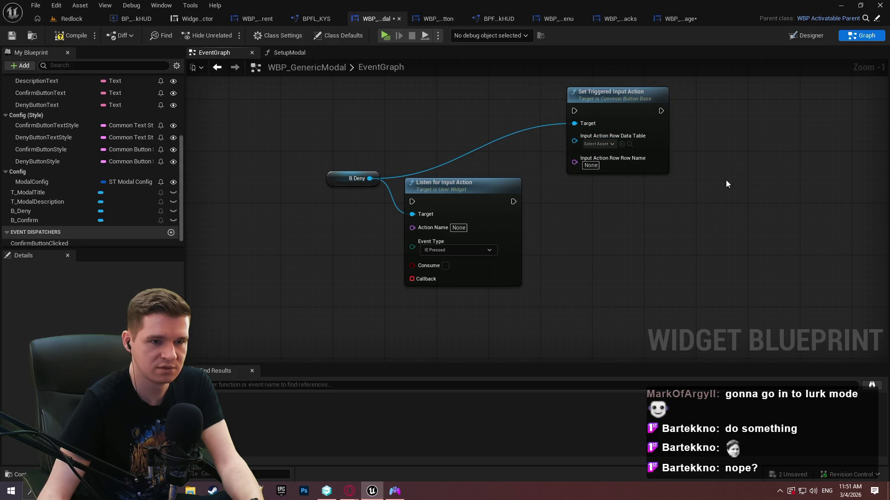
{"action": "left_click", "coordinate": [602, 144]}
{"action": "scroll", "coordinate": [694, 224], "scroll_direction": "down", "scroll_amount": 5}
{"action": "scroll", "coordinate": [691, 222], "scroll_direction": "down", "scroll_amount": 5}
{"action": "scroll", "coordinate": [711, 228], "scroll_direction": "down", "scroll_amount": 3}
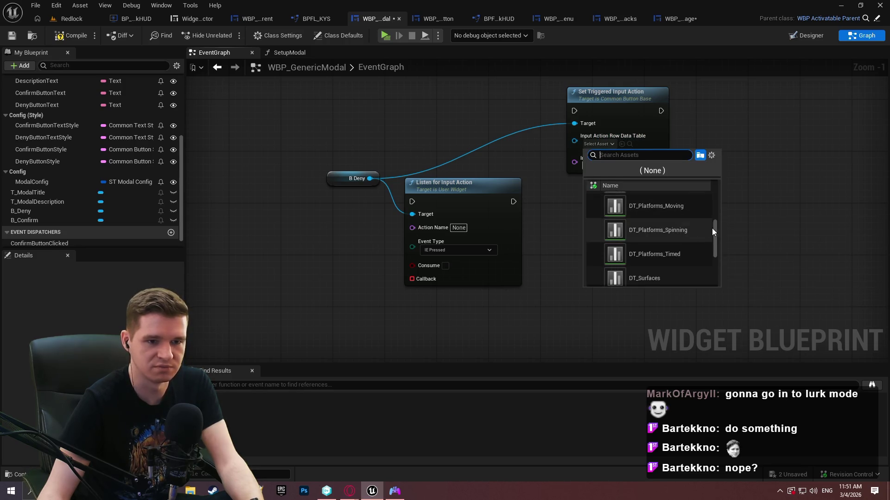
{"action": "mouse_move", "coordinate": [715, 246]}
{"action": "left_mouse_down"}
{"action": "mouse_move", "coordinate": [715, 258]}
{"action": "mouse_move", "coordinate": [717, 248]}
{"action": "left_mouse_up"}
{"action": "left_click", "coordinate": [676, 234]}
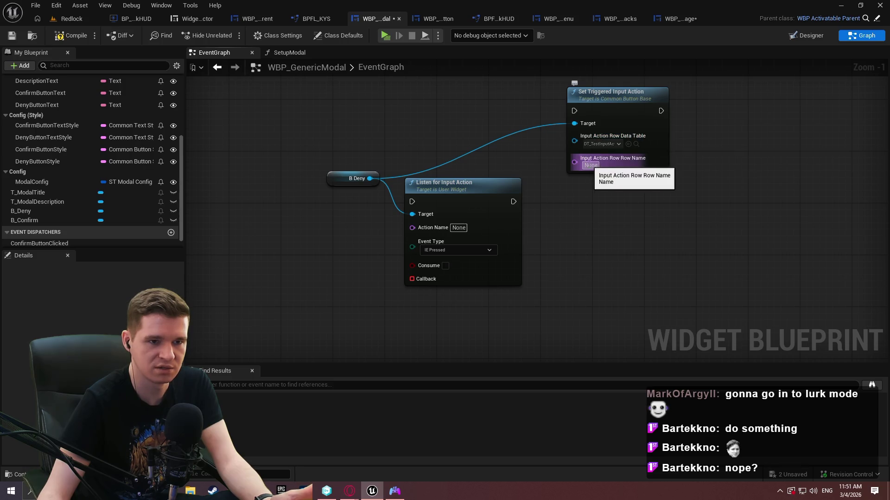
Add Set Triggering Input Action from B Deny, split its row pin, use DT_TestInputActionData
{"action": "left_click_drag", "start_coordinate": [369, 178], "coordinate": [528, 187]}
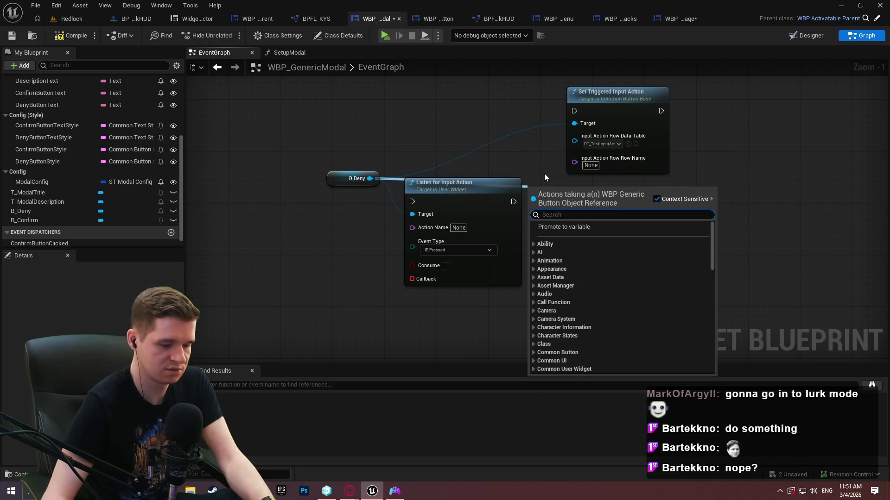
{"action": "type", "text": "triggering"}
{"action": "key", "text": "Return"}
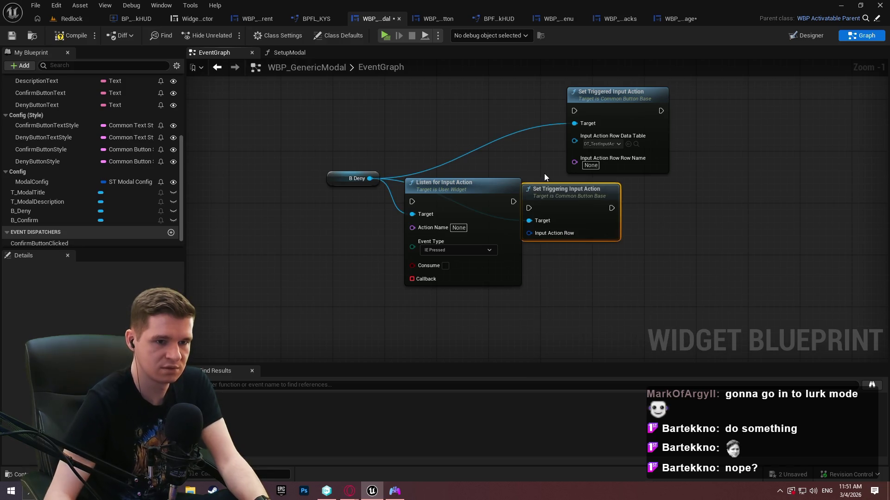
{"action": "left_click_drag", "start_coordinate": [547, 192], "coordinate": [639, 193]}
{"action": "right_click", "coordinate": [635, 235]}
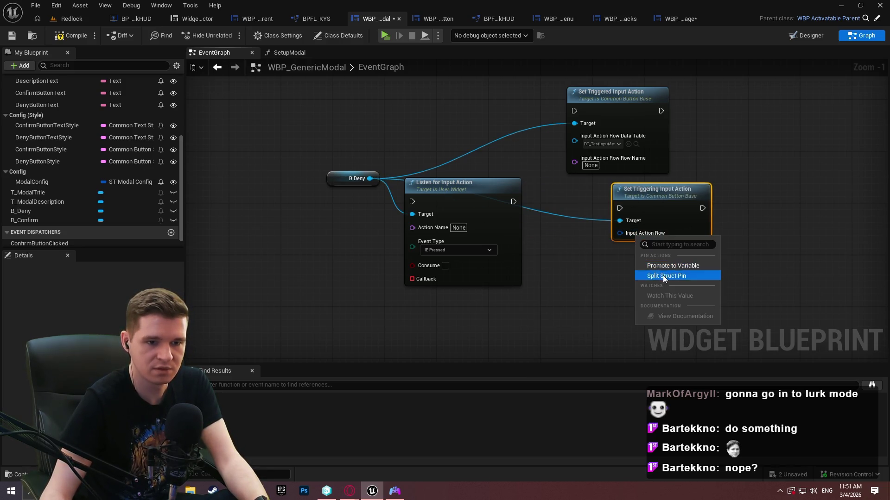
{"action": "left_click", "coordinate": [662, 275]}
{"action": "left_click", "coordinate": [642, 241]}
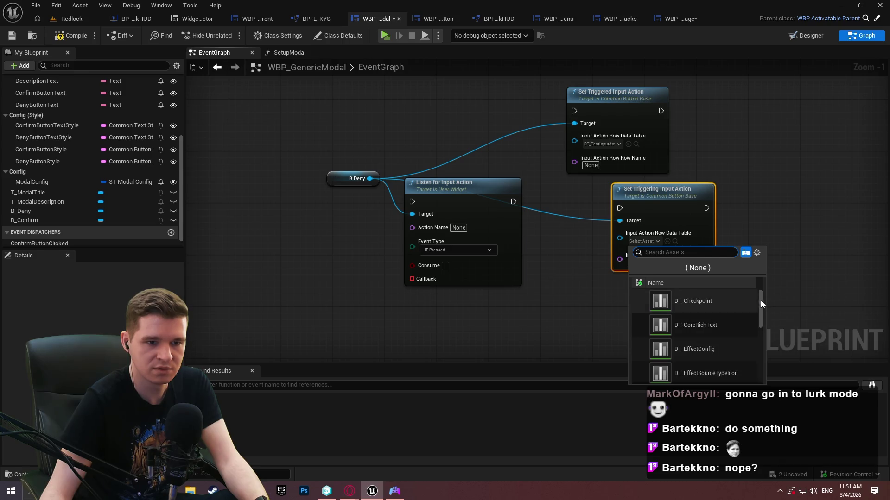
{"action": "left_click_drag", "start_coordinate": [759, 301], "coordinate": [757, 364]}
{"action": "scroll", "coordinate": [722, 325], "scroll_direction": "up", "scroll_amount": 1}
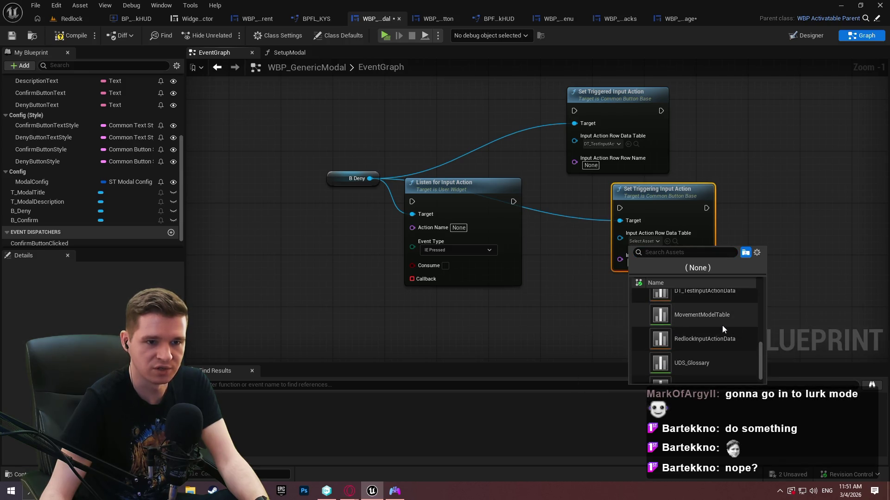
{"action": "left_click", "coordinate": [692, 299]}
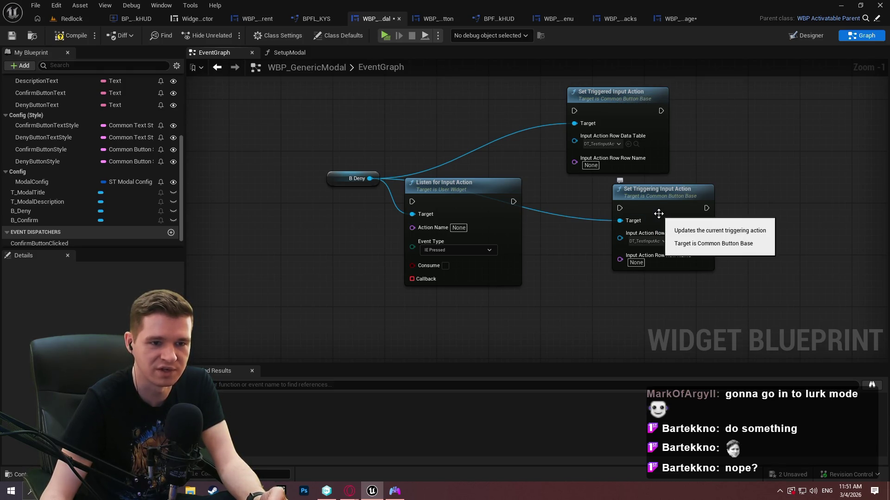
Search B Deny's connection menu for more 'input action' nodes
{"action": "left_click_drag", "start_coordinate": [370, 178], "coordinate": [615, 305]}
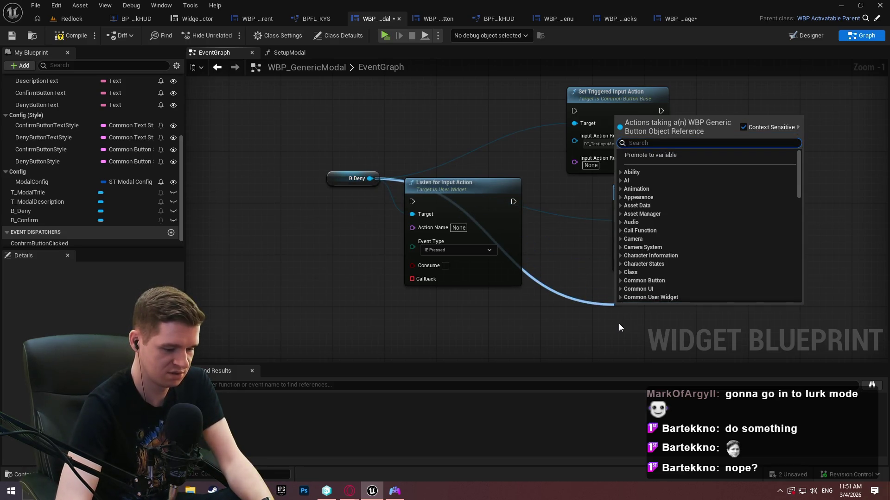
{"action": "type", "text": "input action"}
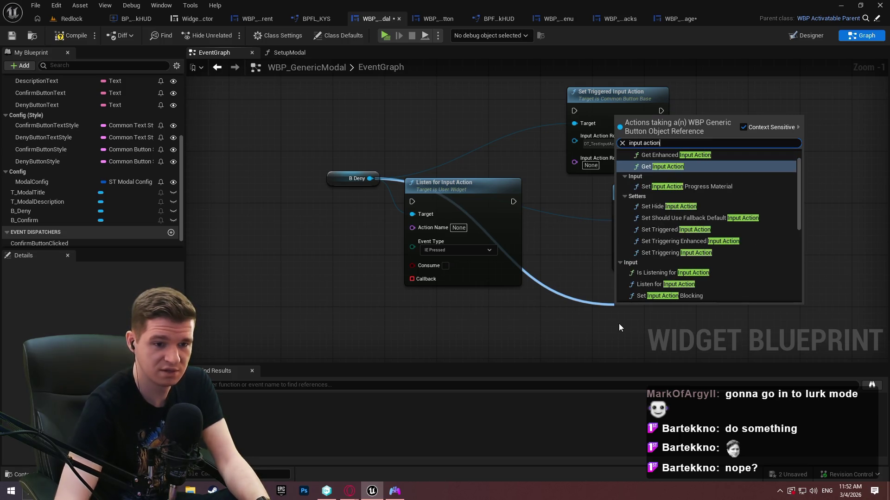
{"action": "scroll", "coordinate": [697, 282], "scroll_direction": "down", "scroll_amount": 3}
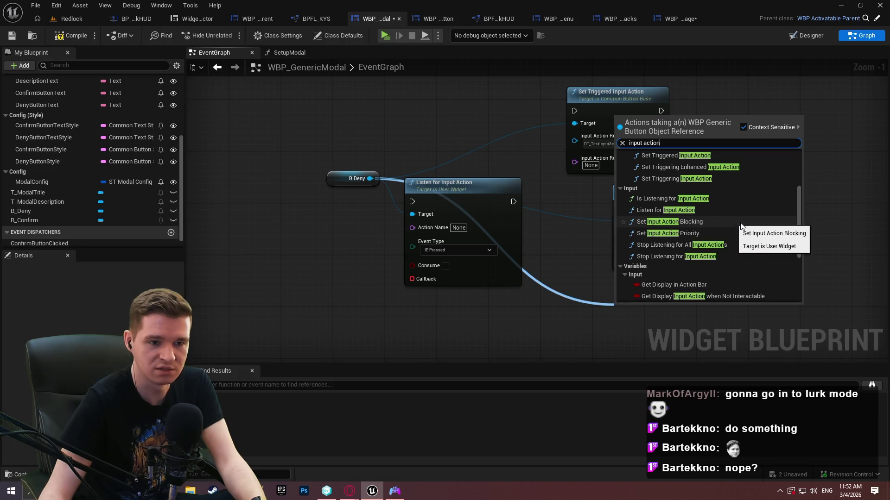
{"action": "scroll", "coordinate": [694, 263], "scroll_direction": "down", "scroll_amount": 3}
{"action": "scroll", "coordinate": [694, 264], "scroll_direction": "down", "scroll_amount": 3}
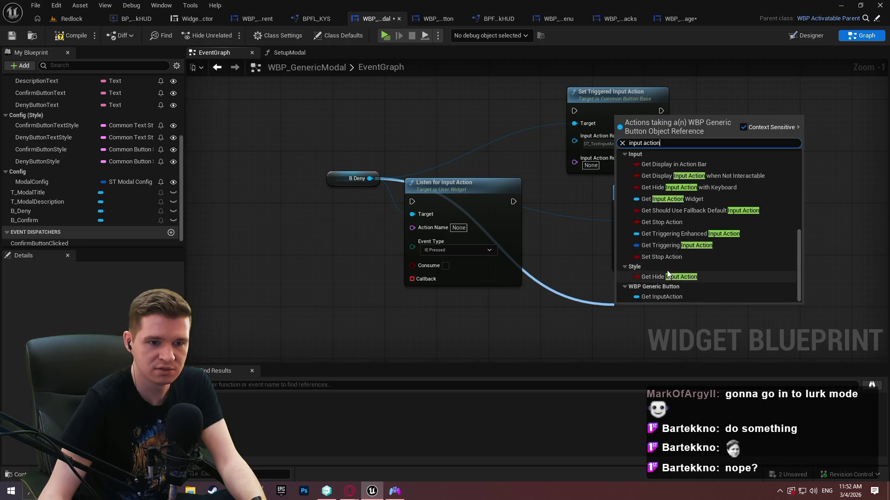
Get B Deny's Input Action and add a Set Input Action node with its row pin split
{"action": "scroll", "coordinate": [674, 260], "scroll_direction": "up", "scroll_amount": 8}
{"action": "scroll", "coordinate": [674, 262], "scroll_direction": "up", "scroll_amount": 2}
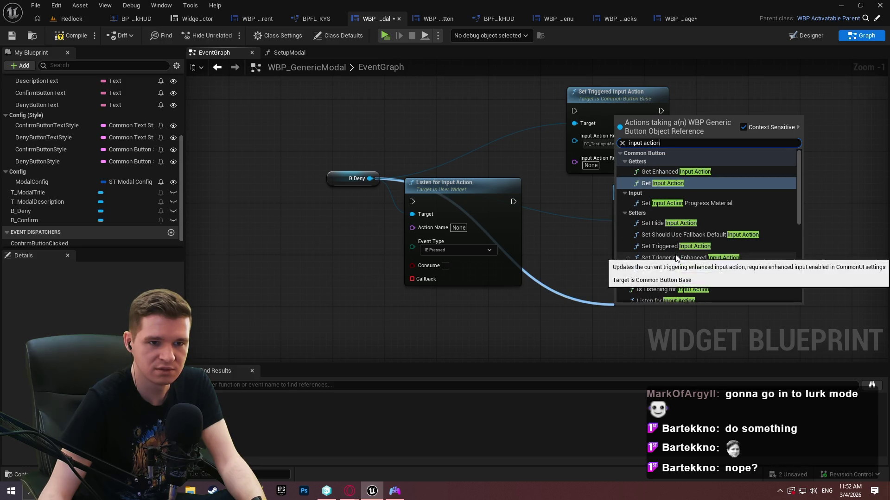
{"action": "scroll", "coordinate": [805, 207], "scroll_direction": "down", "scroll_amount": 5}
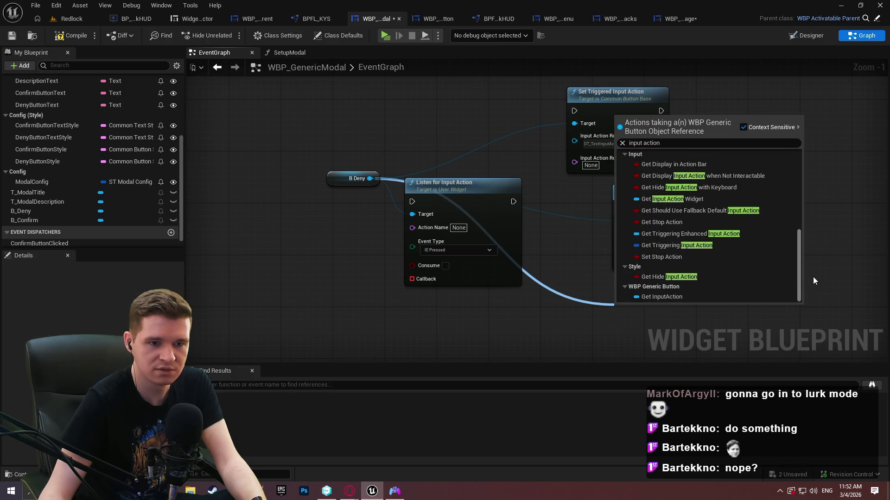
{"action": "left_click", "coordinate": [672, 295]}
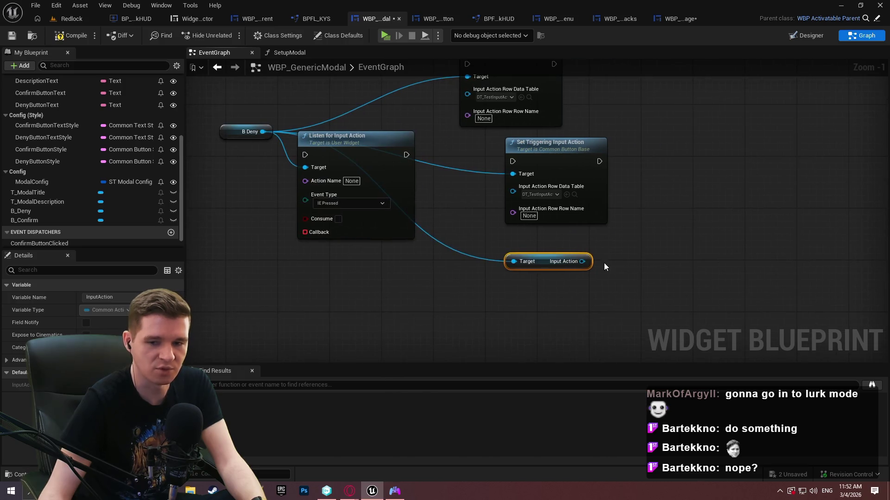
{"action": "left_click_drag", "start_coordinate": [585, 263], "coordinate": [629, 241]}
{"action": "type", "text": "inp"}
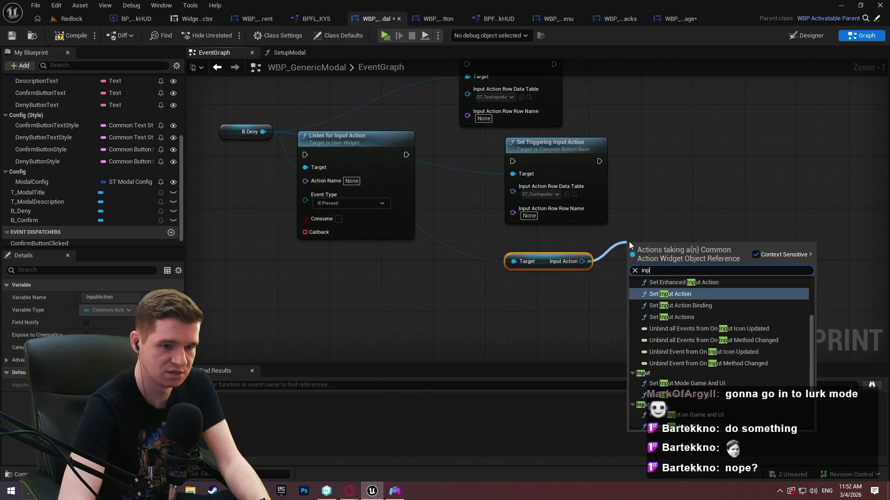
{"action": "type", "text": "ut action"}
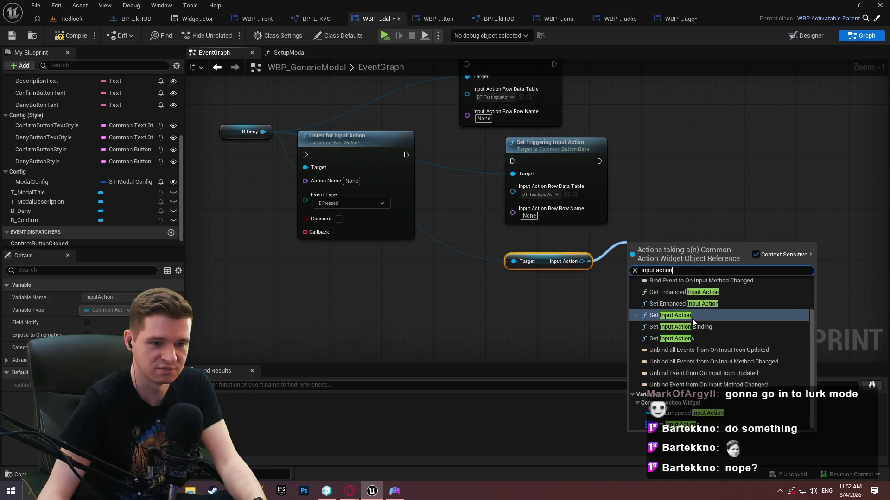
{"action": "left_click", "coordinate": [691, 318]}
{"action": "right_click", "coordinate": [642, 294]}
{"action": "left_click", "coordinate": [677, 334]}
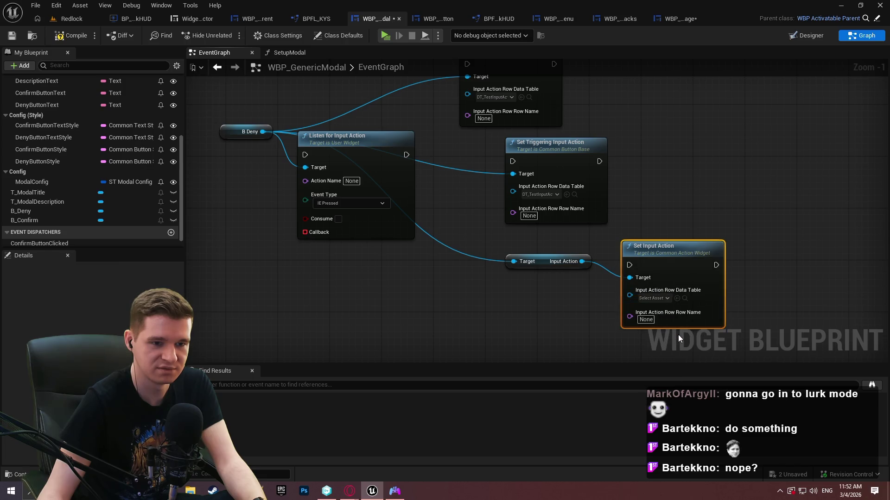
Add a Set Input Action Binding node from the Input Action reference
{"action": "left_click_drag", "start_coordinate": [581, 262], "coordinate": [571, 331]}
{"action": "type", "text": "set input ac"}
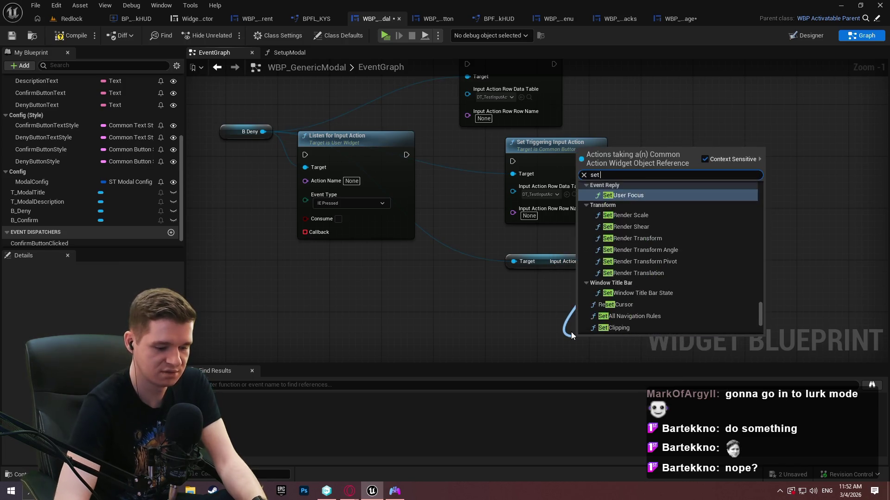
{"action": "left_click", "coordinate": [658, 218]}
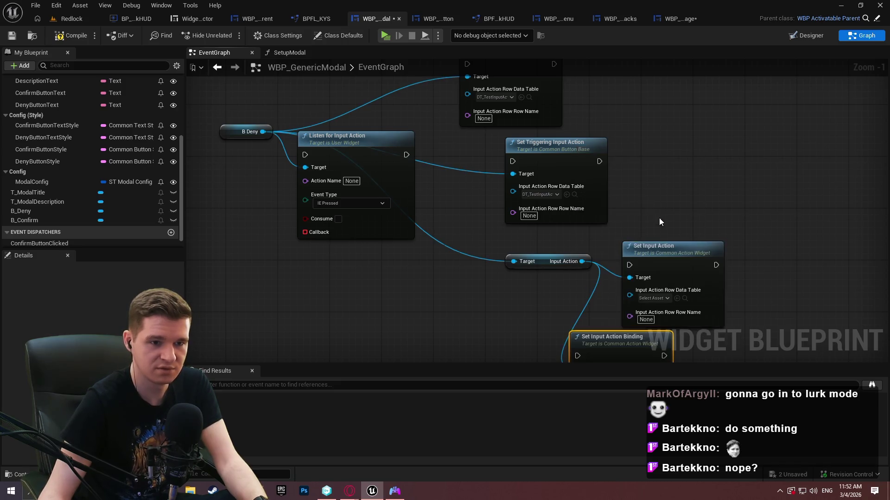
{"action": "left_click_drag", "start_coordinate": [659, 217], "coordinate": [623, 95]}
{"action": "right_click", "coordinate": [562, 259]}
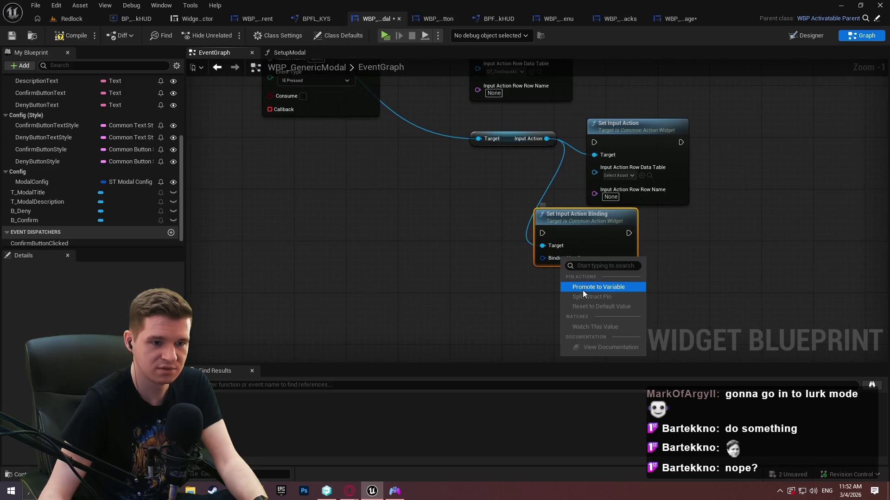
{"action": "left_click", "coordinate": [522, 253]}
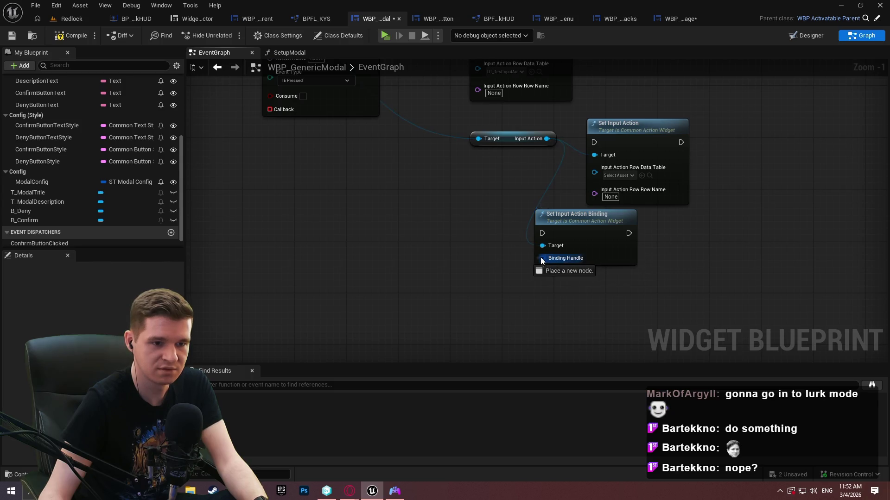
Add Set Input Actions fed by a Make Array holding a Make Data Table Row Handle
{"action": "left_click_drag", "start_coordinate": [547, 139], "coordinate": [488, 240]}
{"action": "type", "text": "set input"}
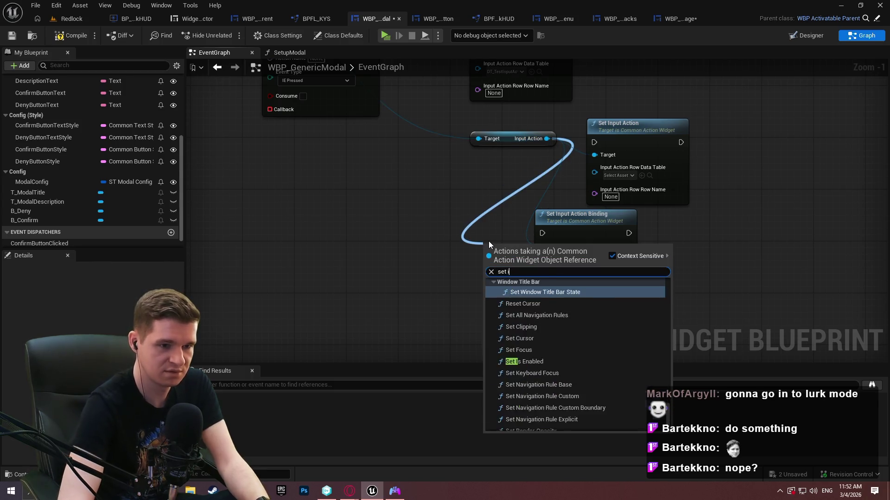
{"action": "key", "text": "Down"}
{"action": "key", "text": "Down"}
{"action": "key", "text": "Return"}
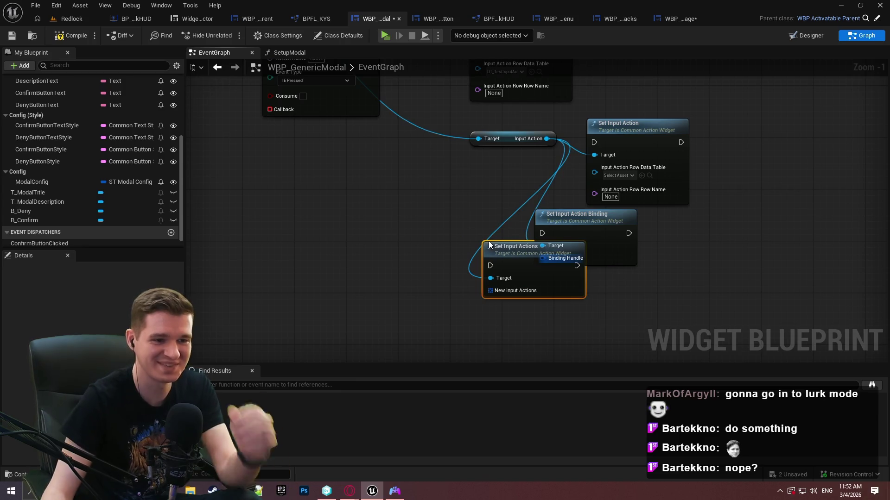
{"action": "mouse_move", "coordinate": [502, 292]}
{"action": "left_mouse_down"}
{"action": "mouse_move", "coordinate": [394, 310]}
{"action": "mouse_move", "coordinate": [323, 261]}
{"action": "left_mouse_up"}
{"action": "type", "text": "make array"}
{"action": "key", "text": "Return"}
{"action": "type", "text": "mak"}
{"action": "left_click", "coordinate": [439, 158]}
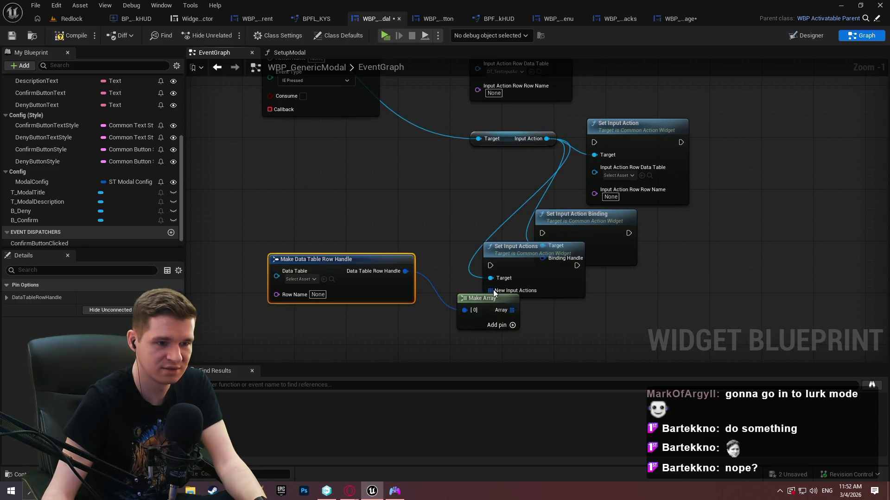
{"action": "mouse_move", "coordinate": [526, 267]}
{"action": "left_mouse_down"}
{"action": "mouse_move", "coordinate": [594, 316]}
{"action": "mouse_move", "coordinate": [596, 307]}
{"action": "left_mouse_up"}
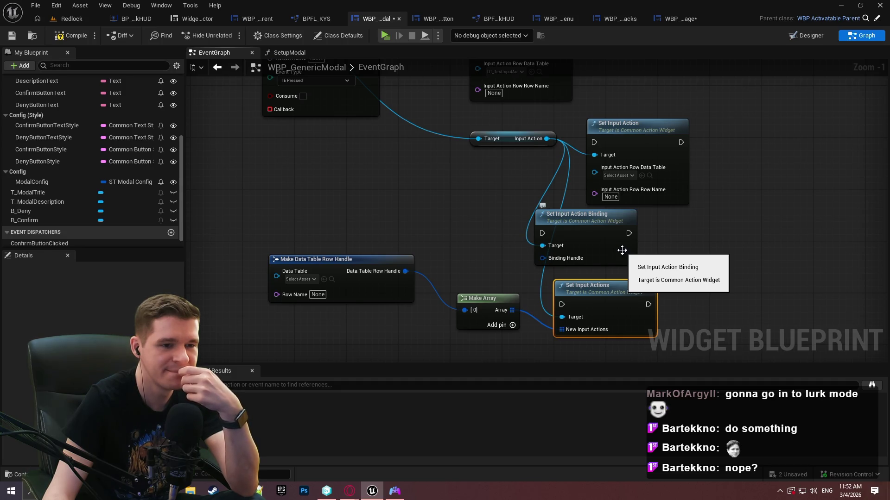
{"action": "scroll", "coordinate": [660, 220], "scroll_direction": "down", "scroll_amount": 2}
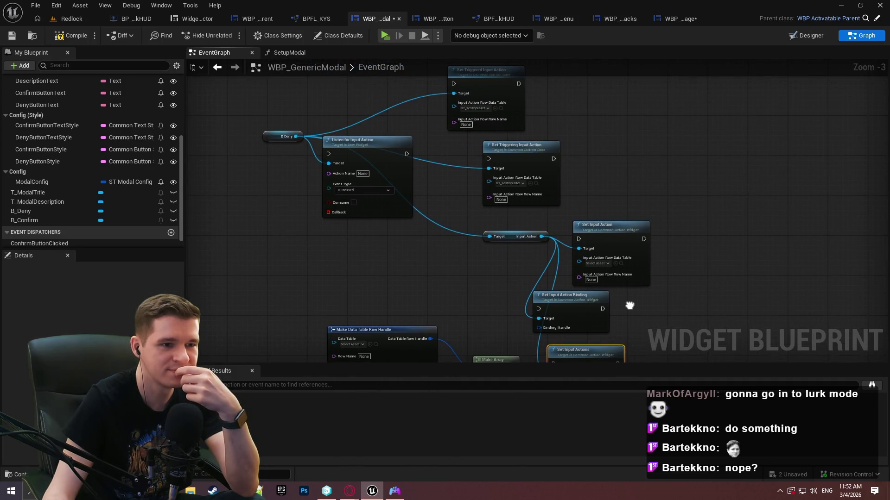
Rearrange the nodes and delete Listen for Input Action, Set Triggered/Triggering and Set Input Action
{"action": "mouse_move", "coordinate": [630, 290]}
{"action": "left_mouse_down"}
{"action": "mouse_move", "coordinate": [374, 218]}
{"action": "mouse_move", "coordinate": [395, 237]}
{"action": "mouse_move", "coordinate": [397, 215]}
{"action": "left_mouse_up"}
{"action": "mouse_move", "coordinate": [577, 239]}
{"action": "left_mouse_down"}
{"action": "mouse_move", "coordinate": [386, 246]}
{"action": "mouse_move", "coordinate": [398, 254]}
{"action": "left_mouse_up"}
{"action": "left_click_drag", "start_coordinate": [472, 171], "coordinate": [599, 200]}
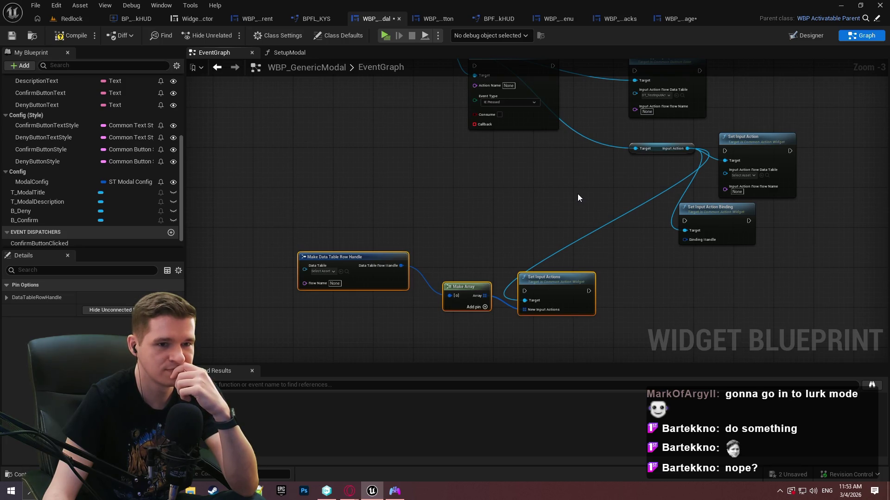
{"action": "mouse_move", "coordinate": [577, 198]}
{"action": "left_mouse_down"}
{"action": "mouse_move", "coordinate": [576, 324]}
{"action": "mouse_move", "coordinate": [582, 304]}
{"action": "left_mouse_up"}
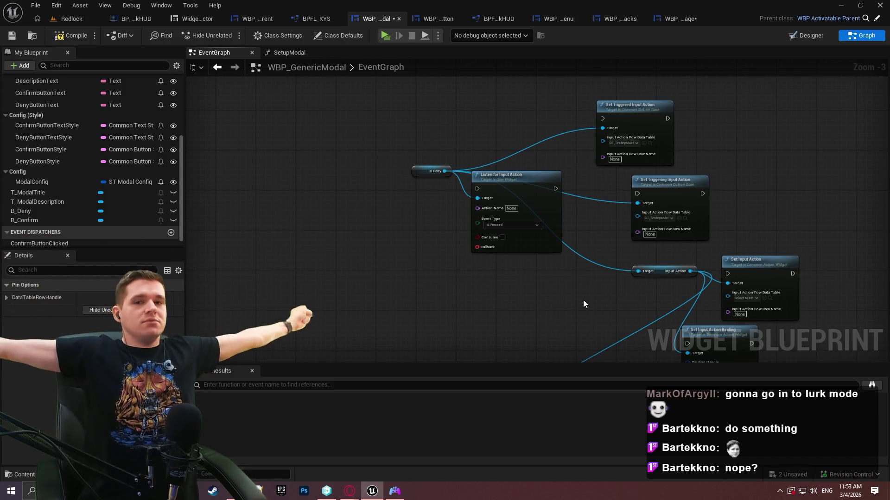
{"action": "left_click_drag", "start_coordinate": [583, 304], "coordinate": [565, 255]}
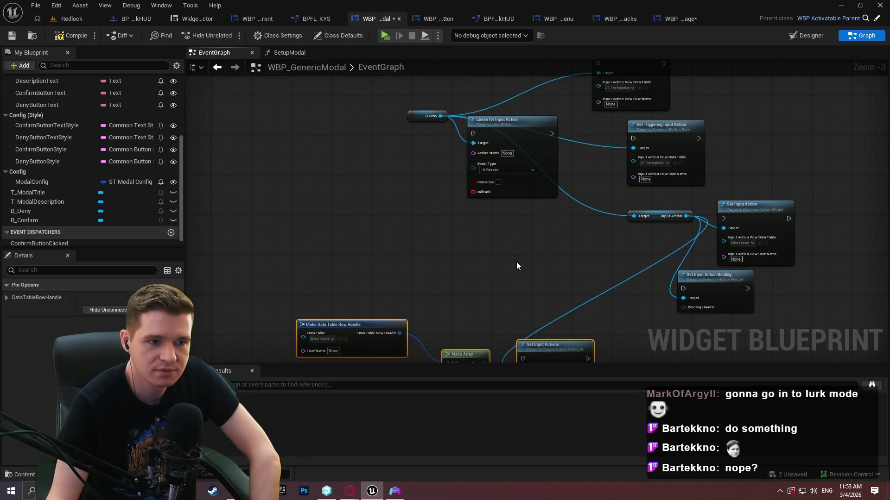
{"action": "left_click_drag", "start_coordinate": [655, 219], "coordinate": [455, 288]}
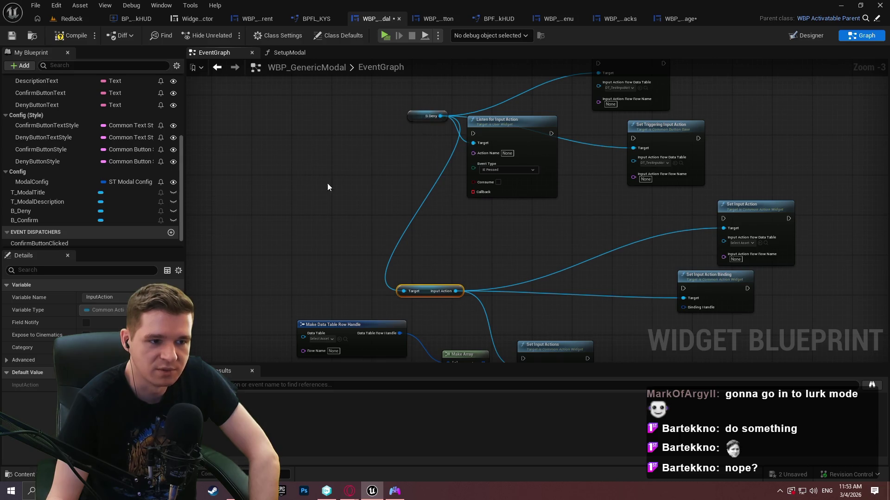
{"action": "left_click_drag", "start_coordinate": [427, 116], "coordinate": [333, 296]}
{"action": "mouse_move", "coordinate": [809, 305]}
{"action": "left_mouse_down"}
{"action": "mouse_move", "coordinate": [569, 156]}
{"action": "mouse_move", "coordinate": [541, 153]}
{"action": "left_mouse_up"}
{"action": "key", "text": "Delete"}
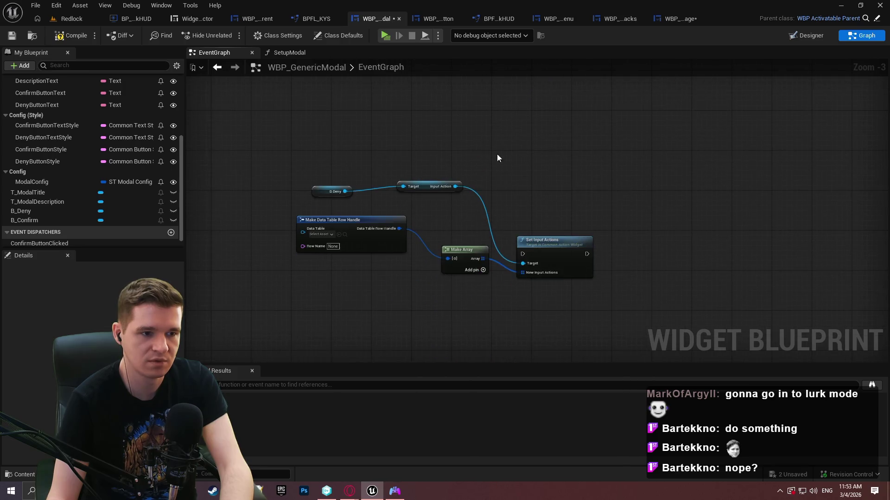
Move the nodes up, set the row handle's table to DT_TestInputActionData, and open it to review rows
{"action": "key", "text": "ctrl+a"}
{"action": "mouse_move", "coordinate": [555, 248]}
{"action": "left_mouse_down"}
{"action": "mouse_move", "coordinate": [486, 79]}
{"action": "mouse_move", "coordinate": [521, 133]}
{"action": "mouse_move", "coordinate": [570, 128]}
{"action": "mouse_move", "coordinate": [627, 262]}
{"action": "mouse_move", "coordinate": [439, 204]}
{"action": "mouse_move", "coordinate": [768, 200]}
{"action": "mouse_move", "coordinate": [680, 218]}
{"action": "mouse_move", "coordinate": [328, 232]}
{"action": "left_mouse_up"}
{"action": "left_click", "coordinate": [352, 278]}
{"action": "key", "text": "Home"}
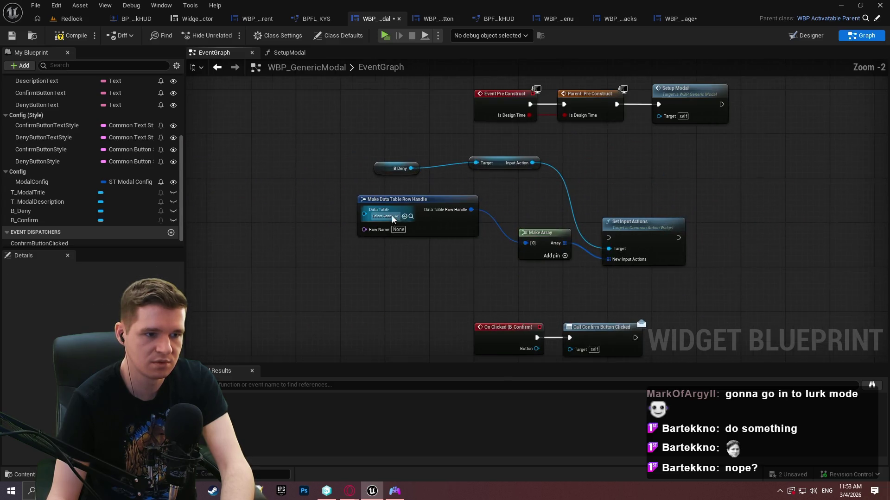
{"action": "left_click", "coordinate": [391, 216]}
{"action": "scroll", "coordinate": [452, 289], "scroll_direction": "down", "scroll_amount": 10}
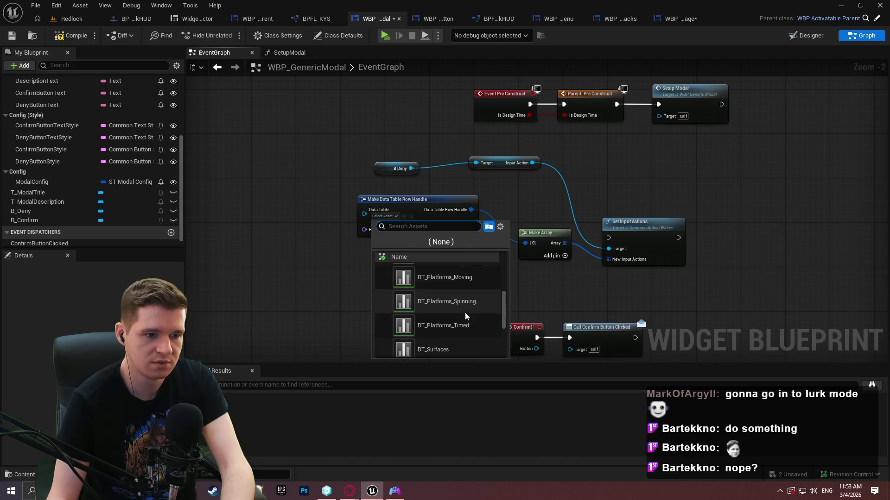
{"action": "left_click", "coordinate": [451, 332]}
{"action": "scroll", "coordinate": [385, 216], "scroll_direction": "up", "scroll_amount": 2}
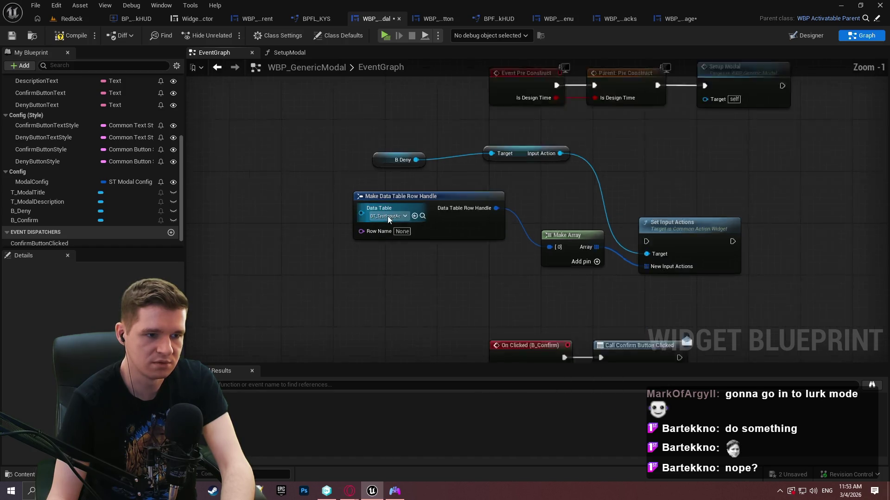
{"action": "left_click", "coordinate": [431, 214]}
{"action": "double_click", "coordinate": [333, 369]}
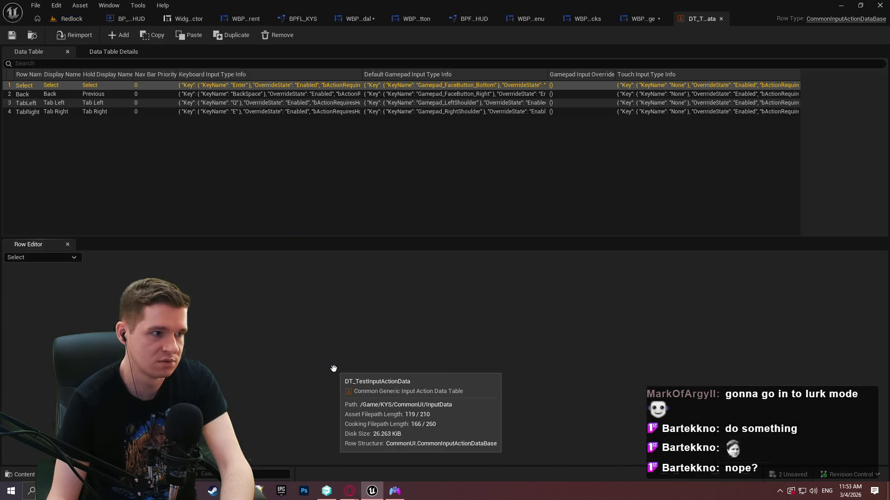
Play-test the pause menu's Quit modal, then return to WBP_GenericModal's row handle Row Name
{"action": "left_click", "coordinate": [642, 20]}
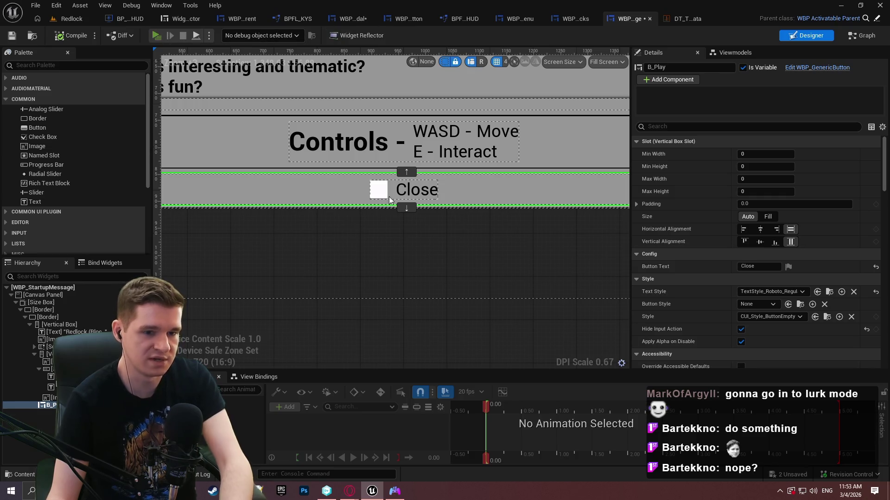
{"action": "key", "text": "alt+p"}
{"action": "left_click", "coordinate": [579, 450]}
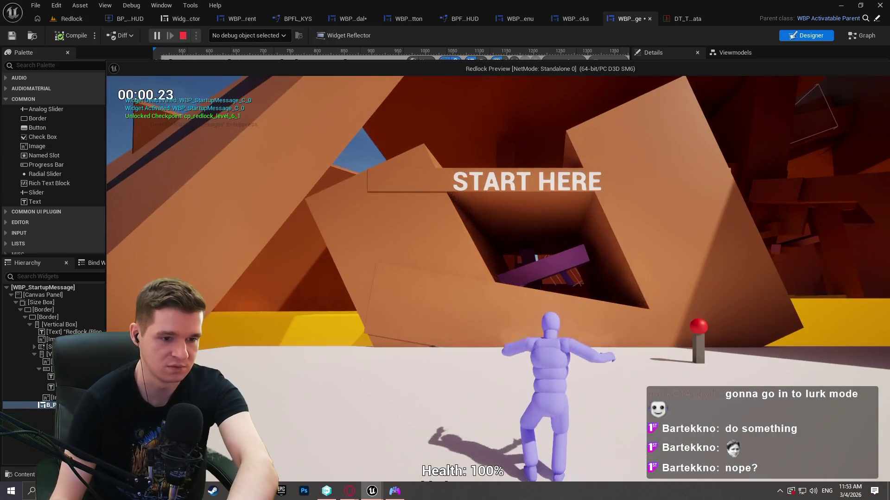
{"action": "key", "text": "Escape"}
{"action": "left_click", "coordinate": [584, 381]}
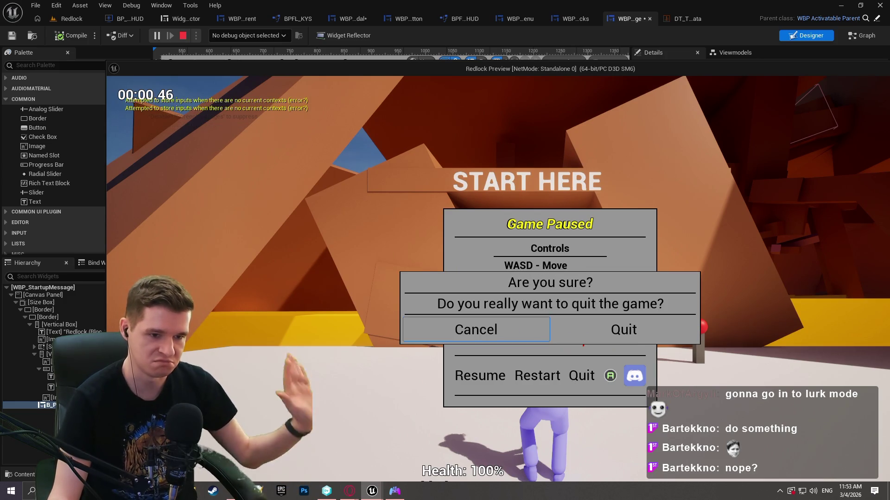
{"action": "key", "text": "Escape"}
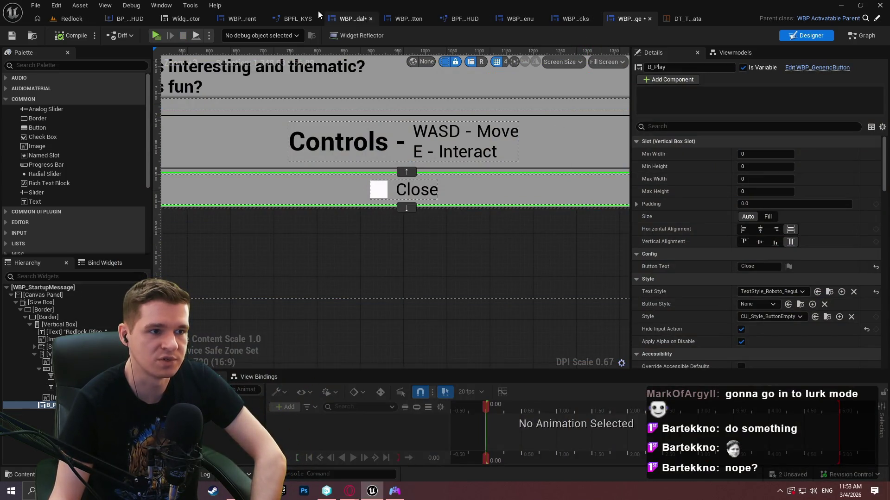
{"action": "left_click", "coordinate": [348, 18]}
{"action": "left_click", "coordinate": [402, 232]}
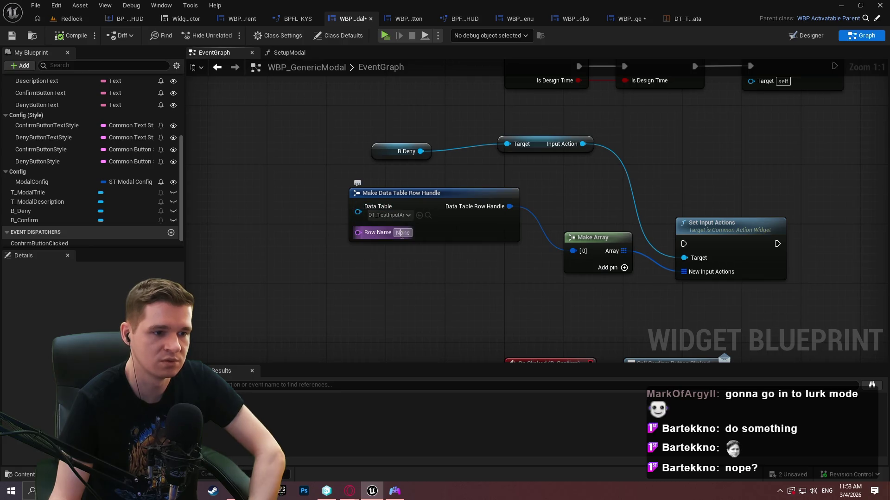
{"action": "type", "text": "Select"}
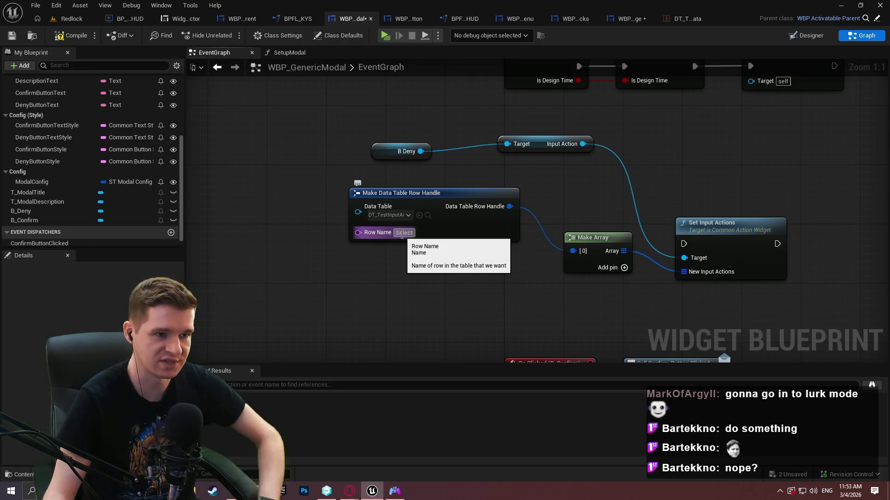
{"action": "left_click", "coordinate": [673, 234]}
{"action": "mouse_move", "coordinate": [683, 243]}
{"action": "left_mouse_down"}
{"action": "mouse_move", "coordinate": [696, 248]}
{"action": "mouse_move", "coordinate": [697, 233]}
{"action": "left_mouse_up"}
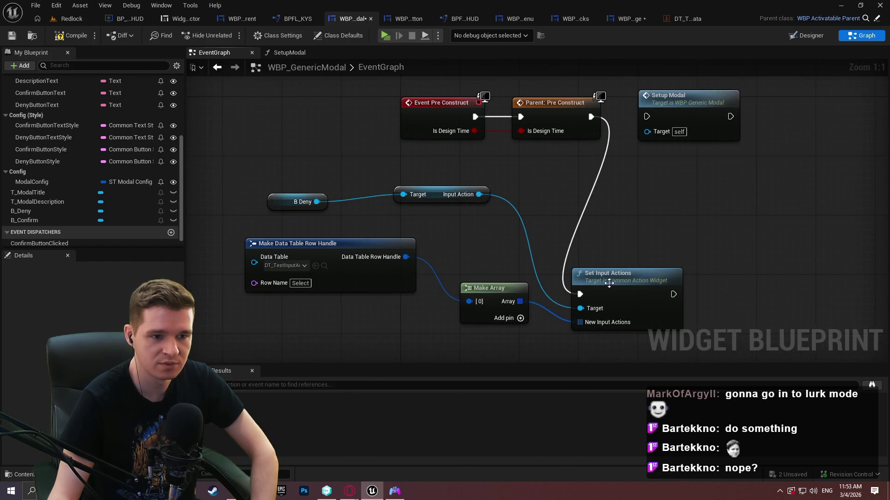
{"action": "left_click_drag", "start_coordinate": [672, 294], "coordinate": [647, 116]}
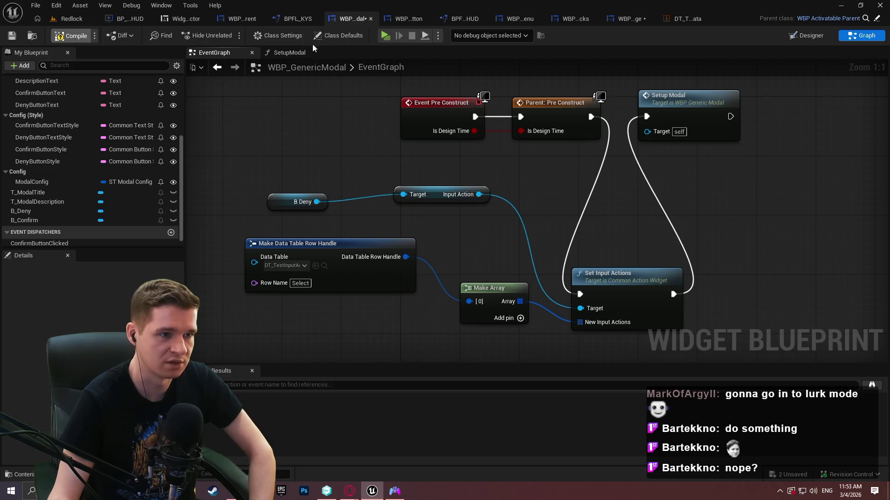
{"action": "left_click", "coordinate": [384, 37]}
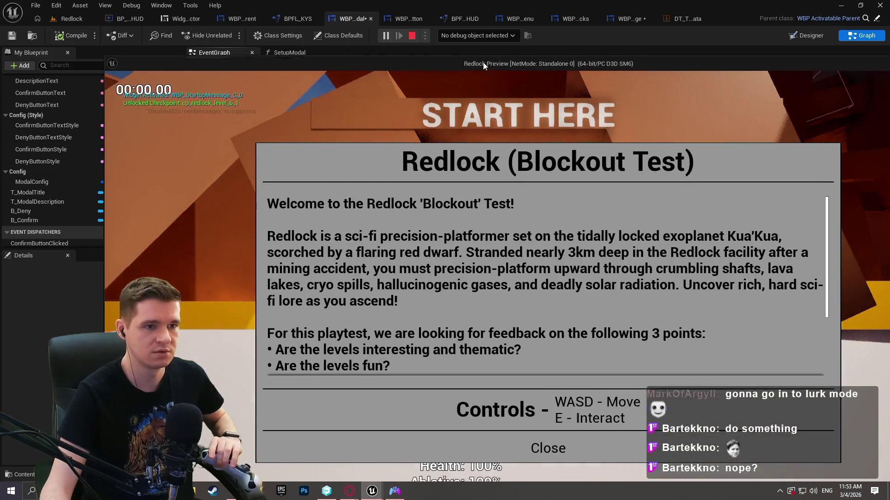
{"action": "key", "text": "Escape"}
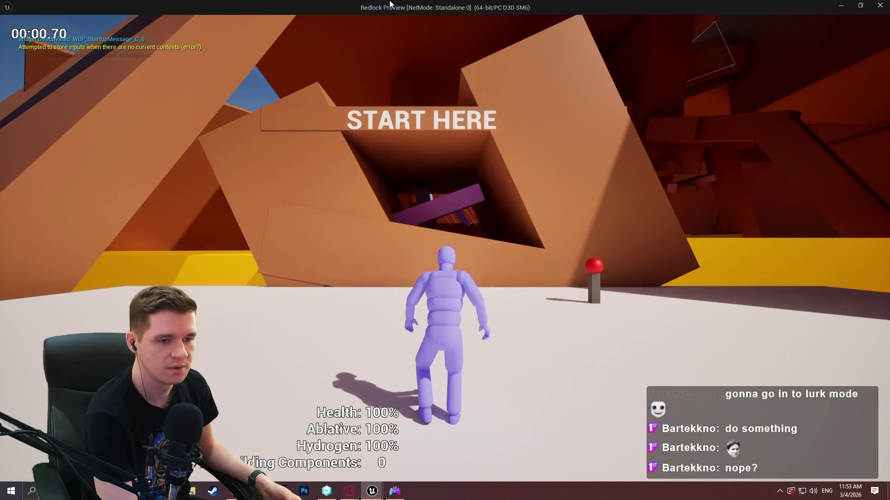
{"action": "key", "text": "Escape"}
{"action": "key", "text": "Escape"}
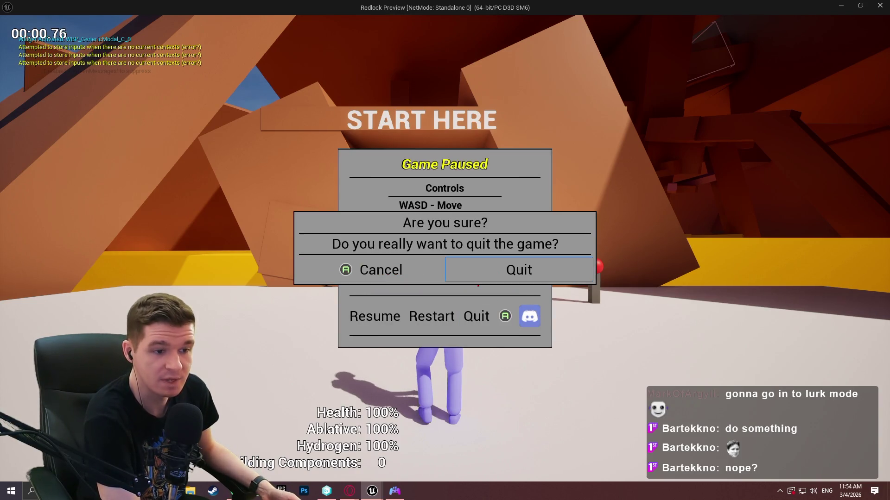
{"action": "key", "text": "Right"}
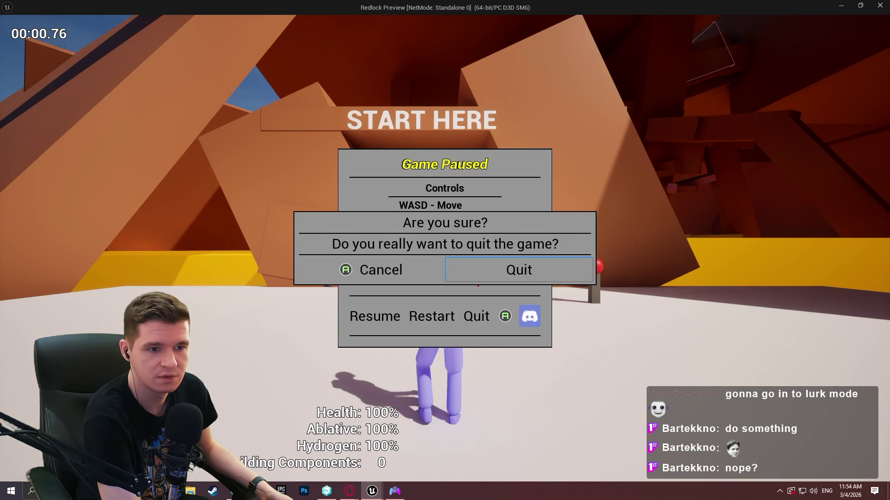
{"action": "key", "text": "Left"}
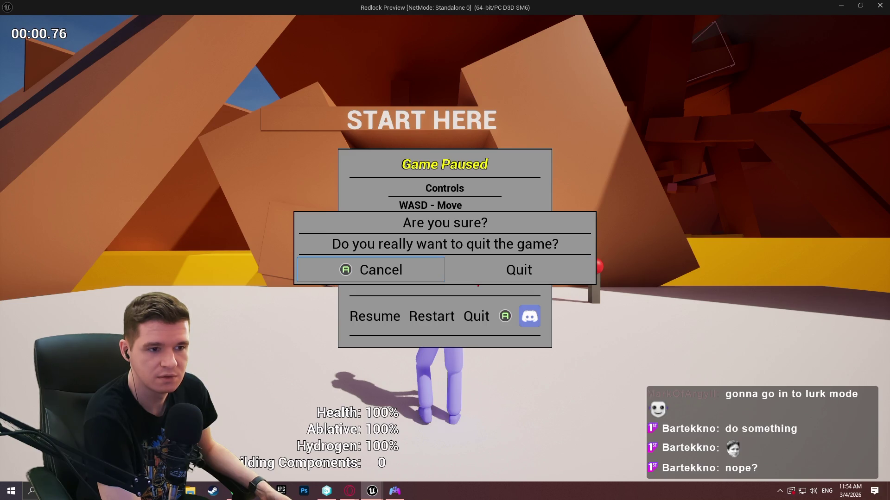
{"action": "key", "text": "Return"}
{"action": "key", "text": "Left"}
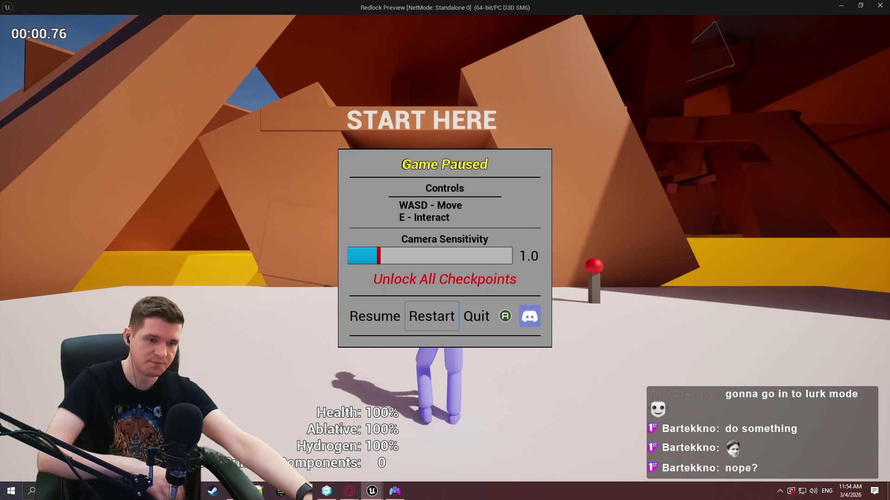
{"action": "key", "text": "alt+F4"}
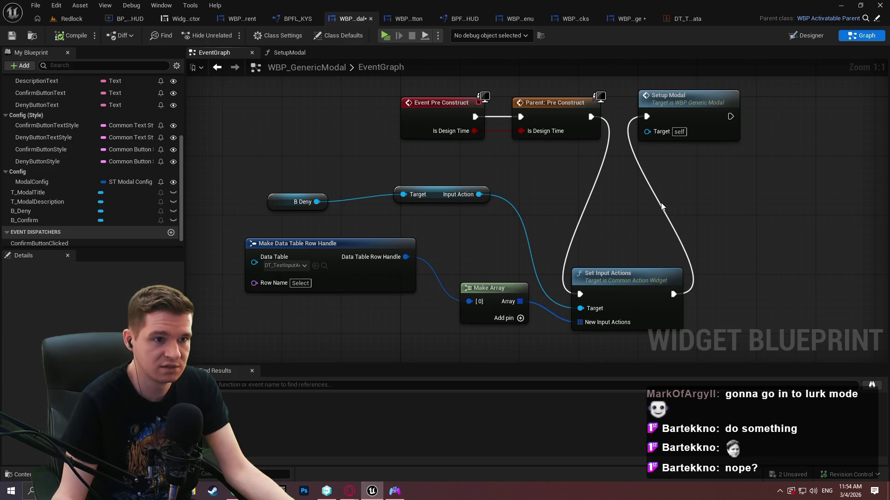
{"action": "left_click", "coordinate": [688, 17]}
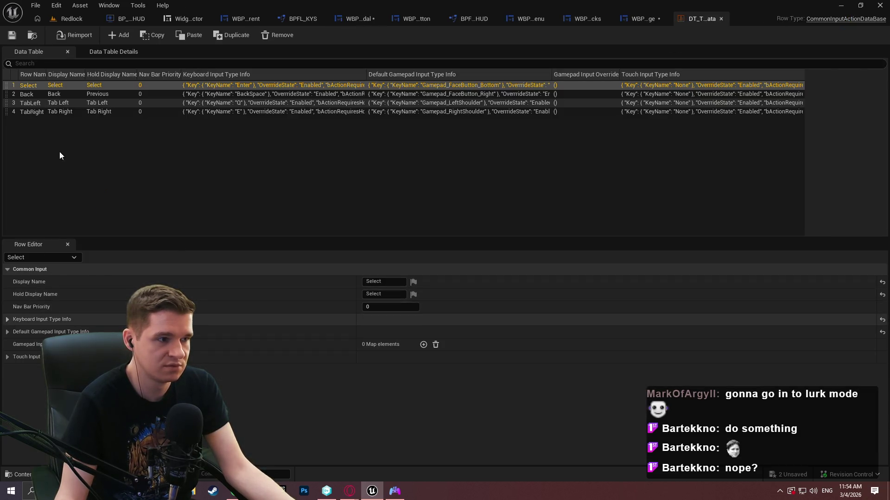
Set the Select row's default gamepad key to Gamepad Face Button Top
{"action": "left_click", "coordinate": [7, 320]}
{"action": "left_click", "coordinate": [7, 320]}
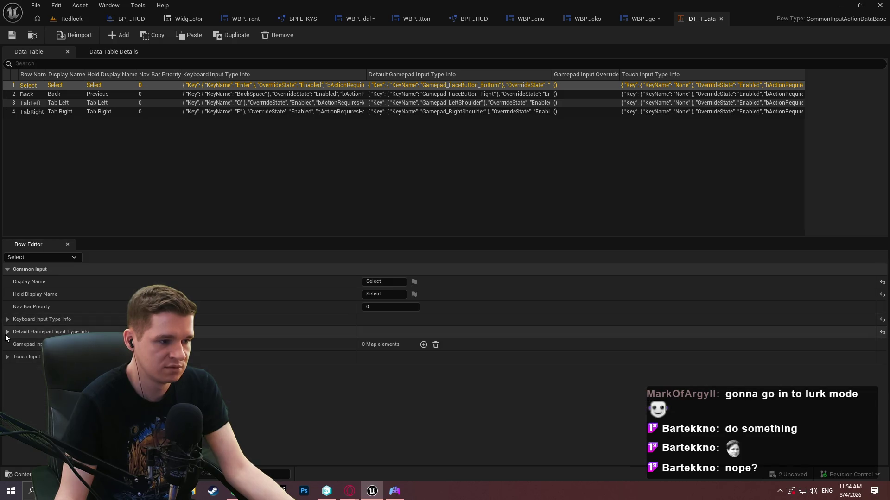
{"action": "left_click", "coordinate": [8, 332]}
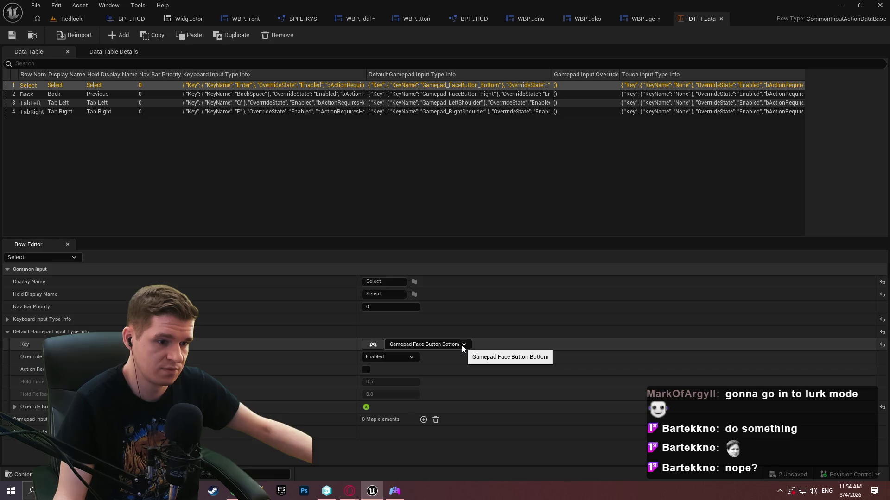
{"action": "left_click", "coordinate": [462, 346]}
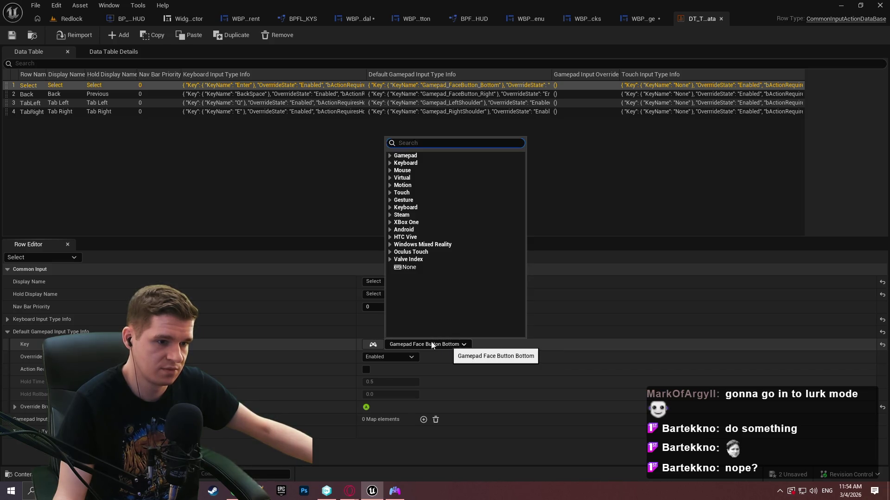
{"action": "left_click", "coordinate": [378, 348]}
Save the data table, decline the check-out prompt, and return to the Redlock level
{"action": "left_click", "coordinate": [12, 36]}
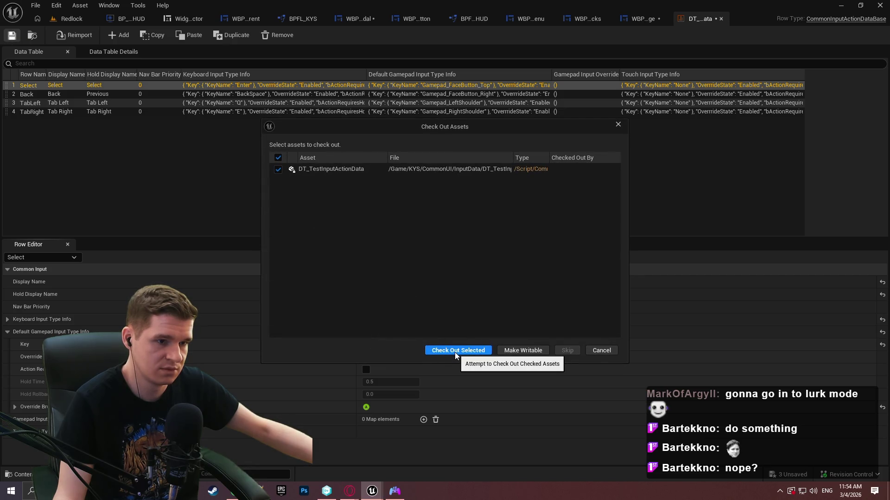
{"action": "left_click", "coordinate": [611, 351]}
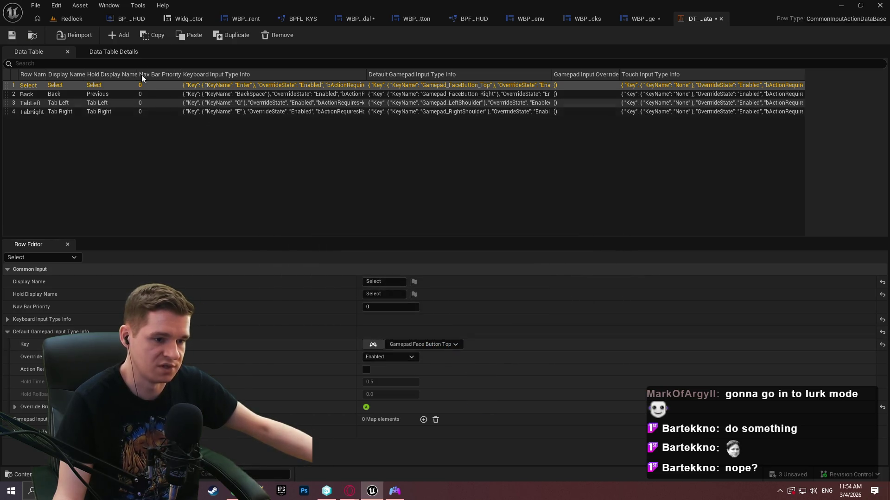
{"action": "left_click", "coordinate": [72, 19]}
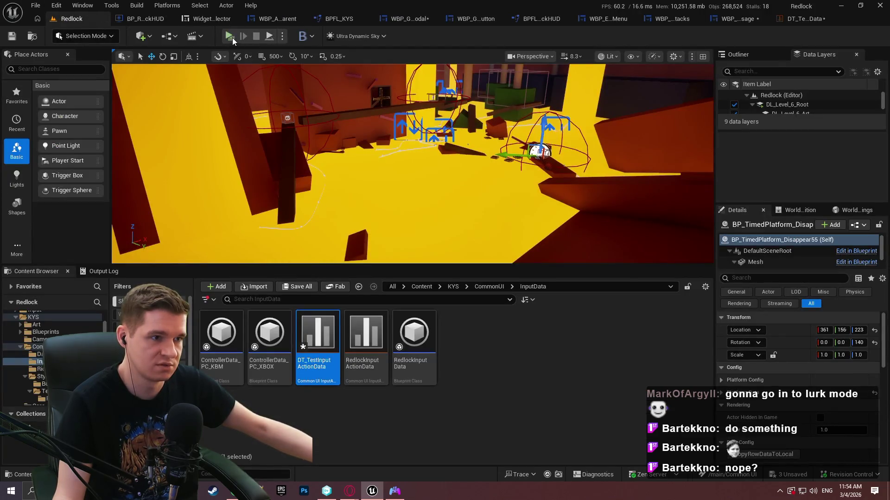
{"action": "key", "text": "alt+p"}
{"action": "left_click", "coordinate": [448, 397]}
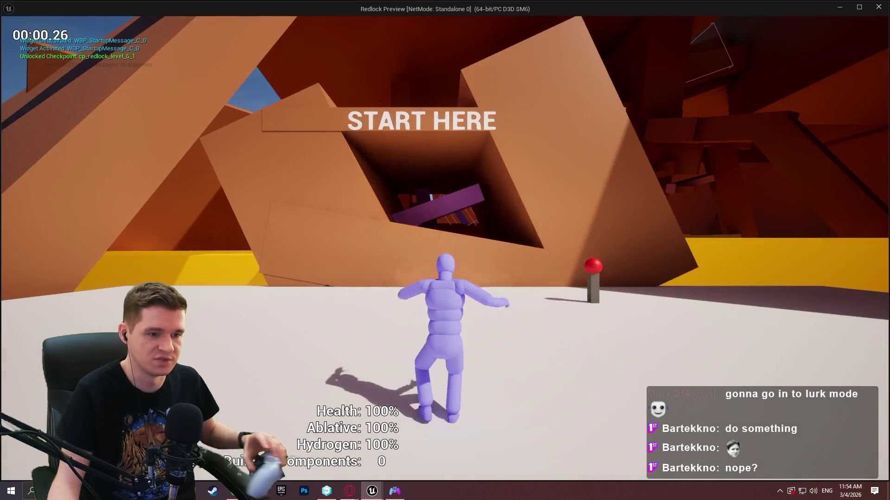
{"action": "key", "text": "Escape"}
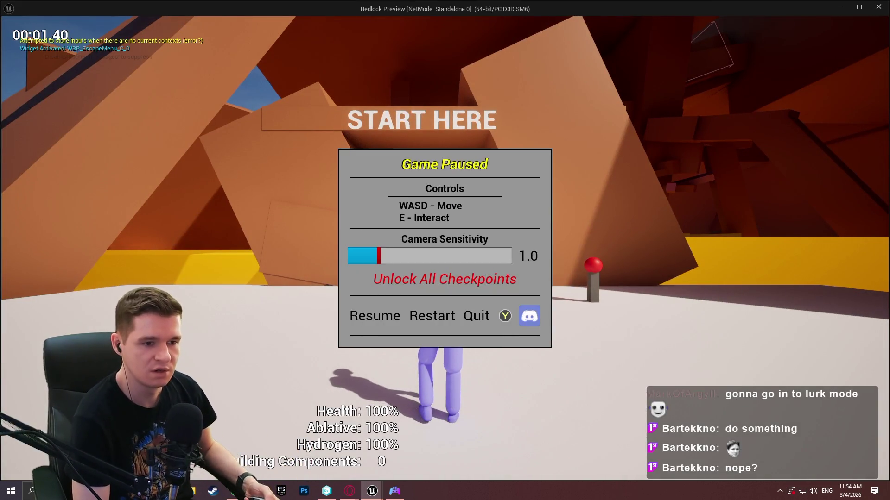
{"action": "key", "text": "Right"}
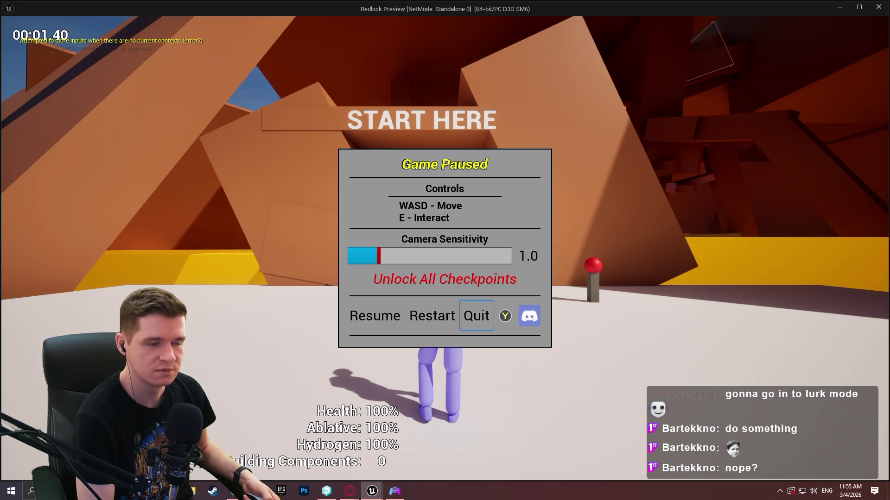
{"action": "key", "text": "Return"}
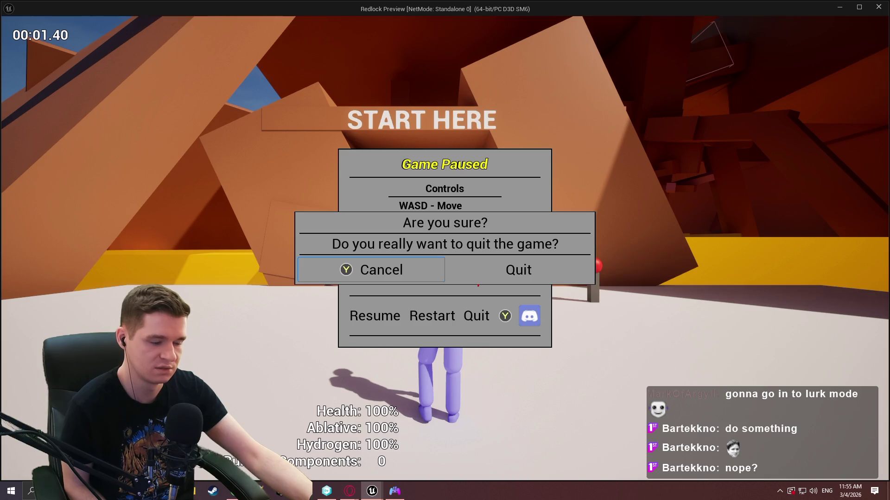
{"action": "key", "text": "Escape"}
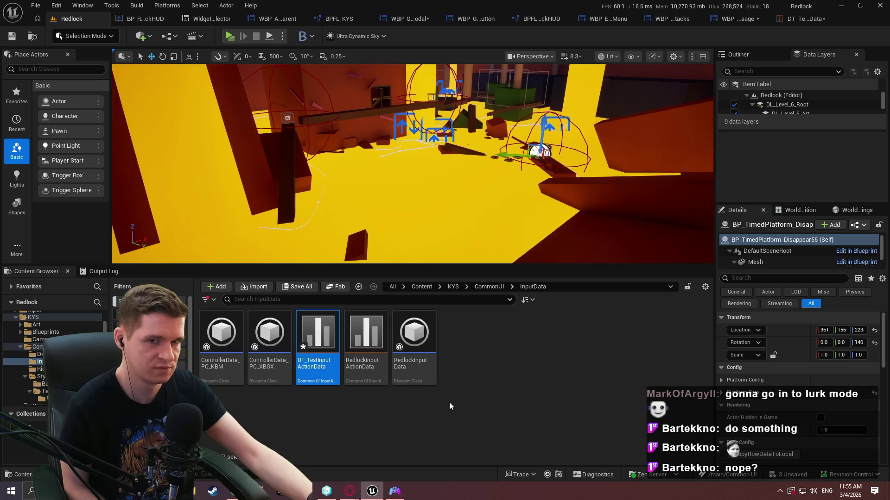
Confirm the Select action's gamepad override brush is T_Input_XBOX_A, then return to WBP_StartupMessage's designer
{"action": "left_click", "coordinate": [795, 23]}
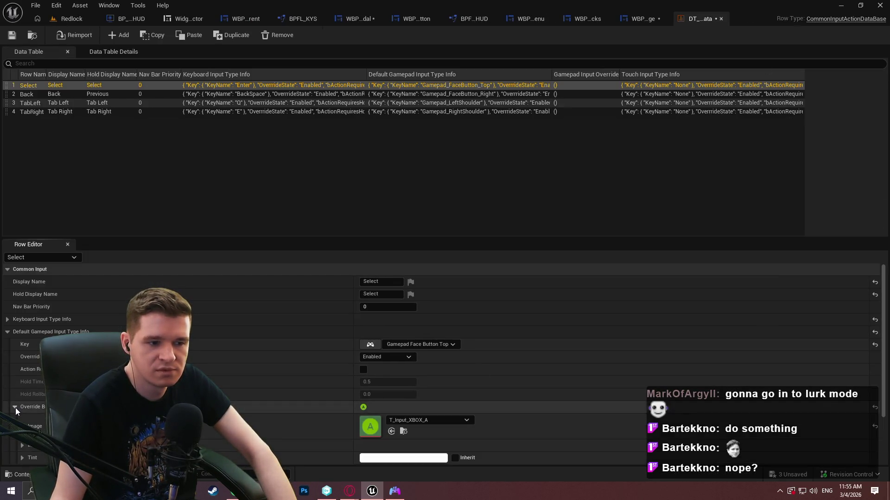
{"action": "left_click", "coordinate": [15, 406]}
{"action": "scroll", "coordinate": [18, 352], "scroll_direction": "down", "scroll_amount": 4}
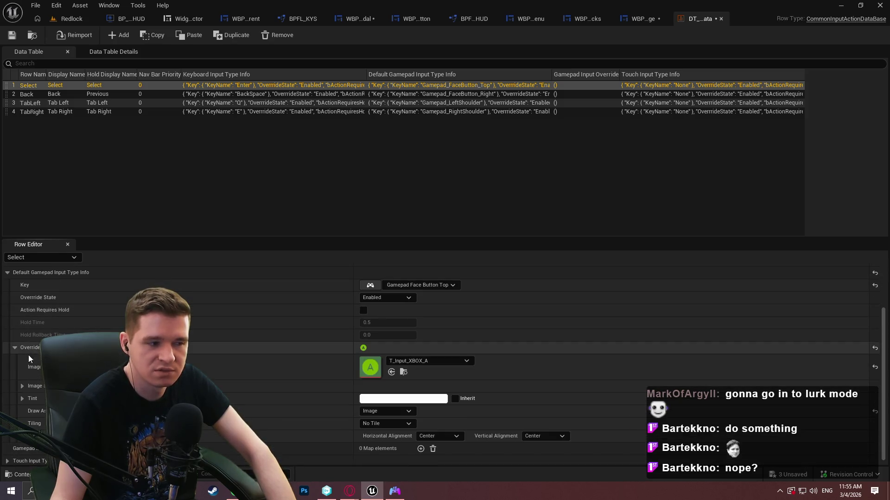
{"action": "left_click", "coordinate": [14, 347]}
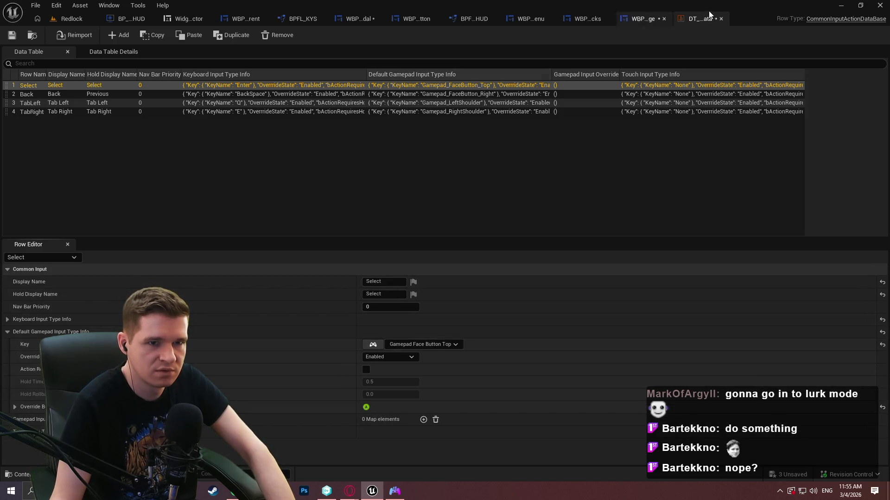
{"action": "left_click", "coordinate": [639, 20]}
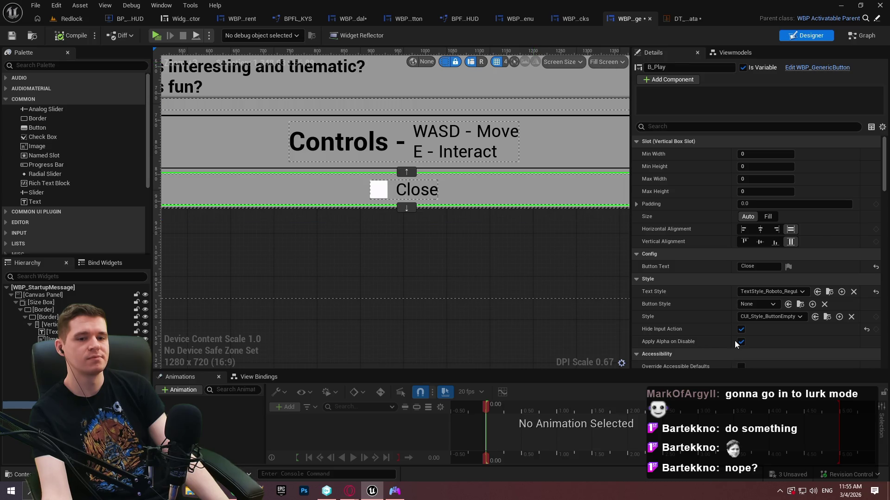
Stop hiding the Close button's input action, then compile and save the startup message widget
{"action": "left_click", "coordinate": [742, 330]}
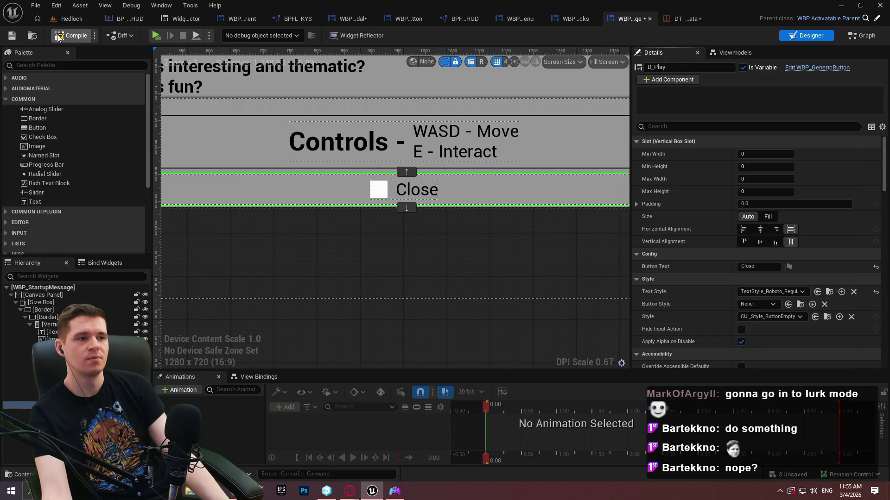
{"action": "left_click", "coordinate": [12, 39]}
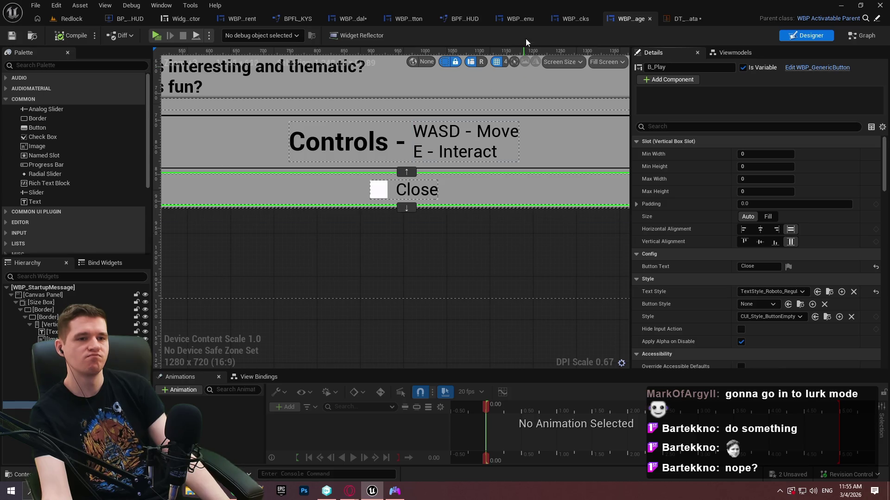
{"action": "left_click", "coordinate": [360, 21]}
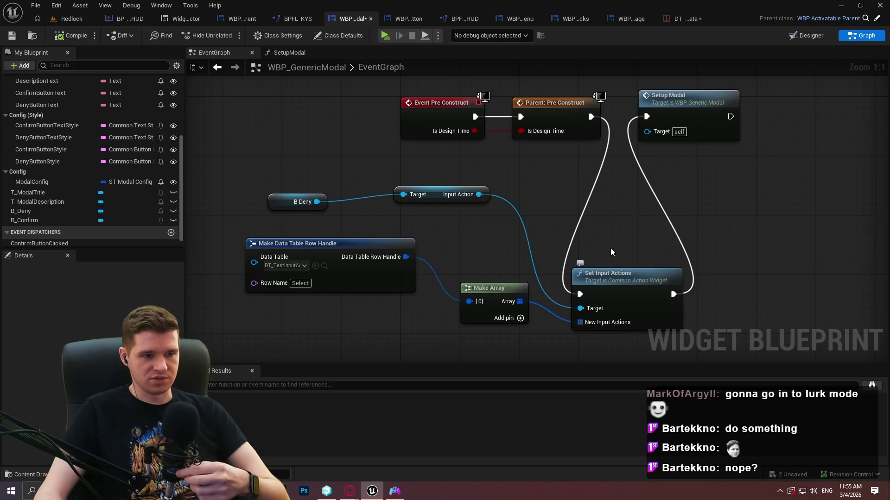
Add a Set Input Actions node for B Deny in GenericModal's Pre Construct, before Setup Modal
{"action": "left_click_drag", "start_coordinate": [545, 192], "coordinate": [506, 192]}
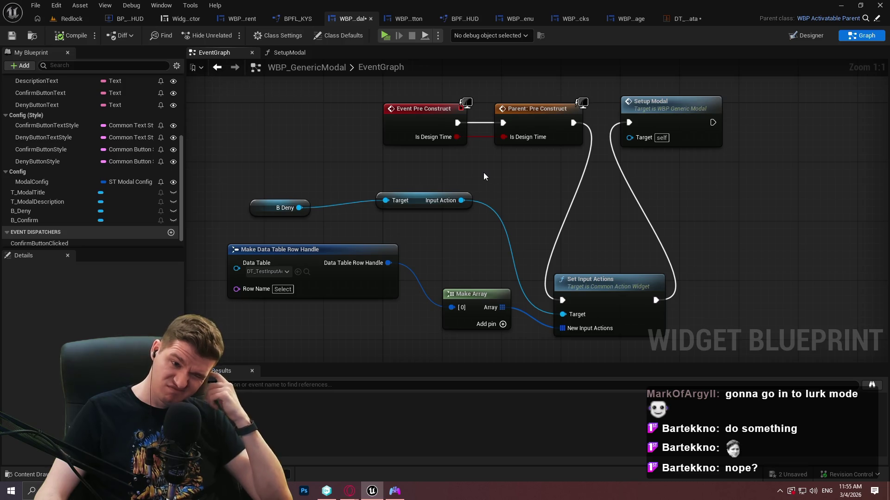
{"action": "mouse_move", "coordinate": [461, 200]}
{"action": "left_mouse_down"}
{"action": "mouse_move", "coordinate": [549, 238]}
{"action": "mouse_move", "coordinate": [510, 207]}
{"action": "mouse_move", "coordinate": [463, 207]}
{"action": "mouse_move", "coordinate": [557, 216]}
{"action": "left_mouse_up"}
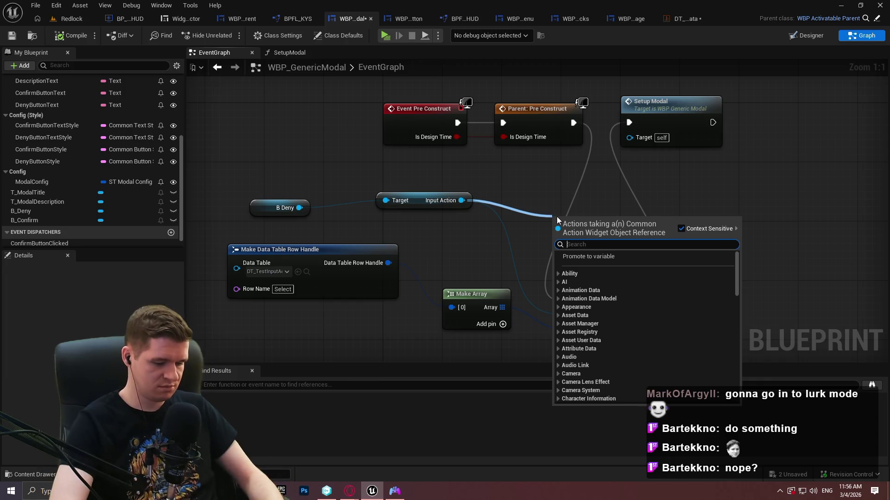
{"action": "type", "text": "input"}
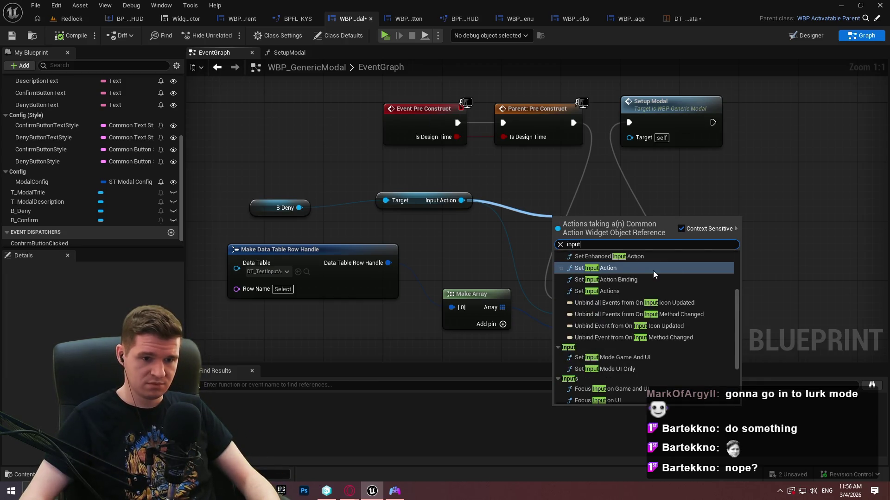
{"action": "scroll", "coordinate": [681, 315], "scroll_direction": "down", "scroll_amount": 2}
{"action": "scroll", "coordinate": [651, 275], "scroll_direction": "down", "scroll_amount": 2}
{"action": "scroll", "coordinate": [649, 274], "scroll_direction": "up", "scroll_amount": 5}
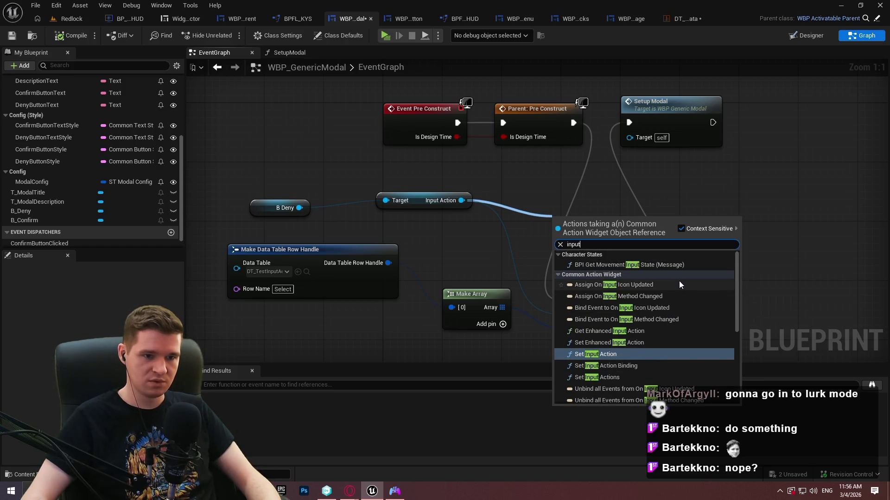
{"action": "scroll", "coordinate": [683, 296], "scroll_direction": "down", "scroll_amount": 4}
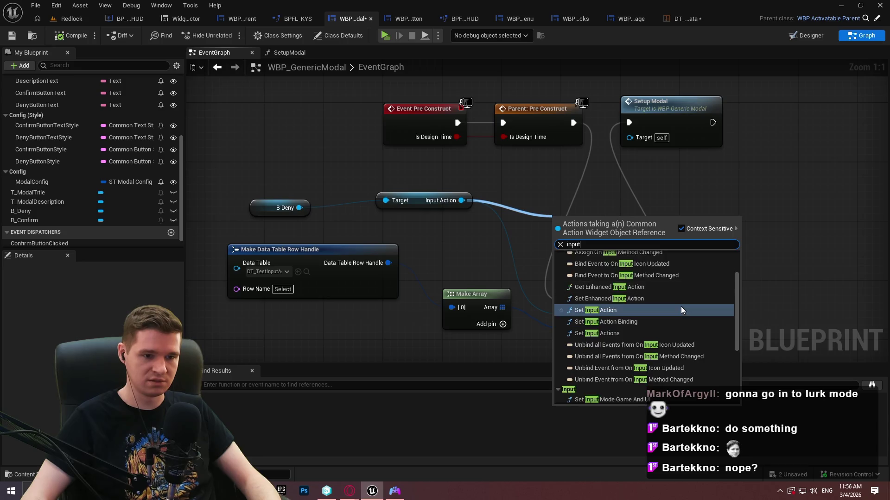
{"action": "scroll", "coordinate": [674, 310], "scroll_direction": "down", "scroll_amount": 3}
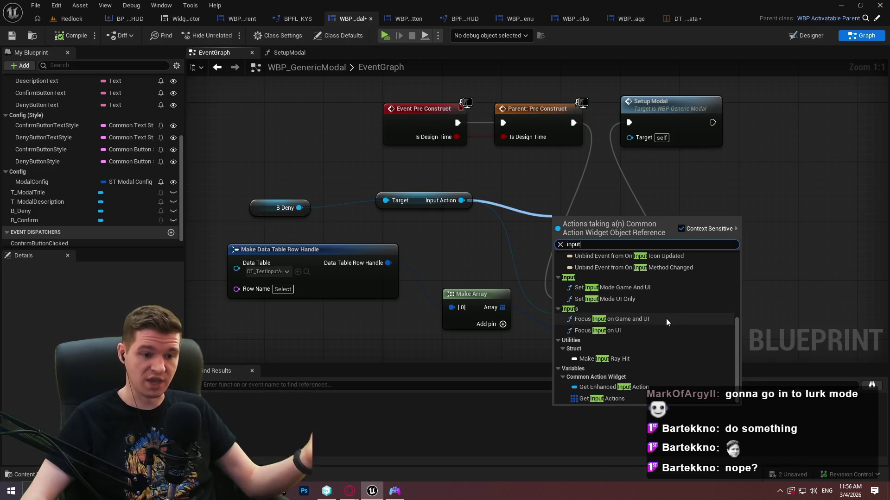
{"action": "scroll", "coordinate": [645, 324], "scroll_direction": "down", "scroll_amount": 3}
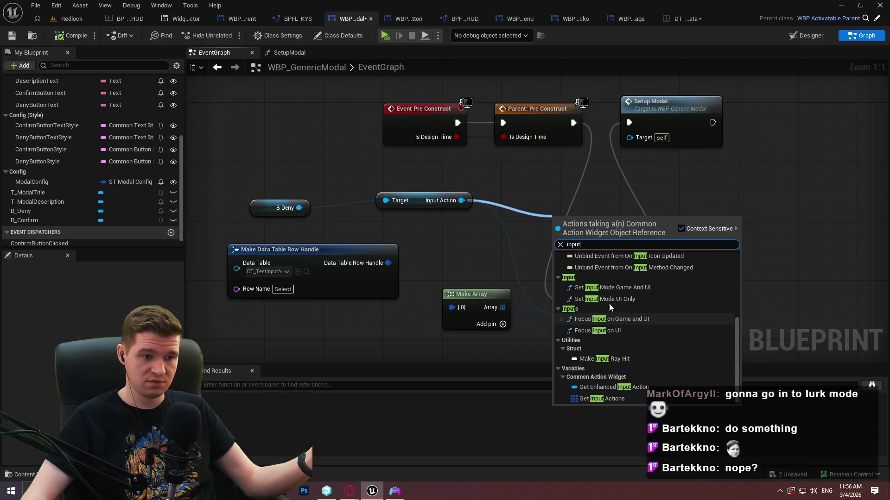
{"action": "left_click", "coordinate": [609, 303]}
{"action": "mouse_move", "coordinate": [298, 208]}
{"action": "left_mouse_down"}
{"action": "mouse_move", "coordinate": [613, 223]}
{"action": "mouse_move", "coordinate": [541, 205]}
{"action": "left_mouse_up"}
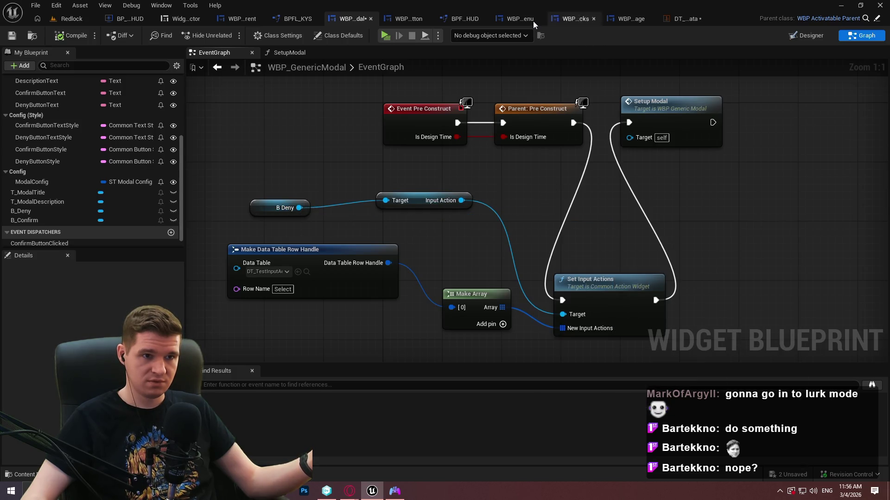
Open WBP_GenericButton's event graph and inspect the T_ButtonText variable
{"action": "left_click", "coordinate": [418, 21]}
{"action": "left_click", "coordinate": [860, 35]}
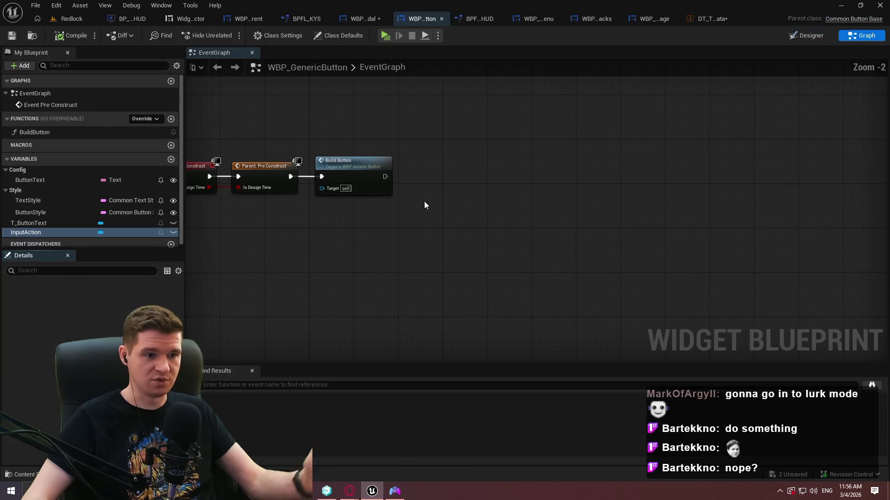
{"action": "mouse_move", "coordinate": [366, 234]}
{"action": "left_mouse_down"}
{"action": "mouse_move", "coordinate": [657, 196]}
{"action": "mouse_move", "coordinate": [648, 205]}
{"action": "left_mouse_up"}
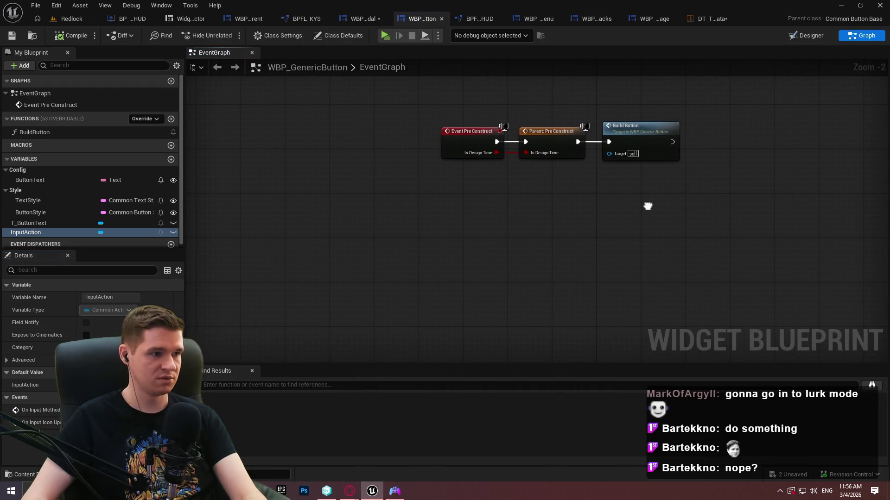
{"action": "left_click_drag", "start_coordinate": [405, 190], "coordinate": [327, 146]}
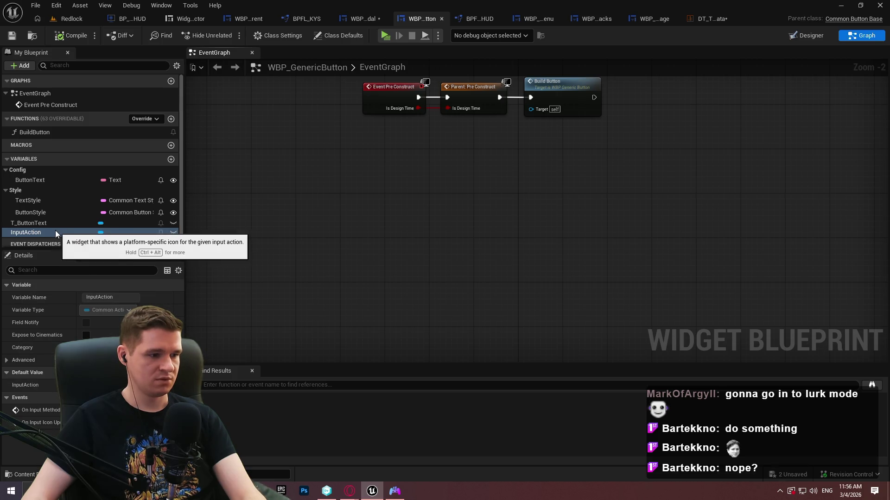
{"action": "left_click", "coordinate": [33, 224]}
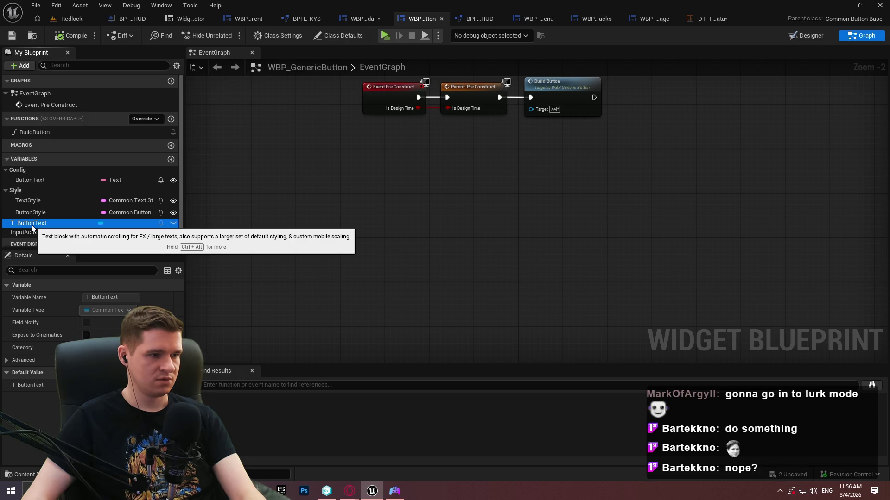
{"action": "left_click", "coordinate": [352, 197]}
{"action": "left_click", "coordinate": [106, 203]}
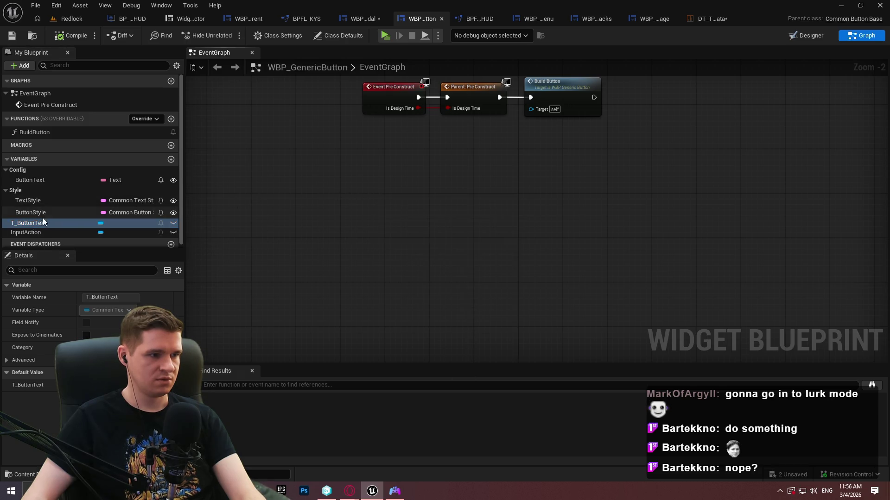
Add a Listen for Input Action node to the button's event graph
{"action": "scroll", "coordinate": [65, 235], "scroll_direction": "down", "scroll_amount": 1}
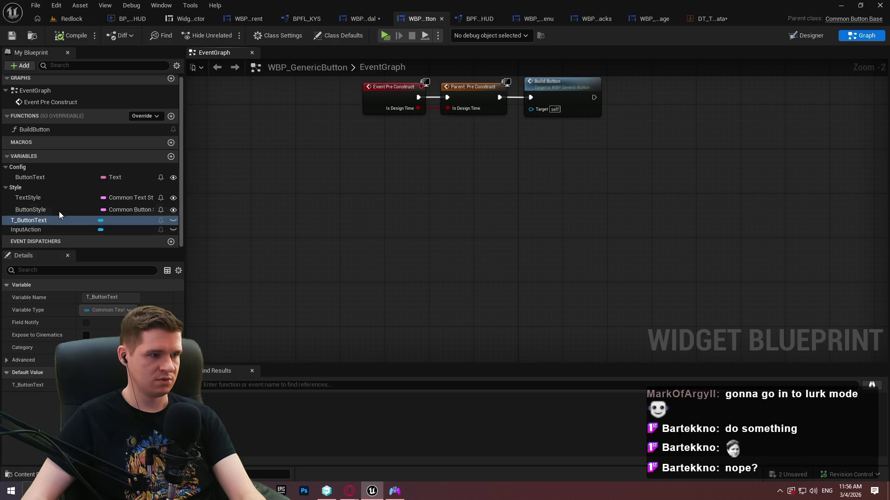
{"action": "right_click", "coordinate": [368, 203]}
{"action": "type", "text": "input action"}
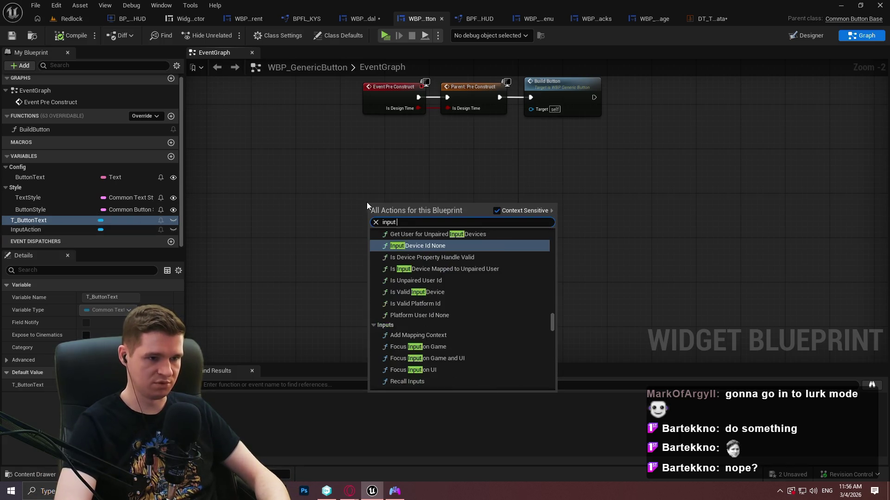
{"action": "scroll", "coordinate": [440, 280], "scroll_direction": "up", "scroll_amount": 5}
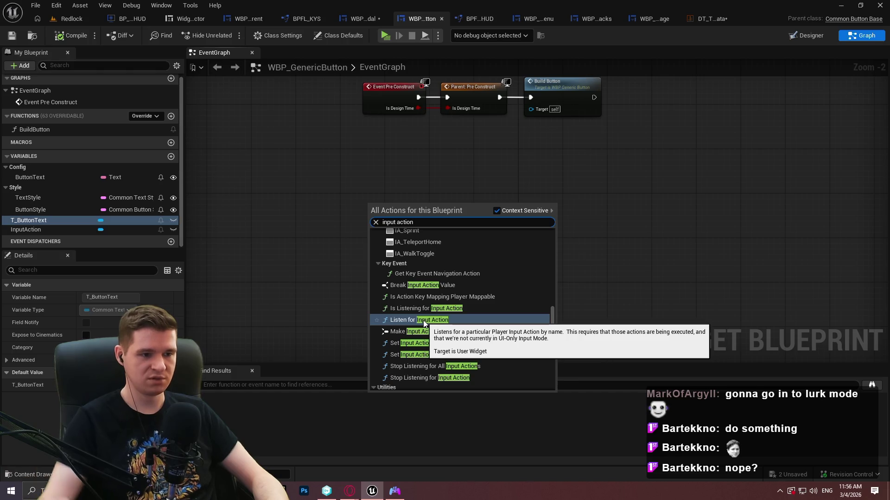
{"action": "left_click", "coordinate": [424, 321]}
{"action": "left_click_drag", "start_coordinate": [453, 256], "coordinate": [573, 251]}
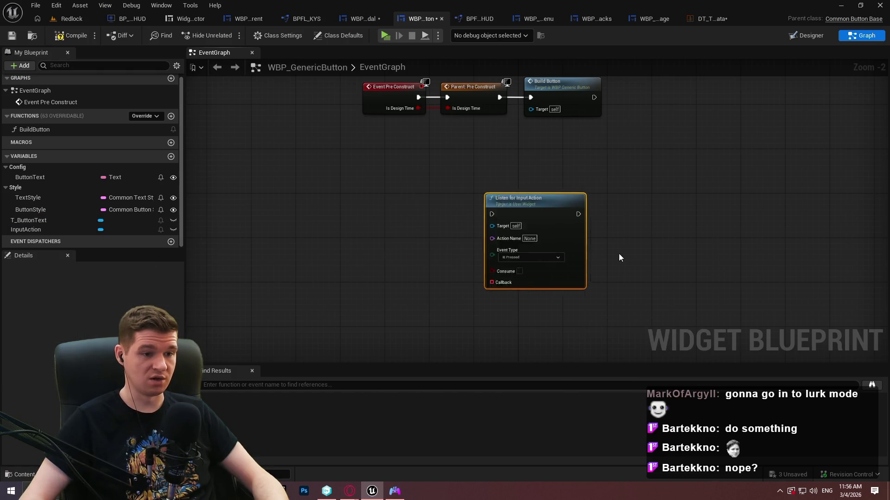
Replace the Listen for Input Action node with an Event On Input Action Triggered
{"action": "scroll", "coordinate": [487, 266], "scroll_direction": "up", "scroll_amount": 2}
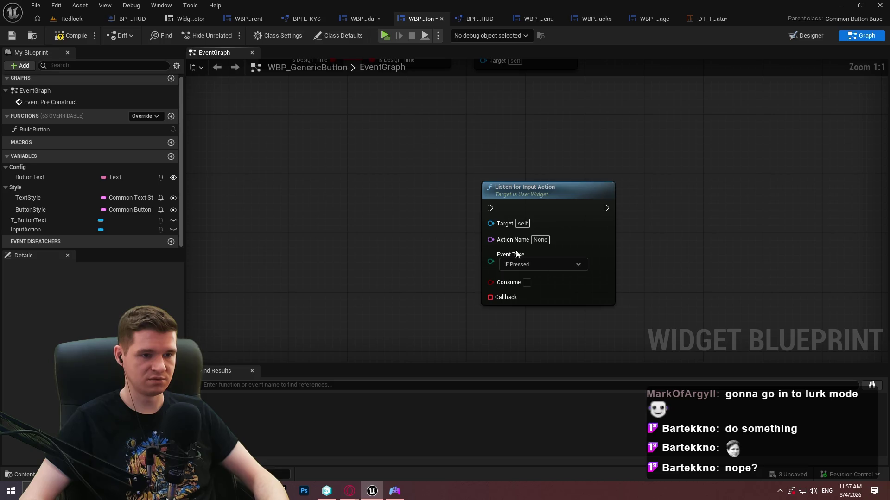
{"action": "left_click", "coordinate": [517, 254]}
{"action": "key", "text": "Delete"}
{"action": "right_click", "coordinate": [460, 237]}
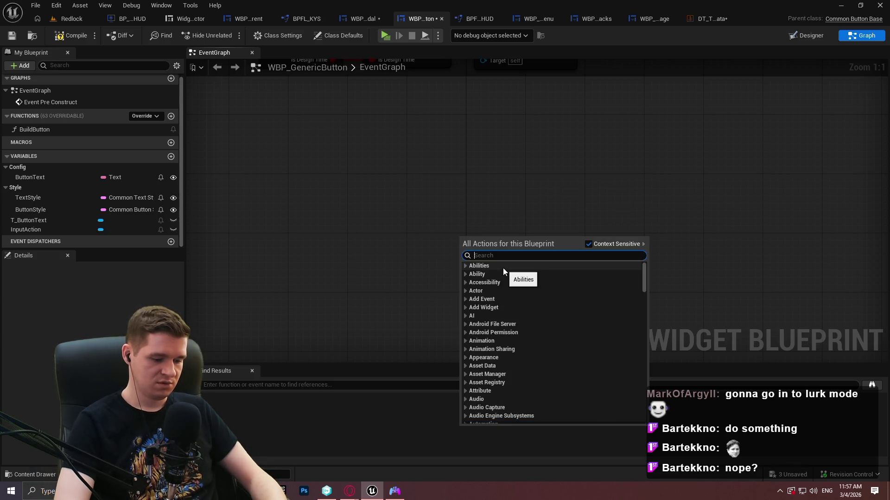
{"action": "type", "text": "input action"}
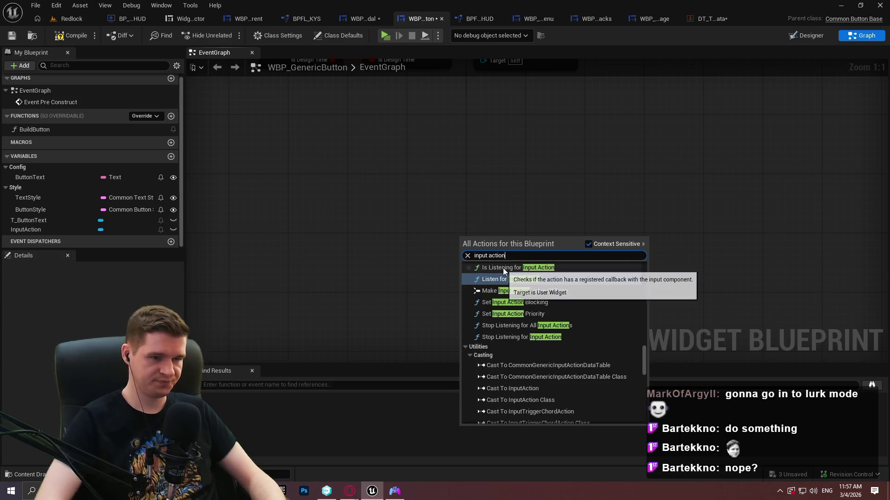
{"action": "scroll", "coordinate": [558, 281], "scroll_direction": "up", "scroll_amount": 3}
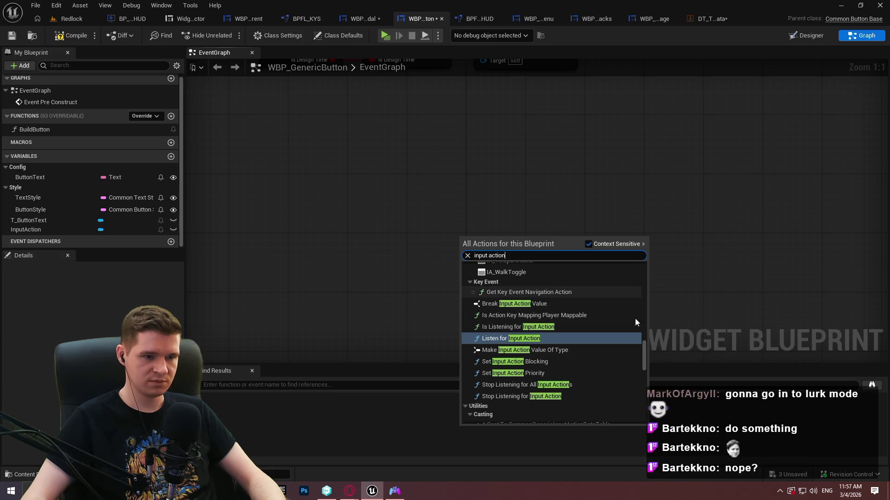
{"action": "left_click_drag", "start_coordinate": [646, 350], "coordinate": [658, 271]}
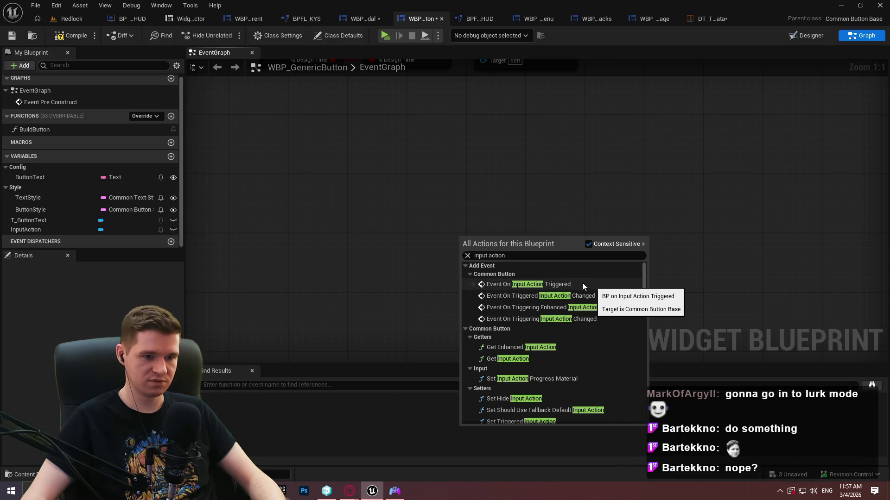
{"action": "left_click", "coordinate": [563, 285]}
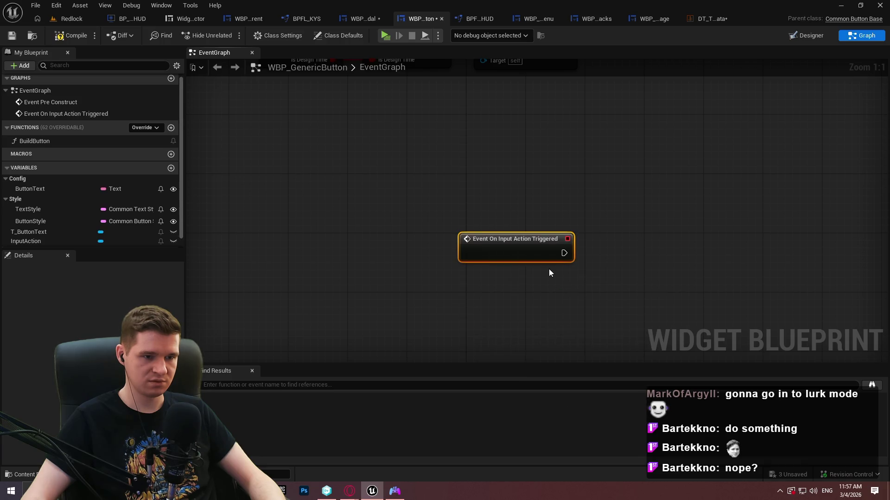
Chain a Print String node printing Hello after the event and compile the button blueprint
{"action": "left_click_drag", "start_coordinate": [465, 238], "coordinate": [574, 244]}
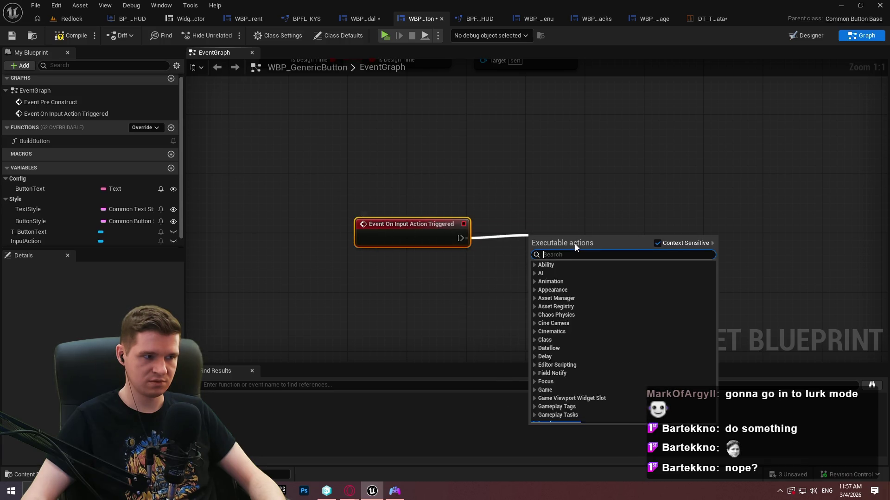
{"action": "type", "text": "print"}
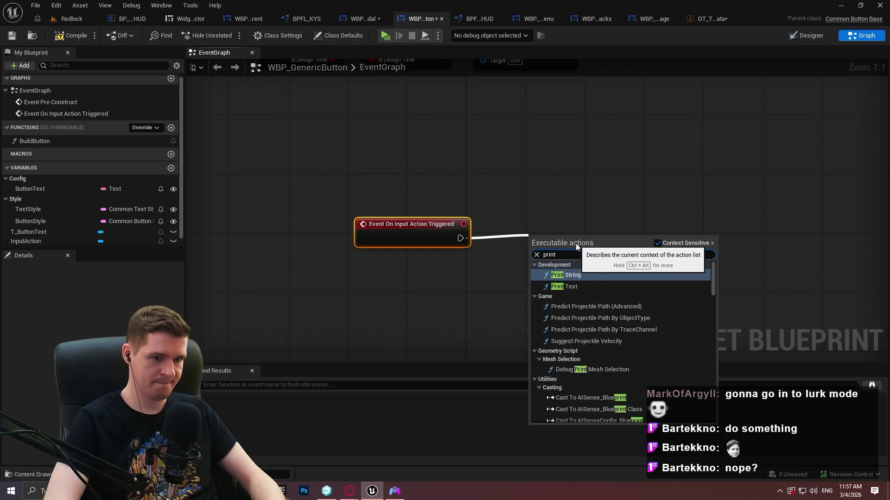
{"action": "key", "text": "Return"}
{"action": "key", "text": "F7"}
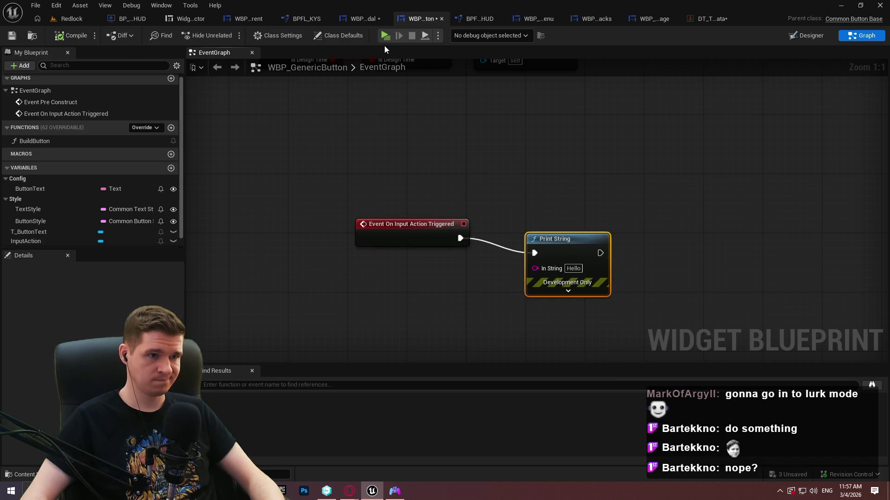
{"action": "left_click", "coordinate": [387, 37]}
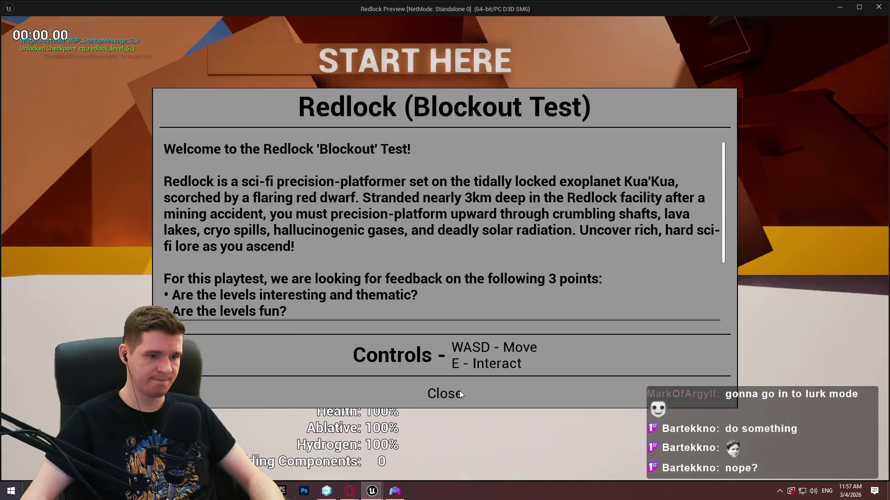
Close the welcome dialog, pause the game, and open and cancel the quit confirmation
{"action": "left_click", "coordinate": [460, 392]}
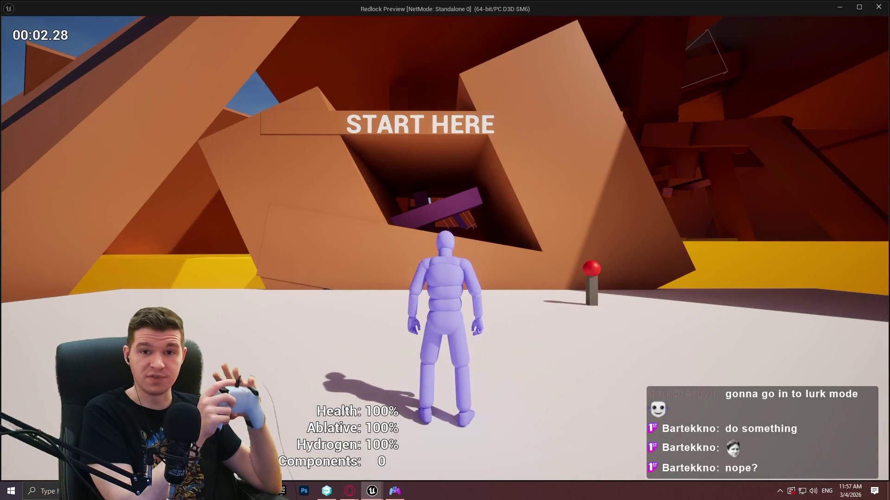
{"action": "key", "text": "Escape"}
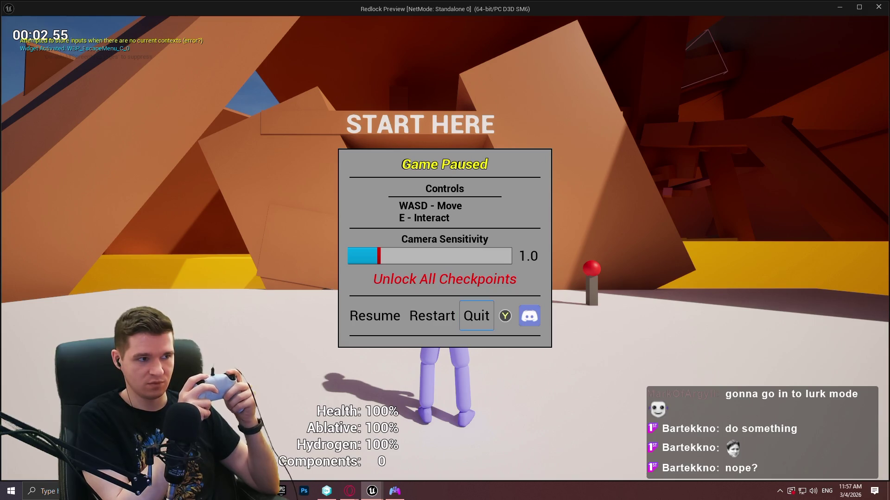
{"action": "key", "text": "Return"}
{"action": "key", "text": "Right"}
{"action": "key", "text": "Left"}
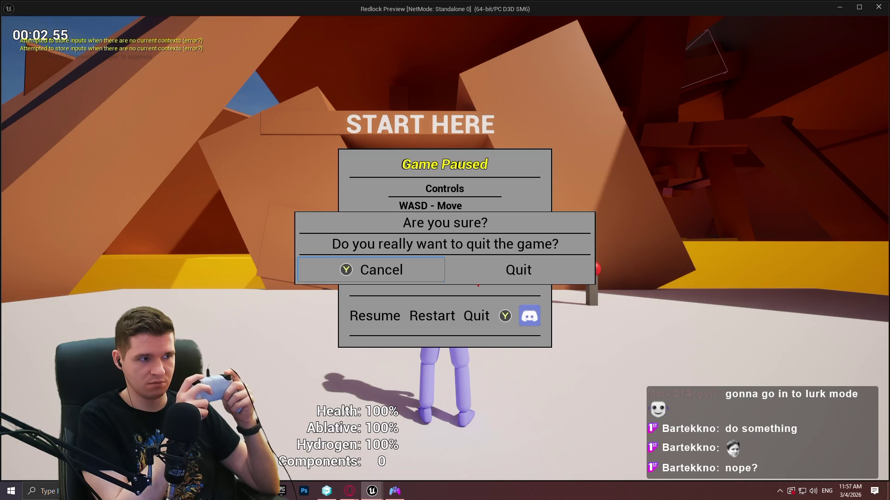
{"action": "key", "text": "Return"}
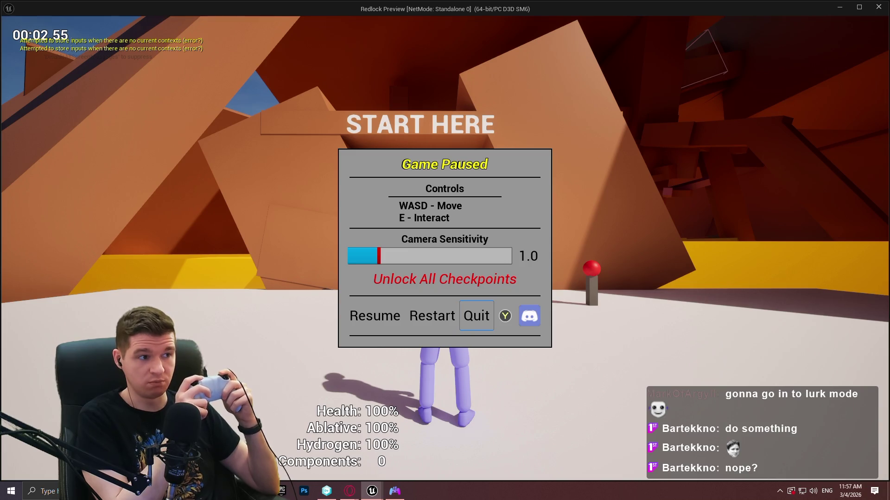
Reopen the quit confirmation and move focus between Quit and Cancel
{"action": "key", "text": "Right"}
{"action": "key", "text": "Return"}
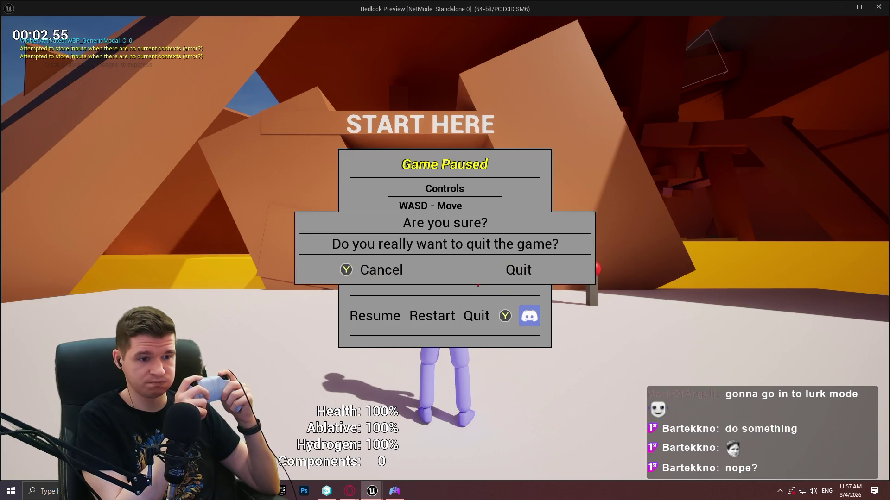
{"action": "key", "text": "Right"}
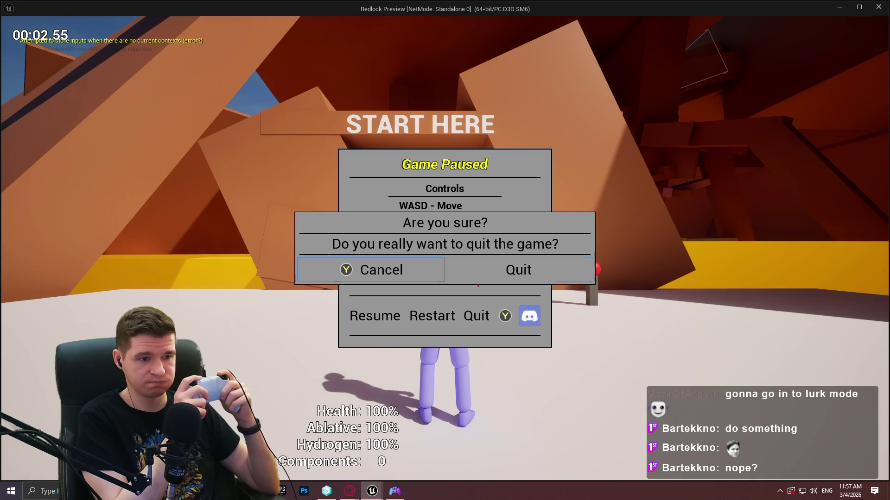
{"action": "key", "text": "Left"}
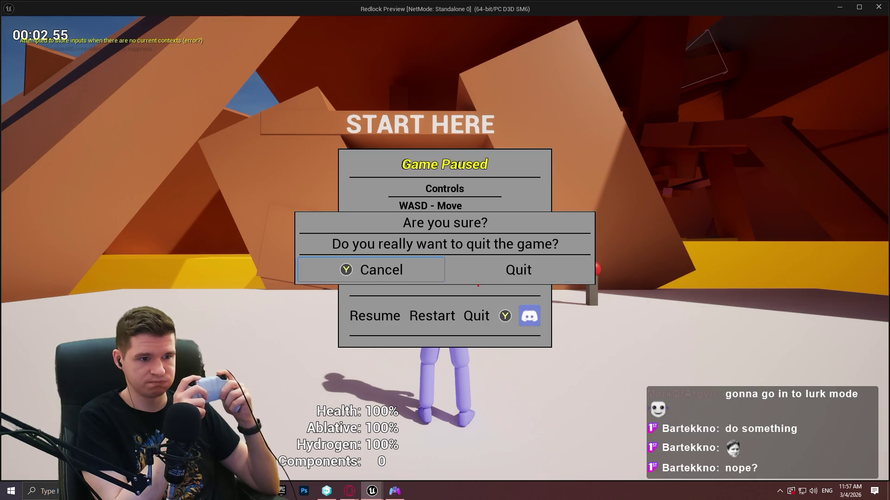
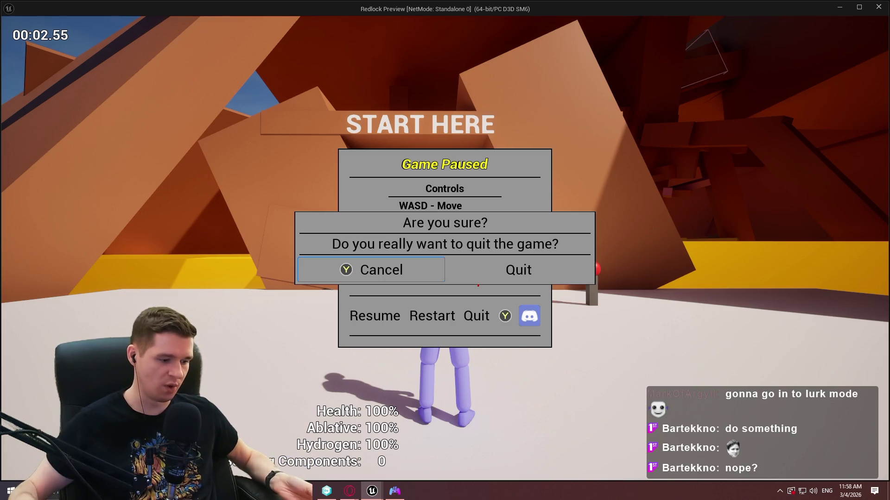
Stop the game preview, delete the test Print String nodes, and recompile the generic button
{"action": "key", "text": "Escape"}
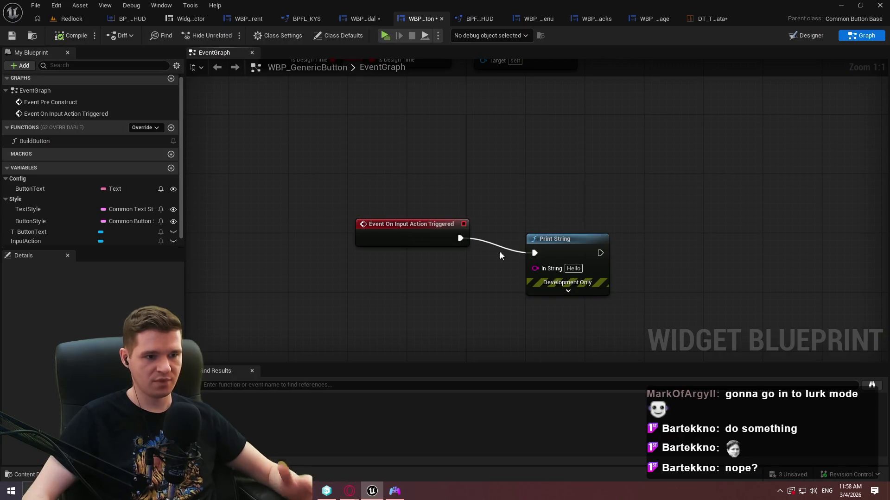
{"action": "key", "text": "ctrl+a"}
{"action": "key", "text": "Delete"}
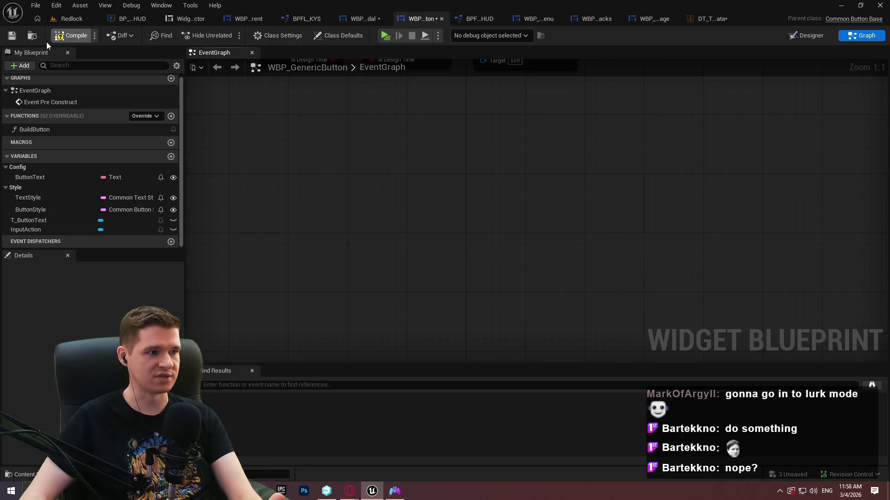
{"action": "left_click", "coordinate": [67, 35]}
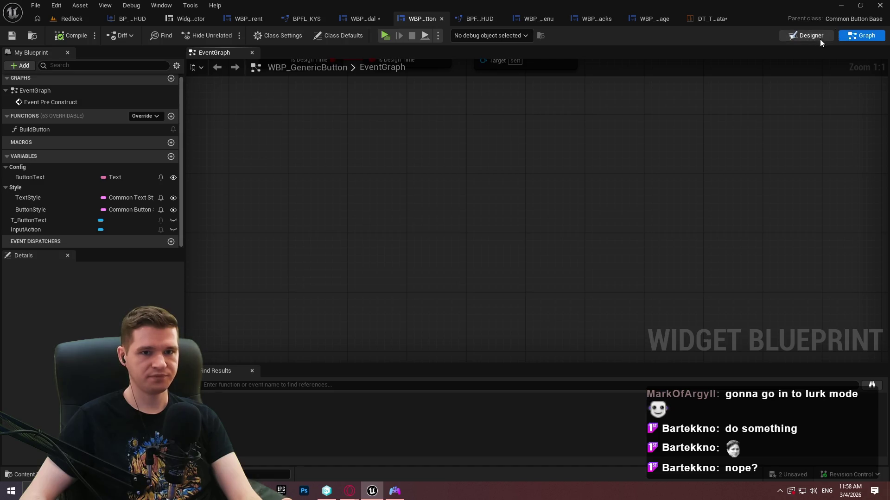
{"action": "left_click", "coordinate": [820, 39]}
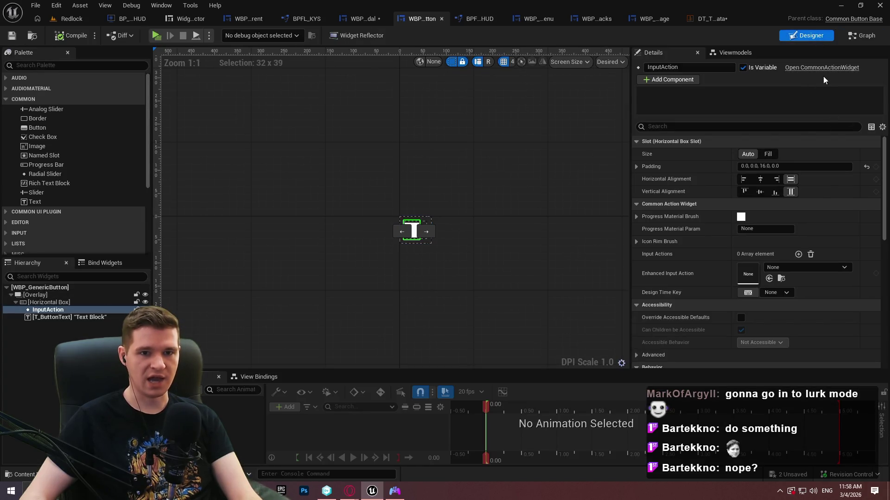
Search the web for 'ue5 common action widget'
{"action": "left_click_drag", "start_coordinate": [823, 76], "coordinate": [370, 231]}
{"action": "type", "text": "ue5 common action widget"}
{"action": "key", "text": "Return"}
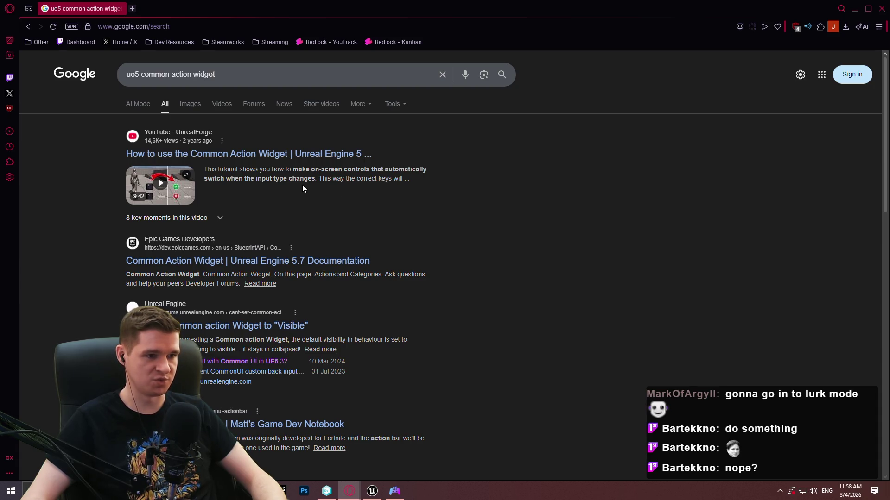
Open the Common Action Widget documentation in a new tab and browse its function list
{"action": "middle_click", "coordinate": [299, 260]}
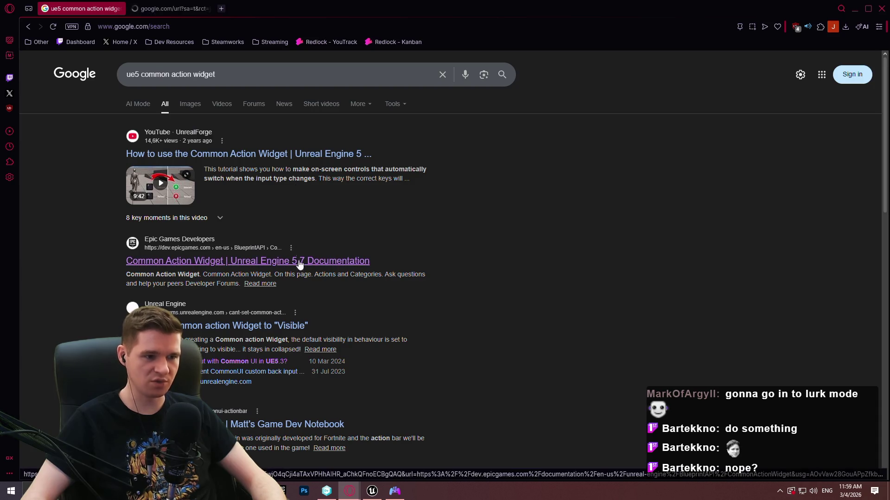
{"action": "left_click", "coordinate": [177, 2]}
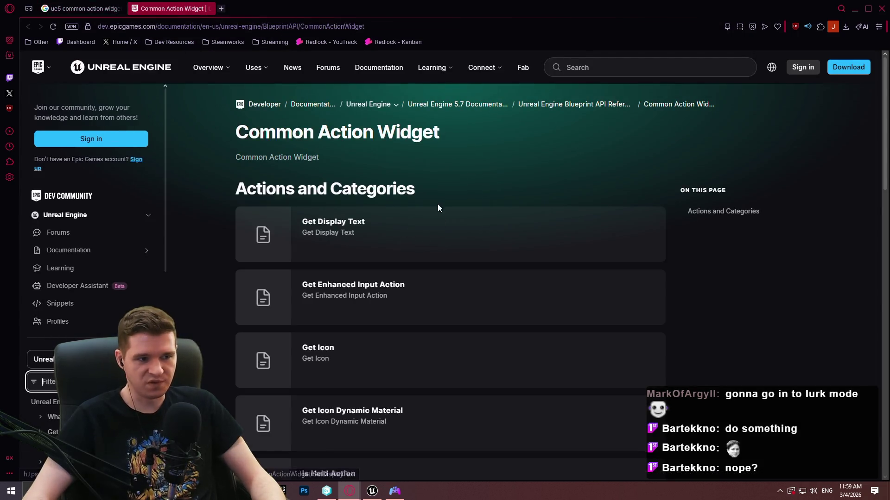
{"action": "scroll", "coordinate": [433, 200], "scroll_direction": "down", "scroll_amount": 3}
{"action": "scroll", "coordinate": [432, 200], "scroll_direction": "down", "scroll_amount": 2}
{"action": "scroll", "coordinate": [431, 195], "scroll_direction": "down", "scroll_amount": 3}
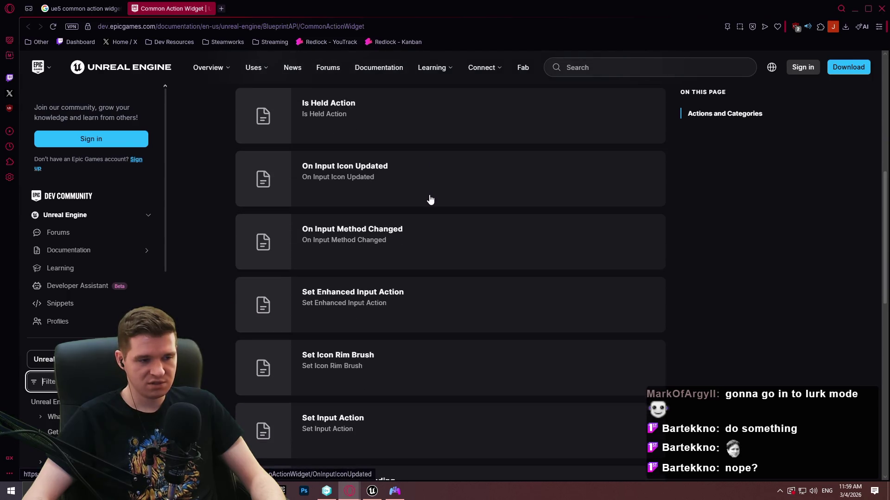
Read the Set Enhanced Input Action documentation page, then close it
{"action": "middle_click", "coordinate": [407, 303]}
{"action": "left_click", "coordinate": [270, 10]}
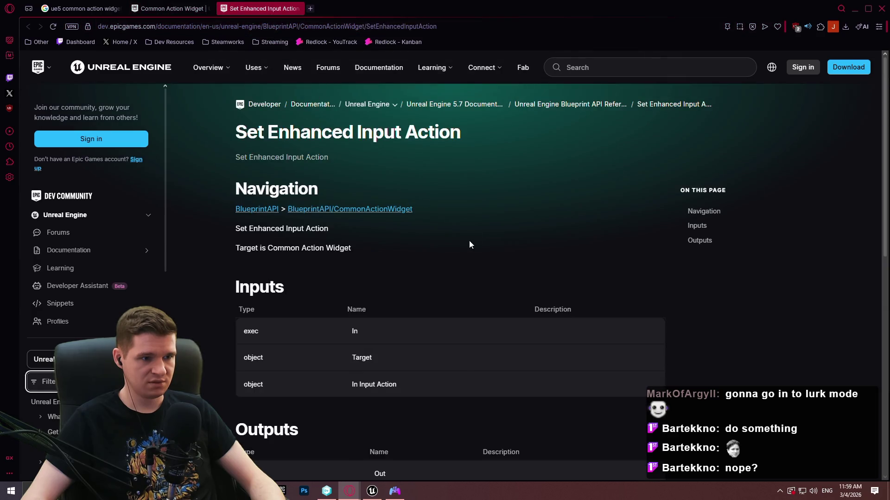
{"action": "scroll", "coordinate": [465, 239], "scroll_direction": "down", "scroll_amount": 3}
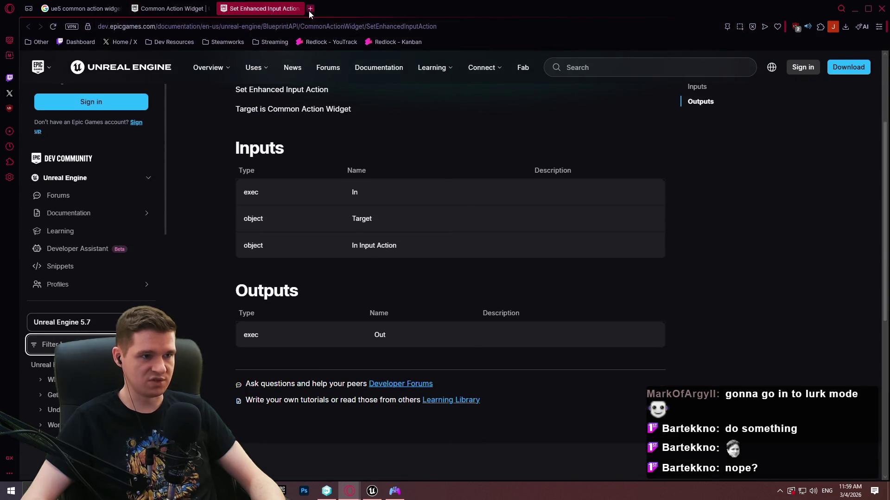
{"action": "left_click", "coordinate": [310, 9]}
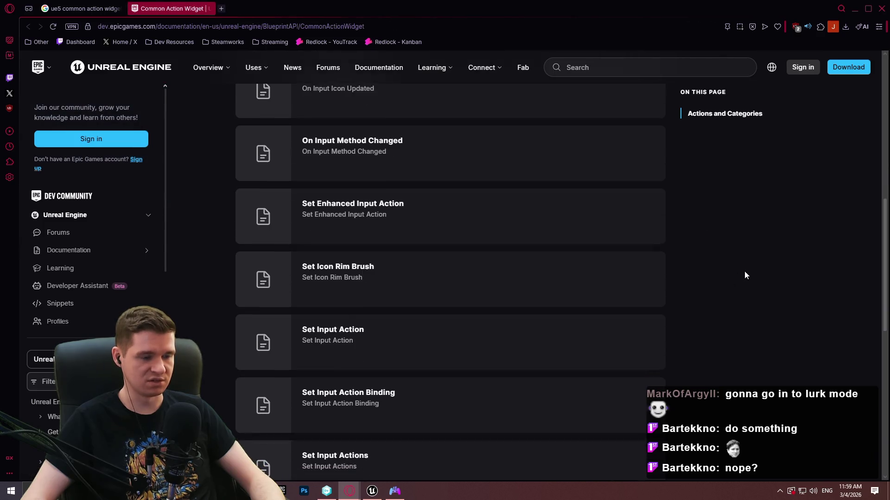
{"action": "scroll", "coordinate": [744, 275], "scroll_direction": "down", "scroll_amount": 3}
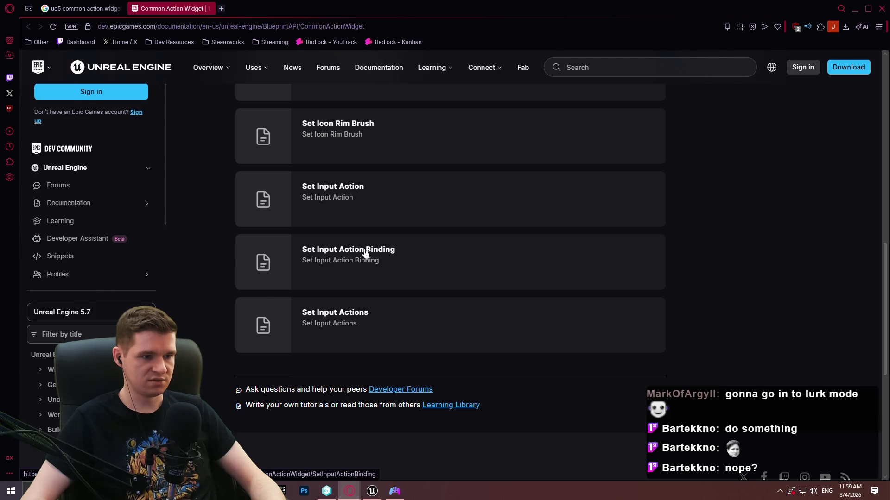
{"action": "scroll", "coordinate": [365, 253], "scroll_direction": "up", "scroll_amount": 15}
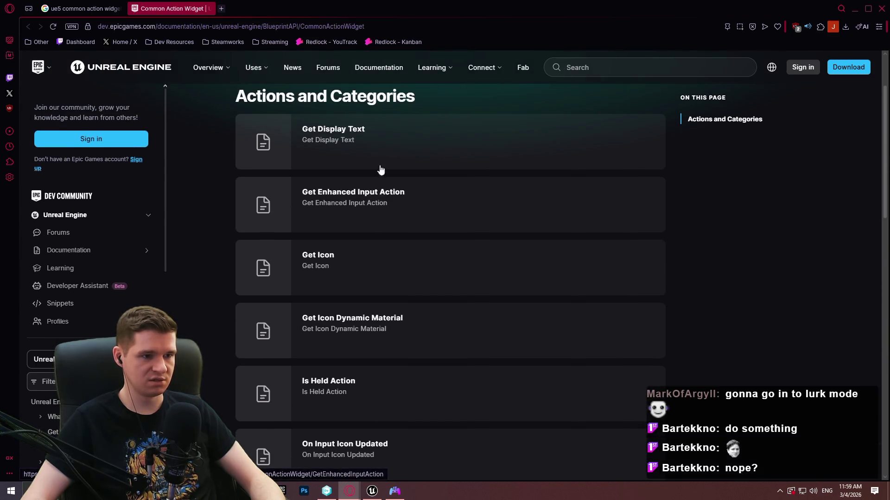
Go back to the search results, then minimize the browser to return to Unreal
{"action": "left_click", "coordinate": [74, 8]}
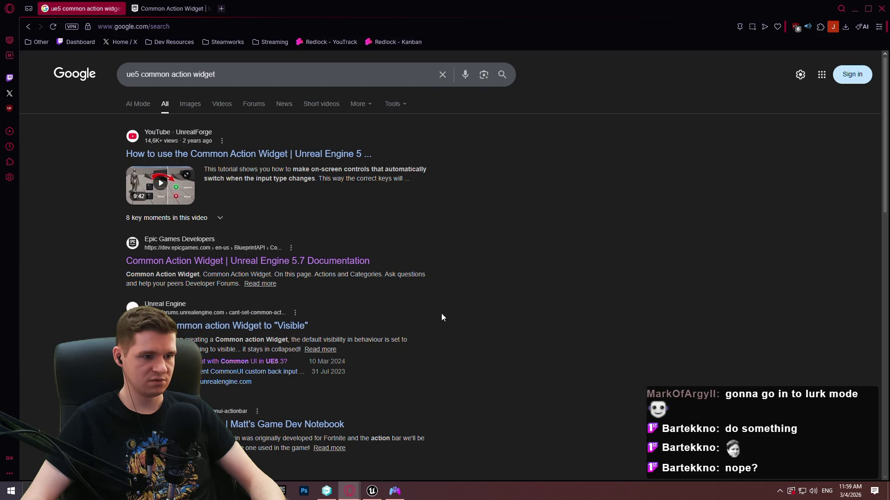
{"action": "scroll", "coordinate": [440, 315], "scroll_direction": "down", "scroll_amount": 3}
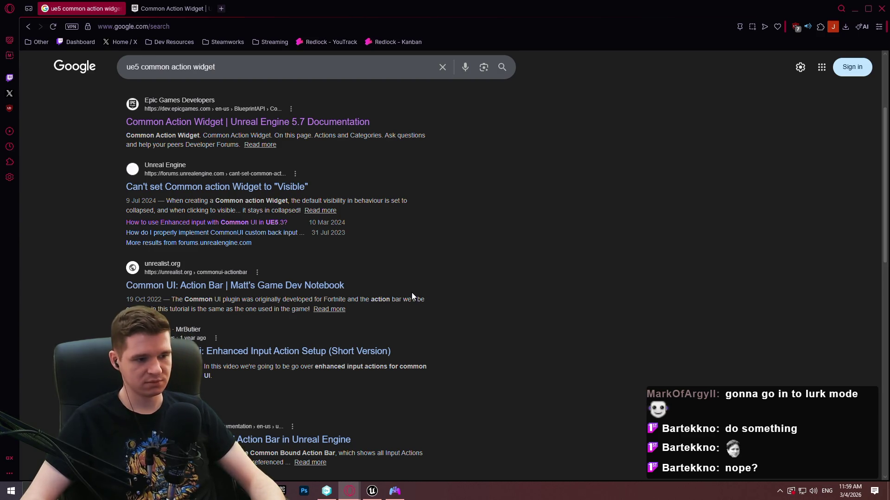
{"action": "scroll", "coordinate": [411, 294], "scroll_direction": "up", "scroll_amount": 3}
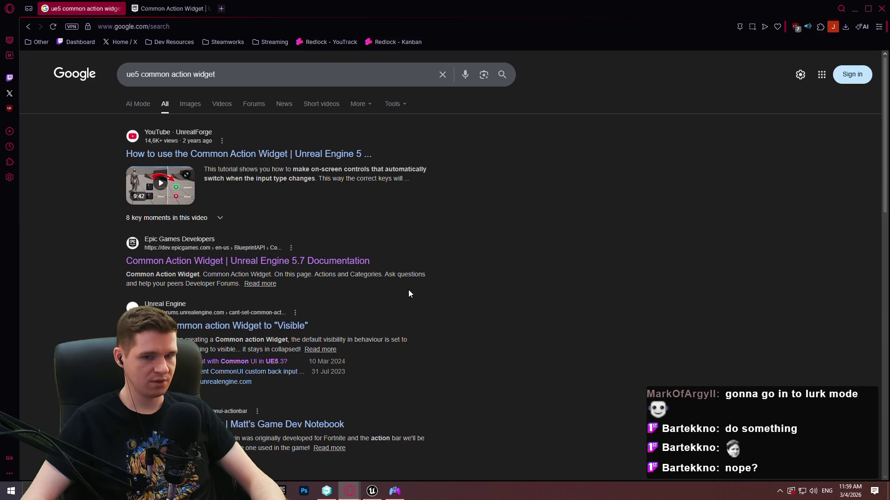
{"action": "left_click", "coordinate": [850, 14]}
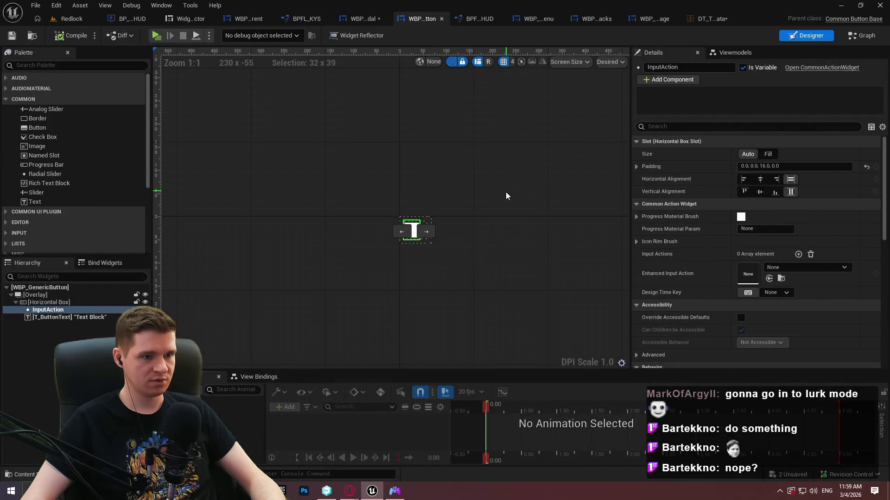
Delete the Set Input Actions node chain from the generic modal's Pre Construct graph
{"action": "left_click", "coordinate": [505, 192]}
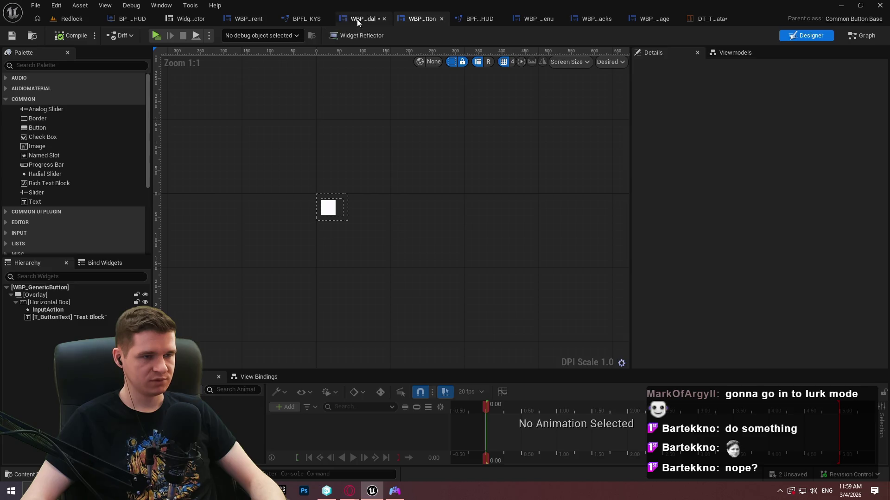
{"action": "left_click", "coordinate": [358, 18]}
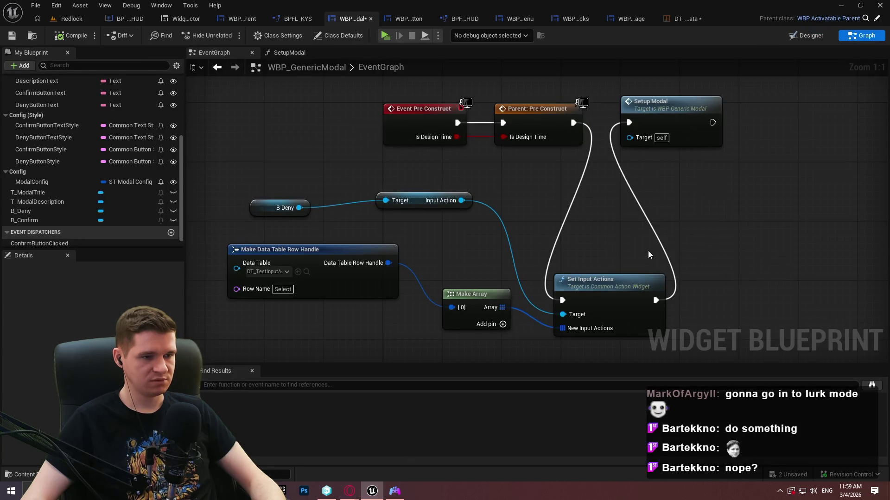
{"action": "left_click_drag", "start_coordinate": [648, 251], "coordinate": [643, 208]}
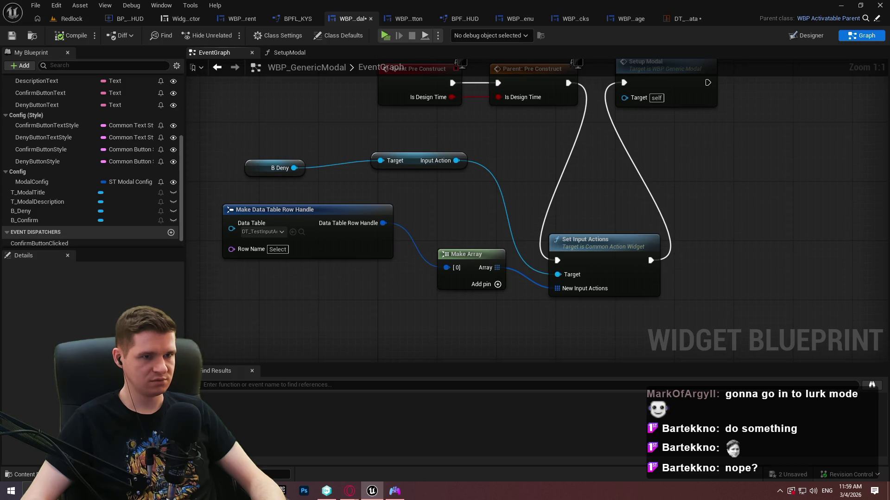
{"action": "left_click_drag", "start_coordinate": [652, 227], "coordinate": [642, 266]}
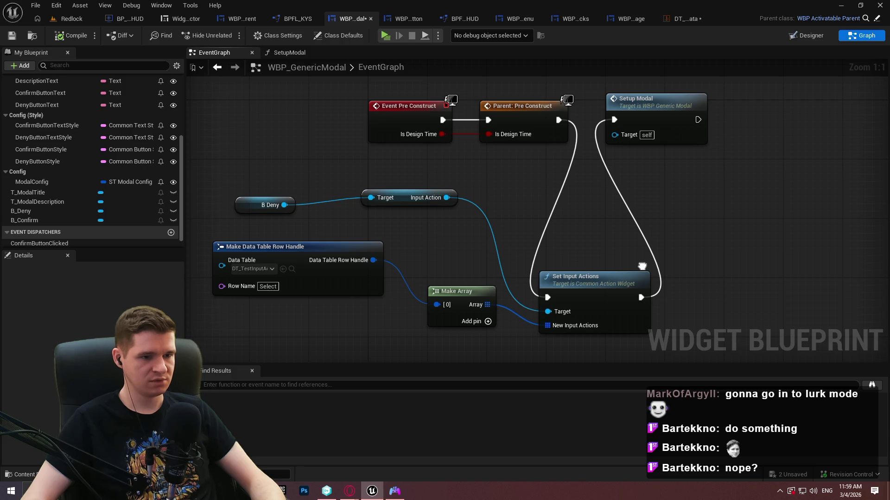
{"action": "left_click_drag", "start_coordinate": [642, 265], "coordinate": [643, 265]}
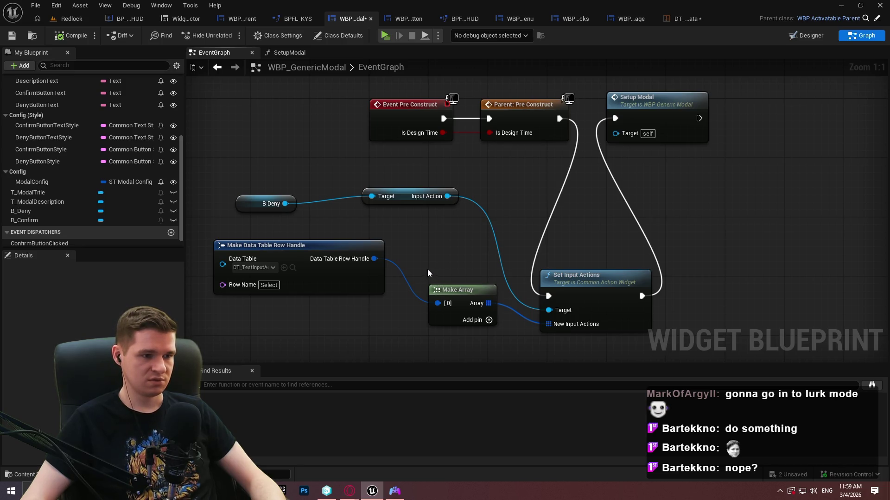
{"action": "mouse_move", "coordinate": [691, 313]}
{"action": "left_mouse_down"}
{"action": "mouse_move", "coordinate": [299, 253]}
{"action": "mouse_move", "coordinate": [229, 187]}
{"action": "left_mouse_up"}
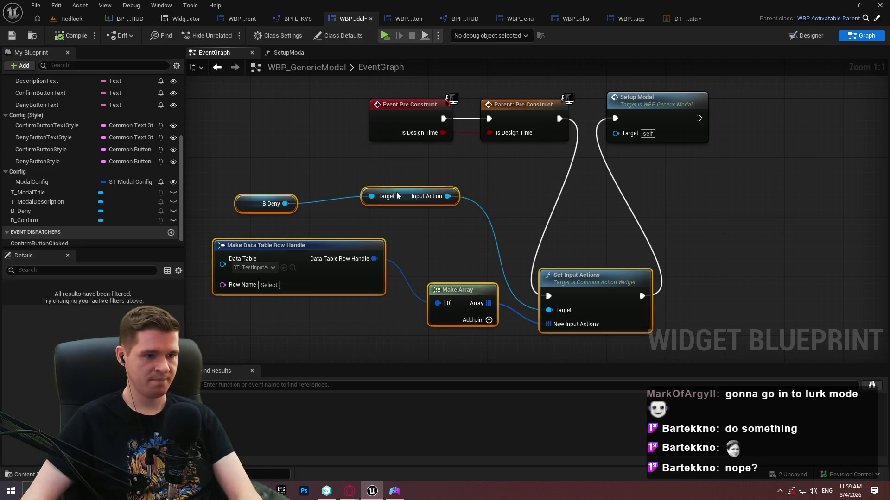
{"action": "key", "text": "Delete"}
Connect Parent: Pre Construct directly to Setup Modal and save the generic modal blueprint
{"action": "left_click_drag", "start_coordinate": [558, 120], "coordinate": [635, 121]}
{"action": "left_click_drag", "start_coordinate": [617, 120], "coordinate": [615, 119]}
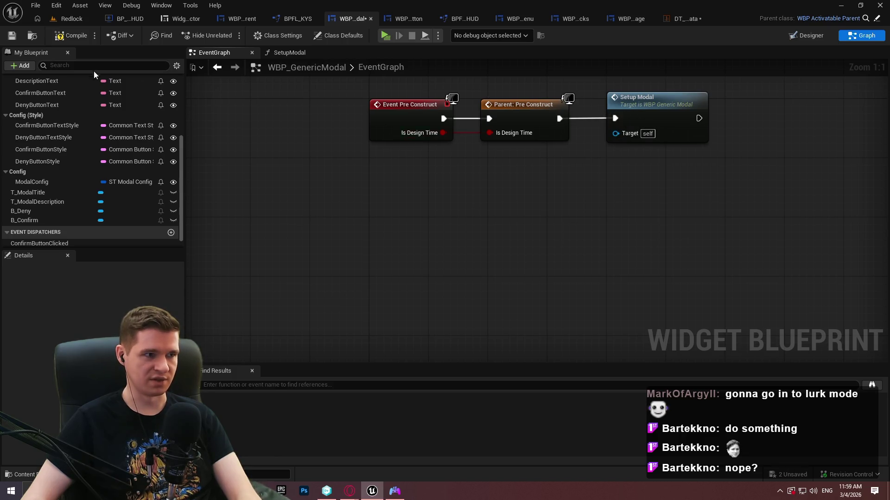
{"action": "key", "text": "ctrl+s"}
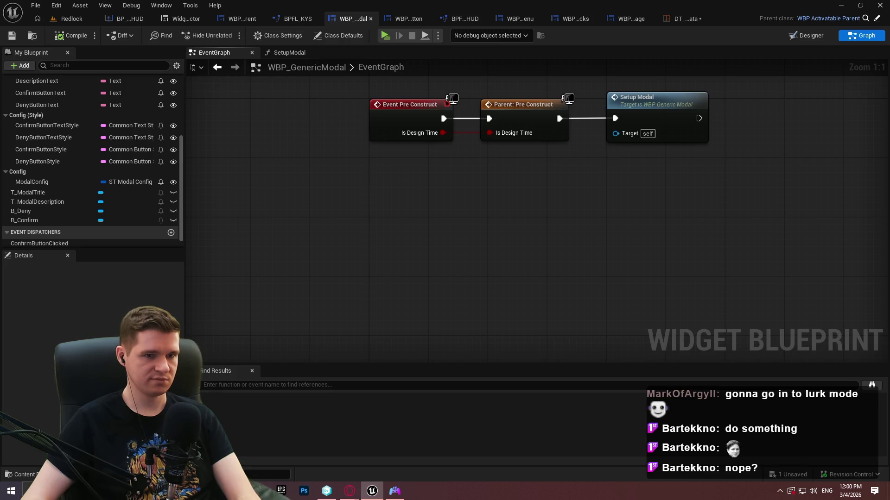
{"action": "key", "text": "Home"}
{"action": "left_click", "coordinate": [194, 21]}
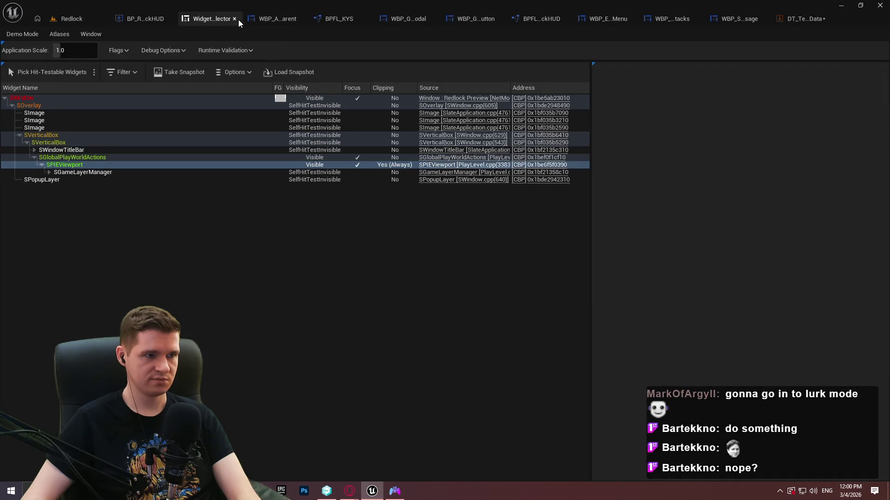
Switch to the Redlock level editor and clear the Content Browser selection
{"action": "left_click", "coordinate": [238, 19]}
{"action": "left_click", "coordinate": [95, 21]}
{"action": "left_click", "coordinate": [556, 320]}
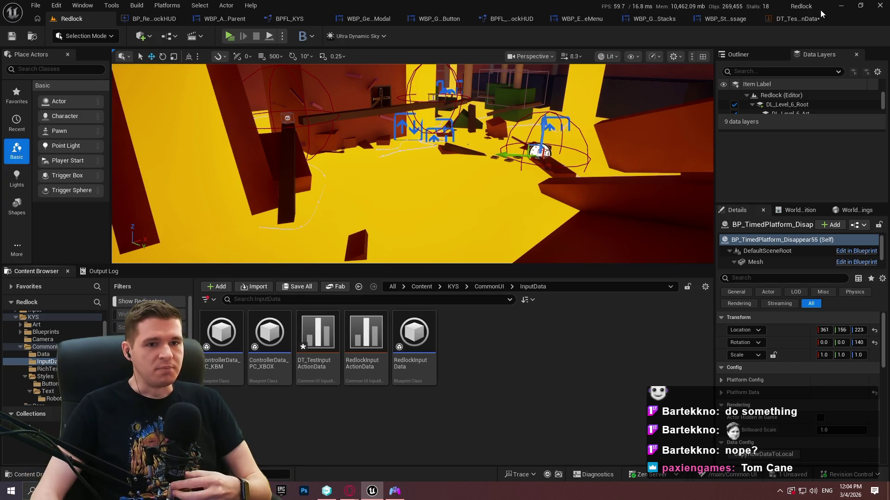
Open the DT_TestInputActionData data table showing its Select, Back, TabLeft and TabRight rows
{"action": "left_click", "coordinate": [811, 23]}
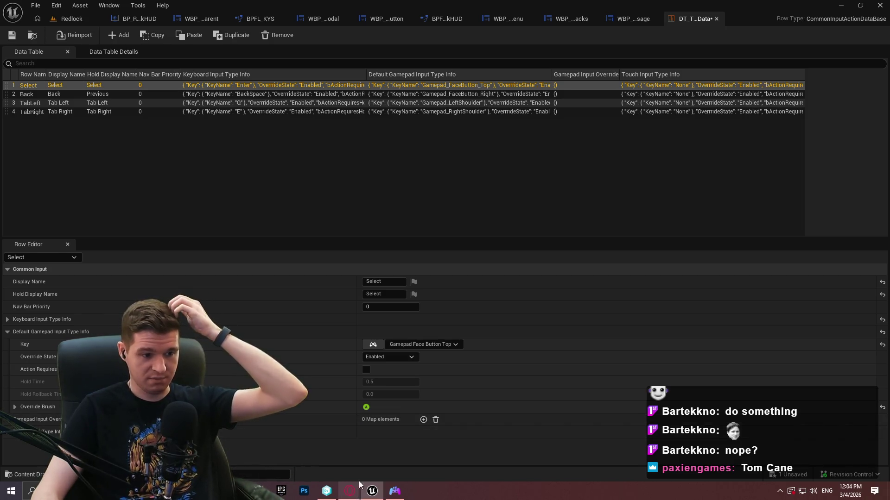
Bring the browser's 'ue5 common action widget' search results back in front of Unreal
{"action": "mouse_move", "coordinate": [350, 491]}
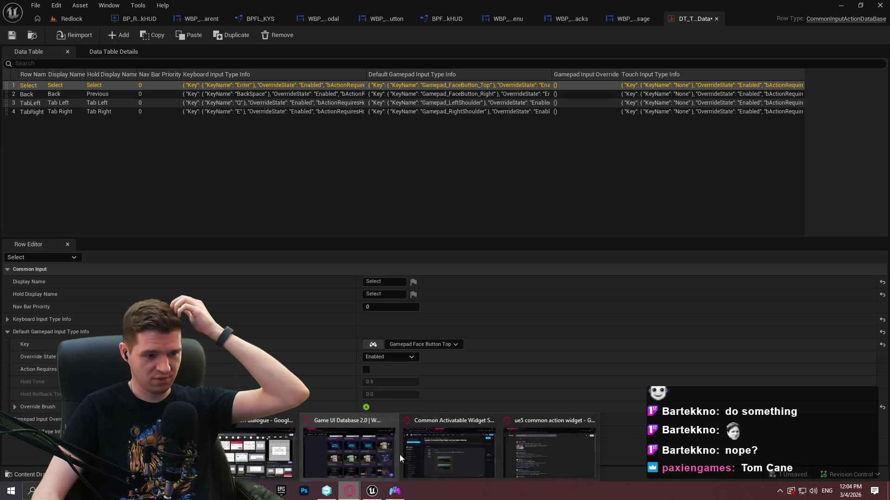
{"action": "left_click", "coordinate": [550, 449]}
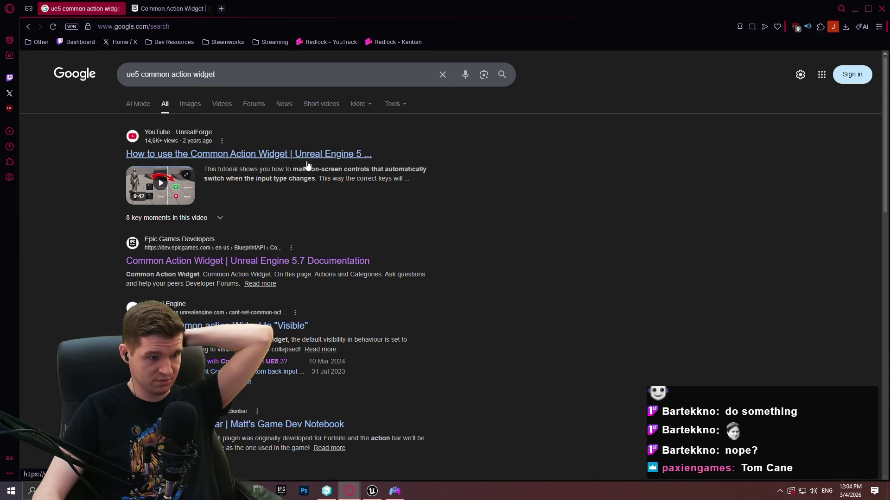
Open the UnrealForge Common Action Widget tutorial on YouTube and expand its description chapters
{"action": "left_click", "coordinate": [306, 160]}
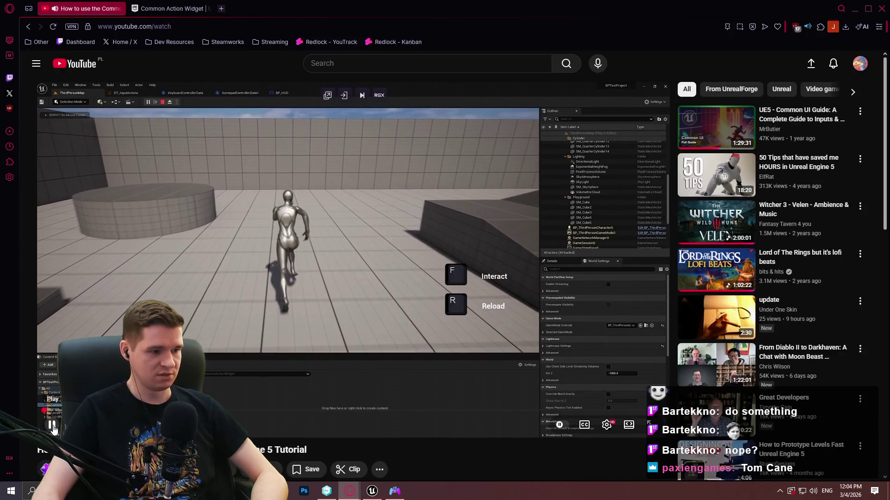
{"action": "scroll", "coordinate": [308, 308], "scroll_direction": "down", "scroll_amount": 1}
{"action": "scroll", "coordinate": [309, 308], "scroll_direction": "down", "scroll_amount": 2}
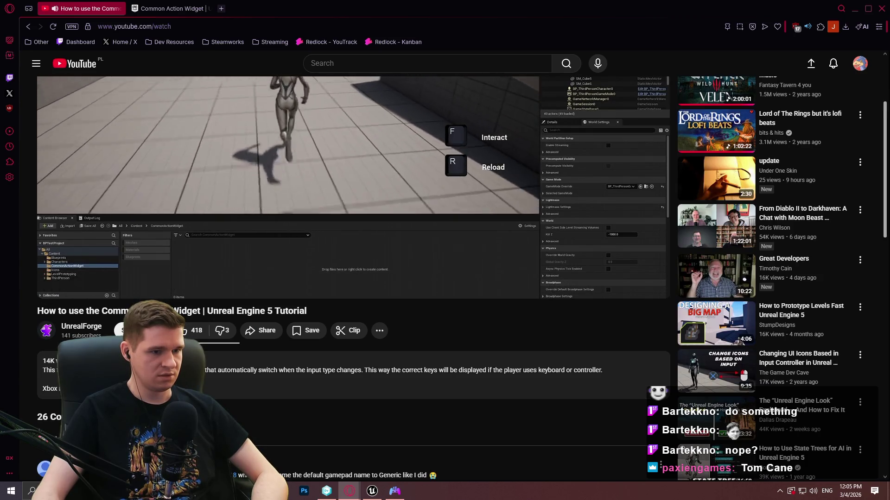
{"action": "left_click", "coordinate": [92, 389]}
{"action": "scroll", "coordinate": [60, 305], "scroll_direction": "down", "scroll_amount": 5}
{"action": "scroll", "coordinate": [59, 304], "scroll_direction": "up", "scroll_amount": 5}
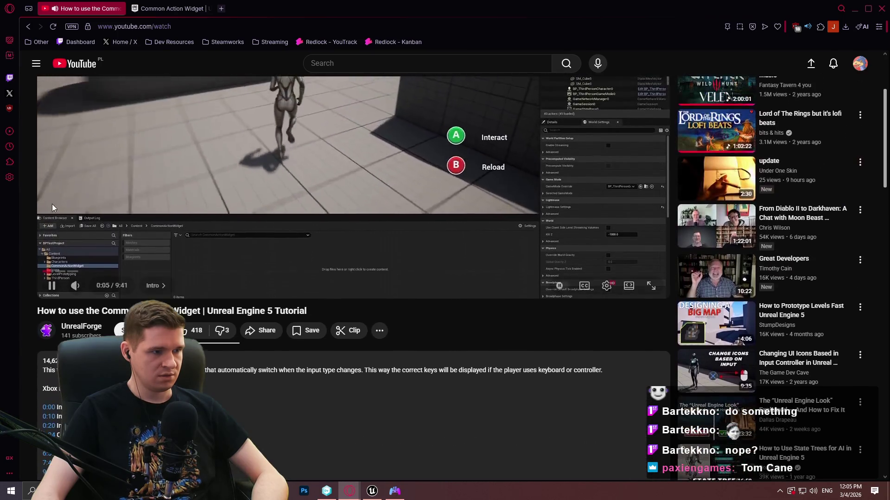
Scrub the tutorial's progress bar to preview a later part of the video
{"action": "left_click_drag", "start_coordinate": [50, 271], "coordinate": [608, 271]}
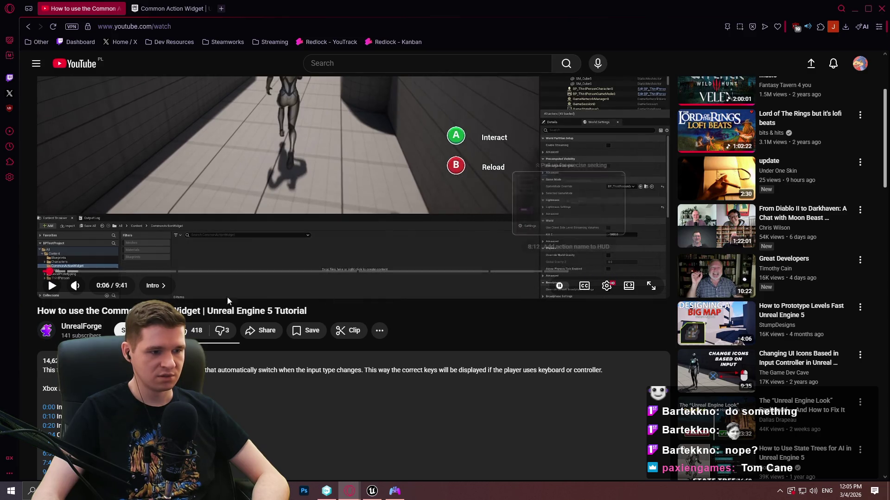
{"action": "scroll", "coordinate": [162, 286], "scroll_direction": "down", "scroll_amount": 3}
{"action": "scroll", "coordinate": [161, 280], "scroll_direction": "up", "scroll_amount": 2}
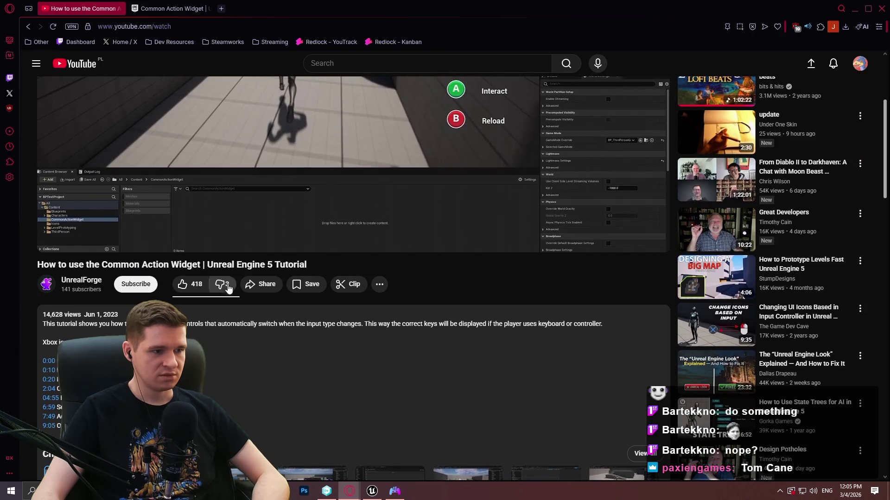
{"action": "scroll", "coordinate": [209, 285], "scroll_direction": "down", "scroll_amount": 5}
{"action": "scroll", "coordinate": [209, 288], "scroll_direction": "down", "scroll_amount": 8}
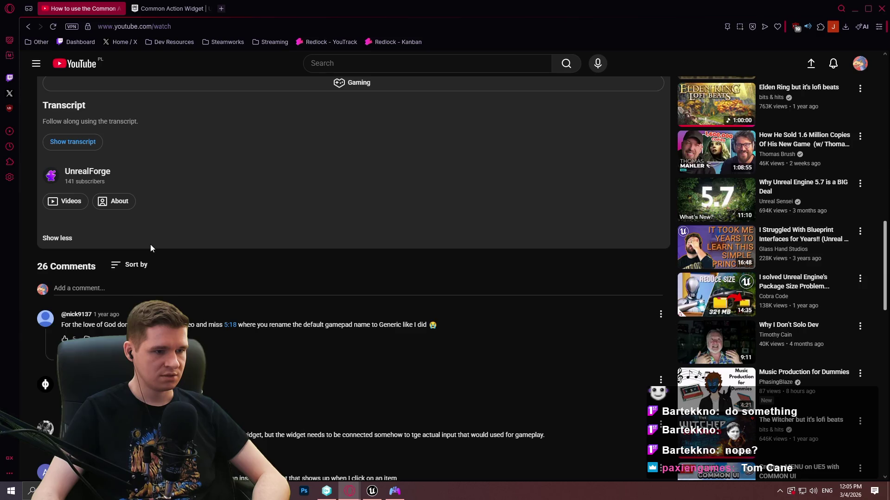
Read the tutorial's comments and expand the replies under the enhanced-input question
{"action": "scroll", "coordinate": [150, 244], "scroll_direction": "down", "scroll_amount": 3}
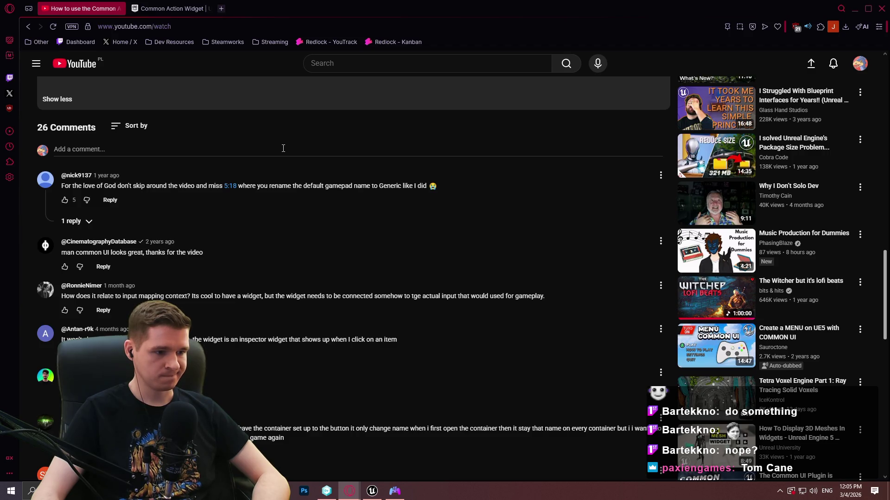
{"action": "scroll", "coordinate": [273, 148], "scroll_direction": "down", "scroll_amount": 3}
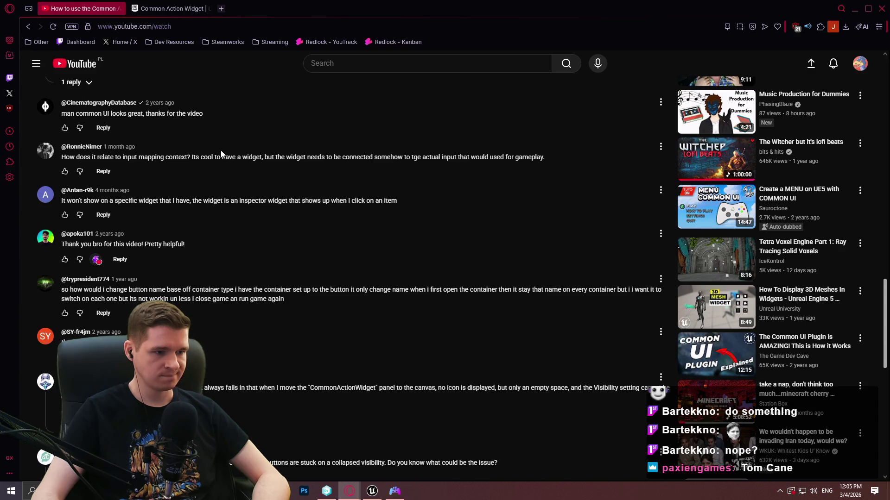
{"action": "scroll", "coordinate": [283, 232], "scroll_direction": "down", "scroll_amount": 4}
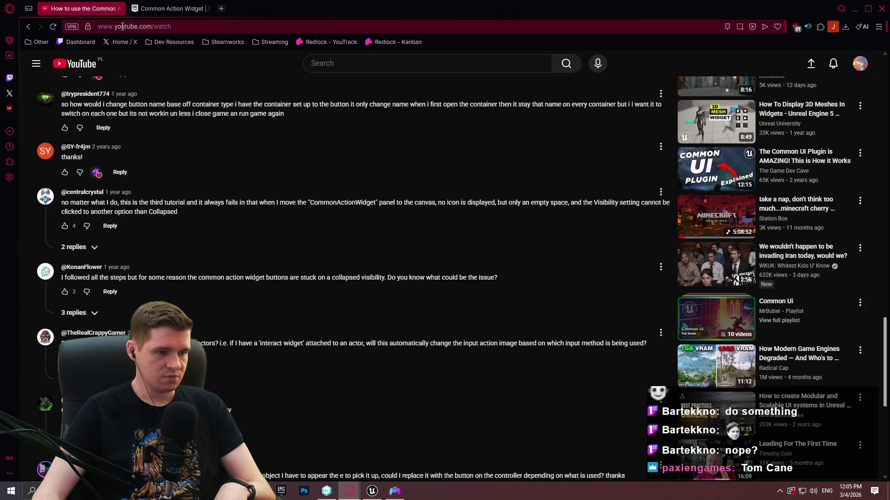
{"action": "scroll", "coordinate": [49, 343], "scroll_direction": "down", "scroll_amount": 2}
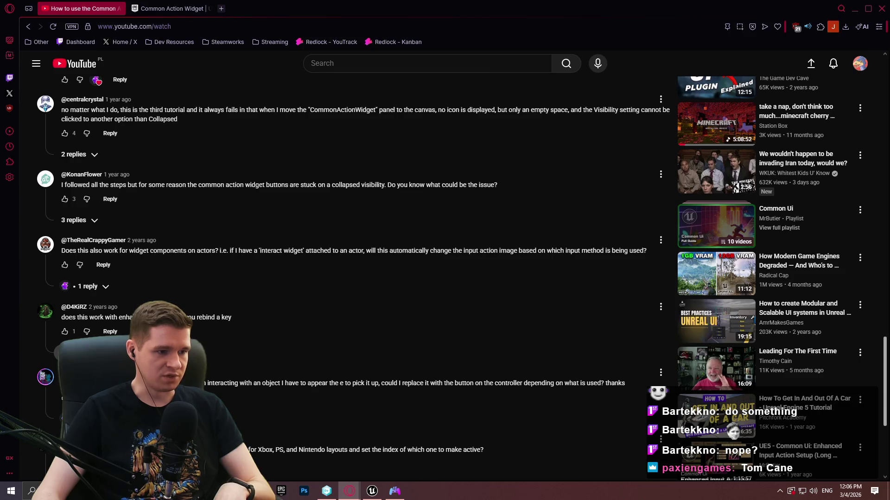
{"action": "left_click", "coordinate": [57, 352]}
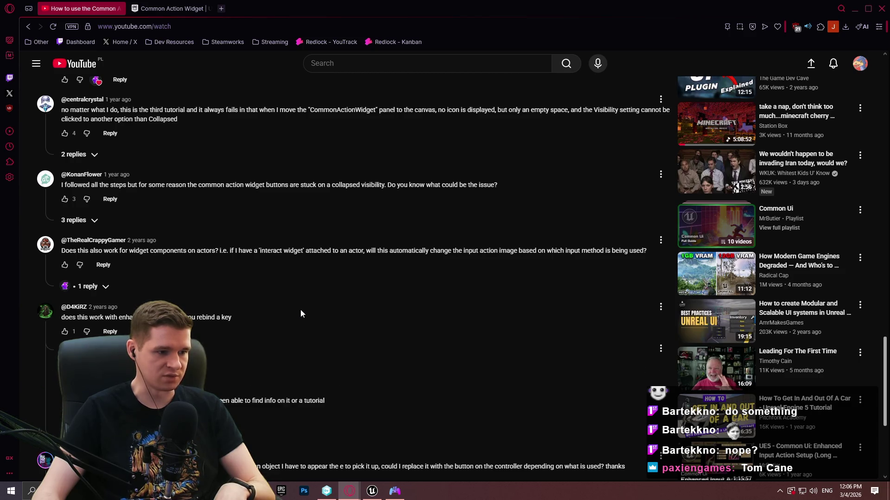
{"action": "scroll", "coordinate": [272, 298], "scroll_direction": "down", "scroll_amount": 1}
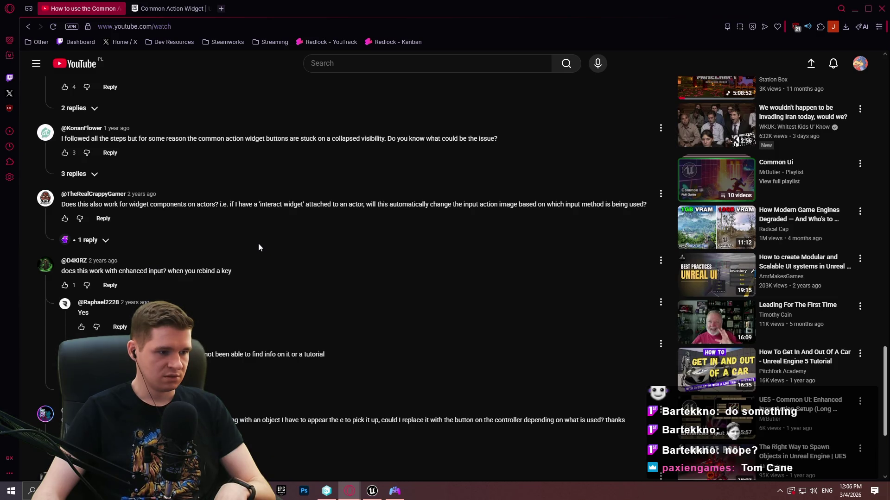
{"action": "scroll", "coordinate": [252, 241], "scroll_direction": "down", "scroll_amount": 1}
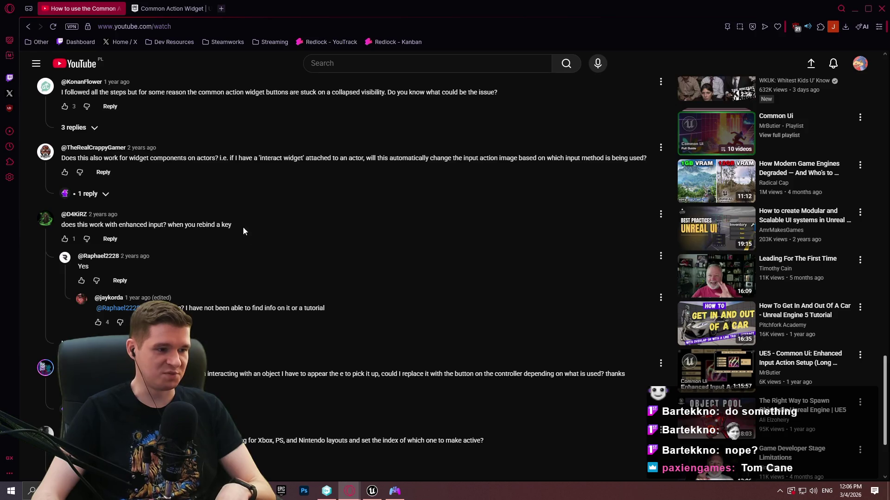
{"action": "scroll", "coordinate": [170, 252], "scroll_direction": "down", "scroll_amount": 2}
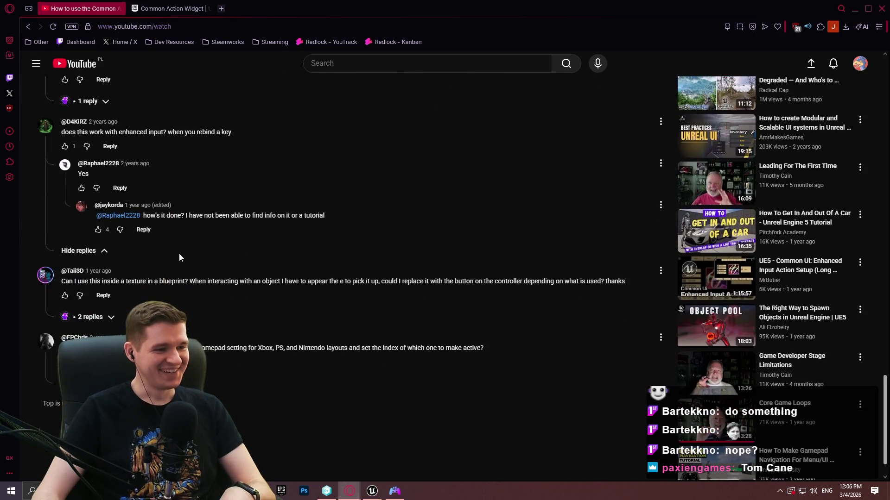
{"action": "key", "text": "alt+Tab"}
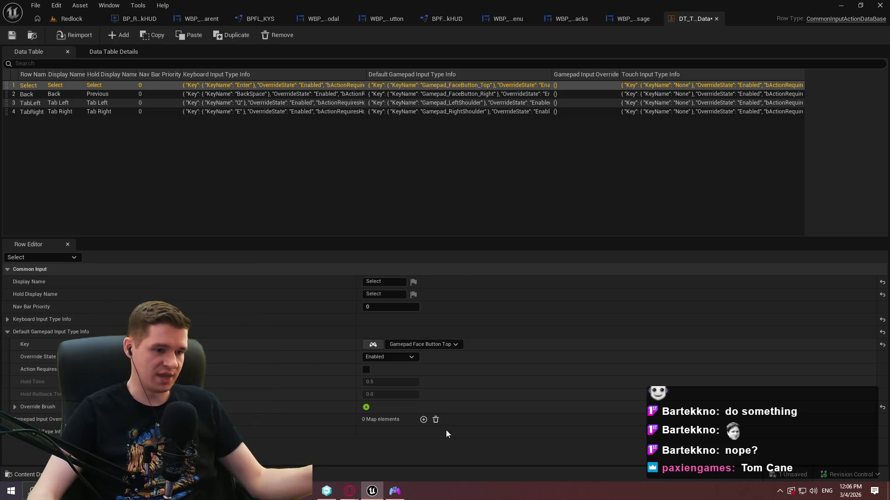
Change the Select row's default gamepad key from Gamepad Face Button Top to Gamepad Face Button Bottom
{"action": "left_click", "coordinate": [379, 344]}
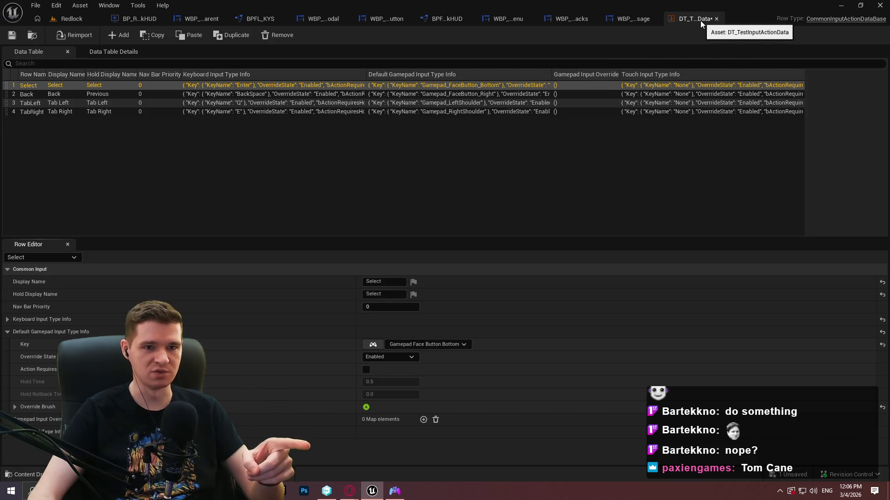
Open RedlockInputActionData and inspect GenericForward's default gamepad input info
{"action": "left_click", "coordinate": [69, 19]}
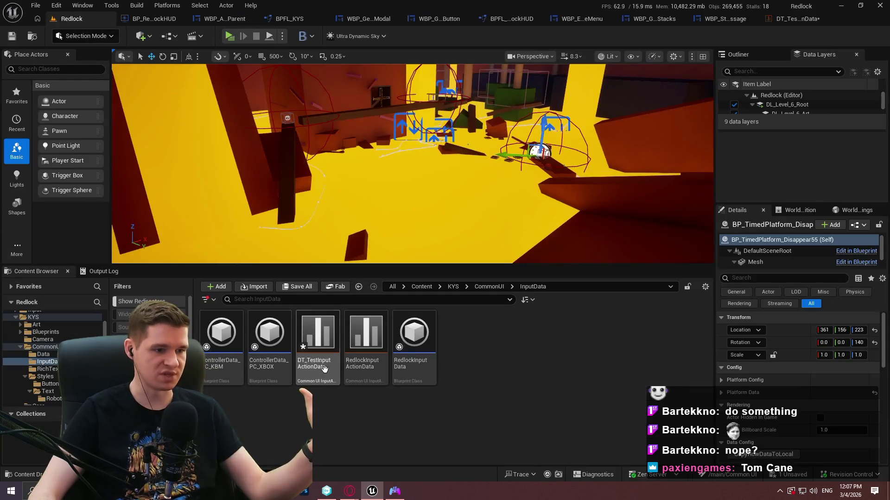
{"action": "double_click", "coordinate": [365, 368]}
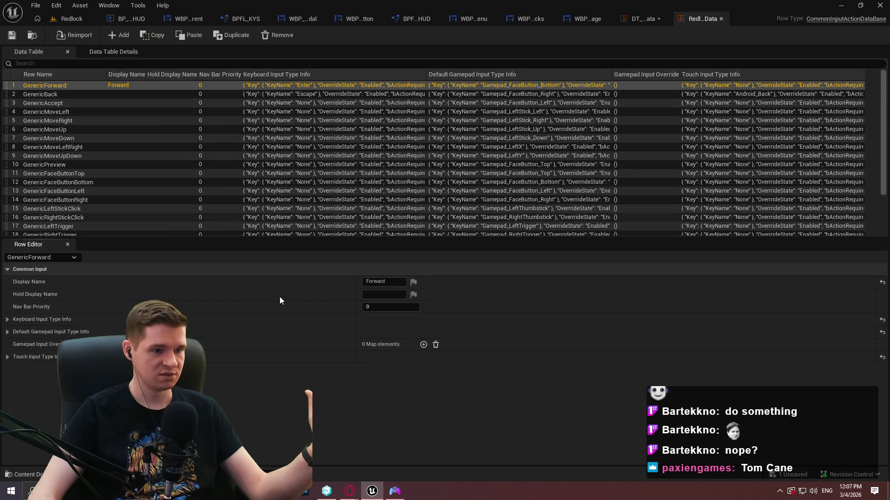
{"action": "left_click", "coordinate": [6, 332]}
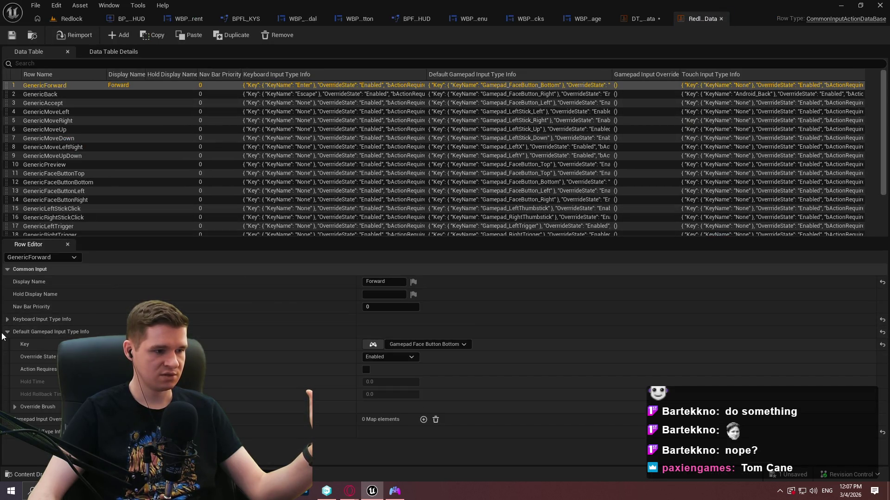
{"action": "left_click", "coordinate": [6, 332]}
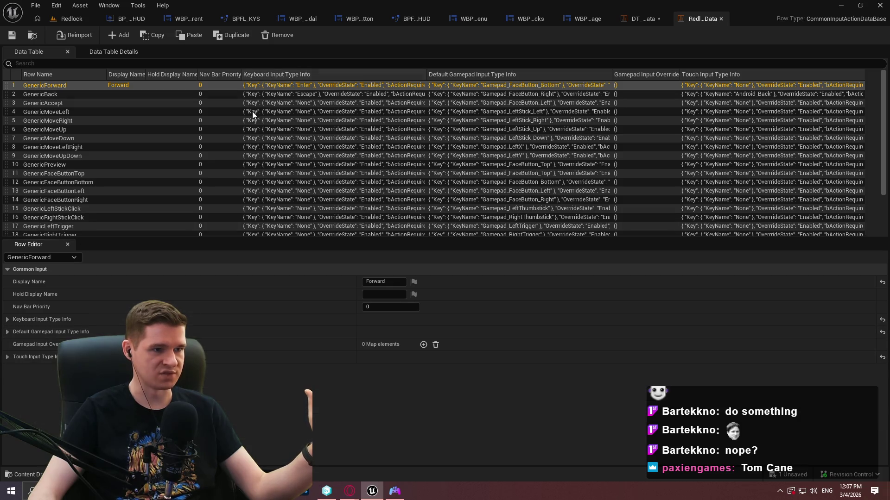
{"action": "scroll", "coordinate": [252, 114], "scroll_direction": "down", "scroll_amount": 3}
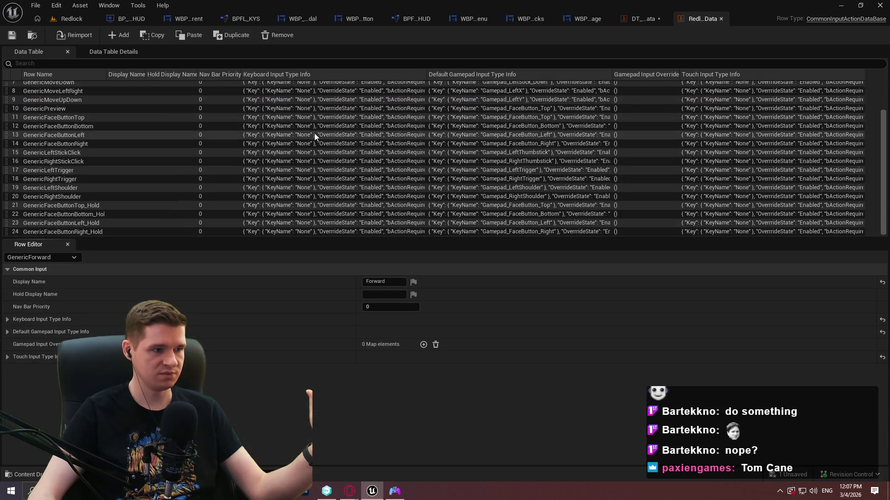
{"action": "scroll", "coordinate": [309, 132], "scroll_direction": "up", "scroll_amount": 3}
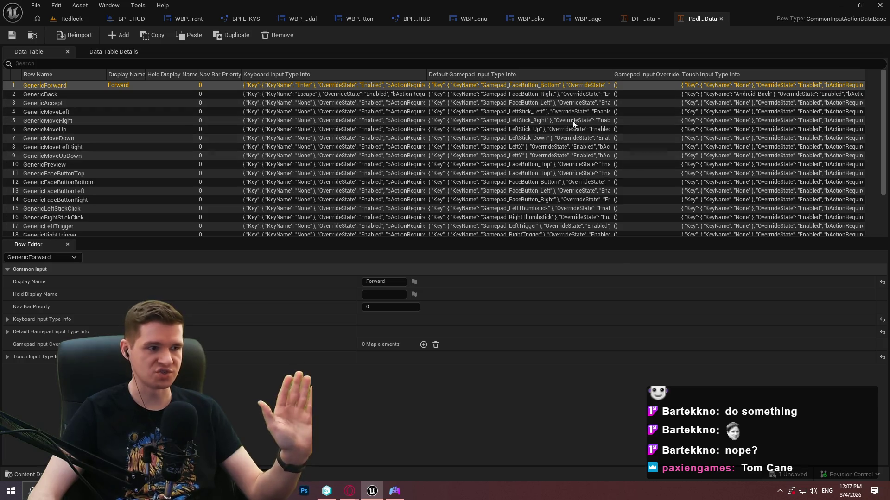
Compare against the Back row in DT_TestInputActionData, then return to the Redlock level
{"action": "left_click", "coordinate": [634, 21]}
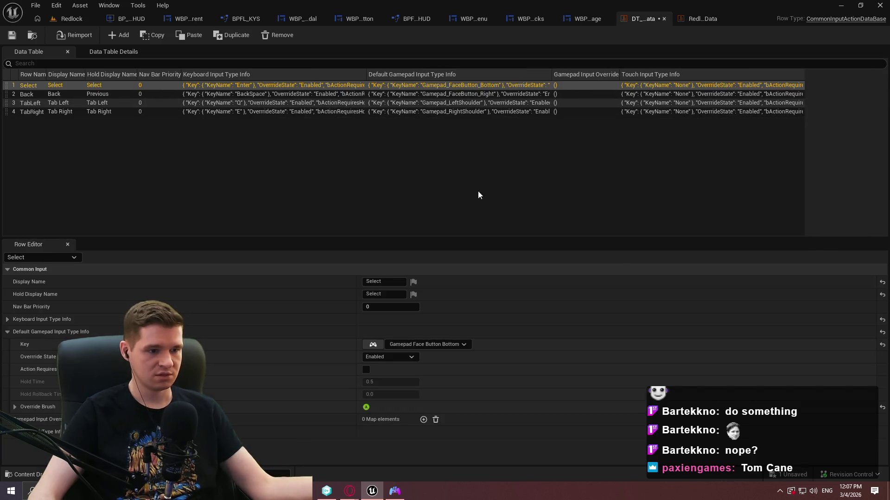
{"action": "left_click", "coordinate": [111, 102]}
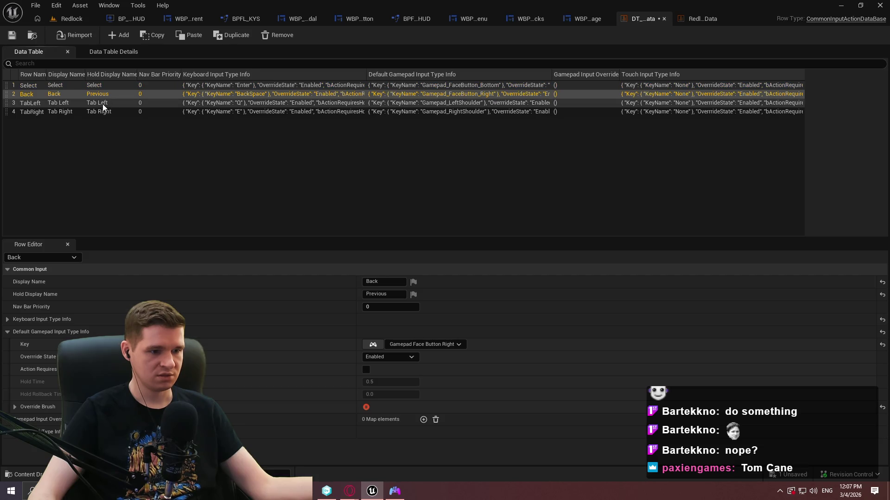
{"action": "left_click", "coordinate": [352, 195]}
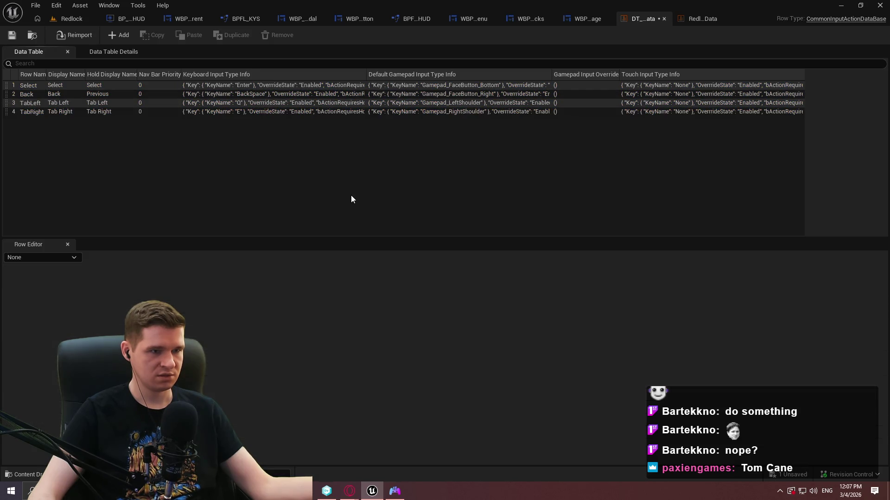
{"action": "left_click", "coordinate": [63, 20]}
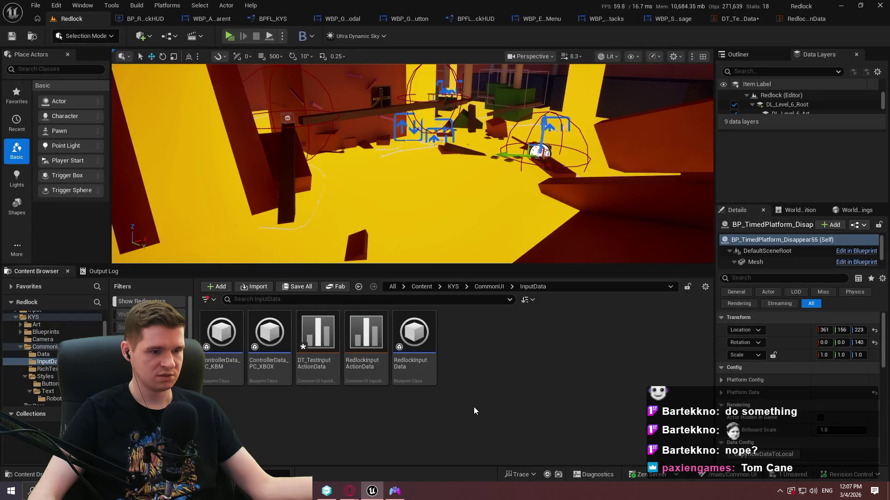
Open RedlockInputData and expand Default Click and Back Actions to show DT_TestInputActionData's Select and Back rows
{"action": "left_click", "coordinate": [434, 376]}
{"action": "double_click", "coordinate": [435, 376]}
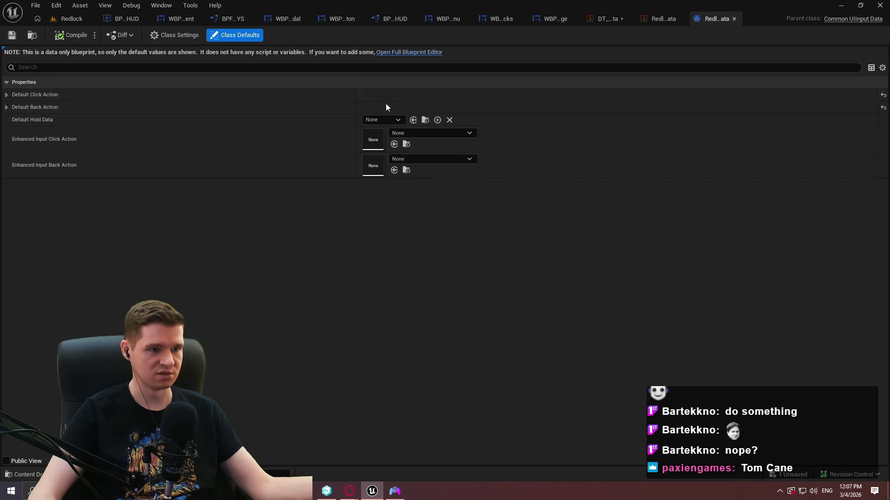
{"action": "left_click", "coordinate": [9, 106]}
{"action": "left_click", "coordinate": [8, 96]}
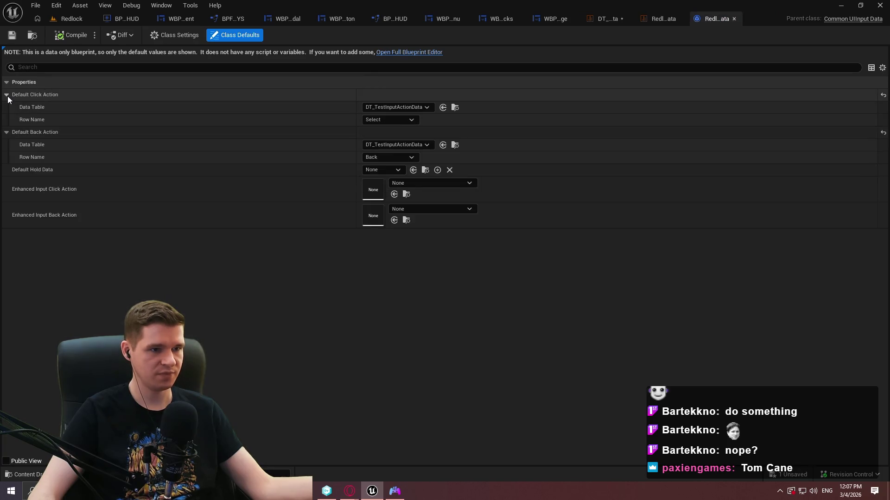